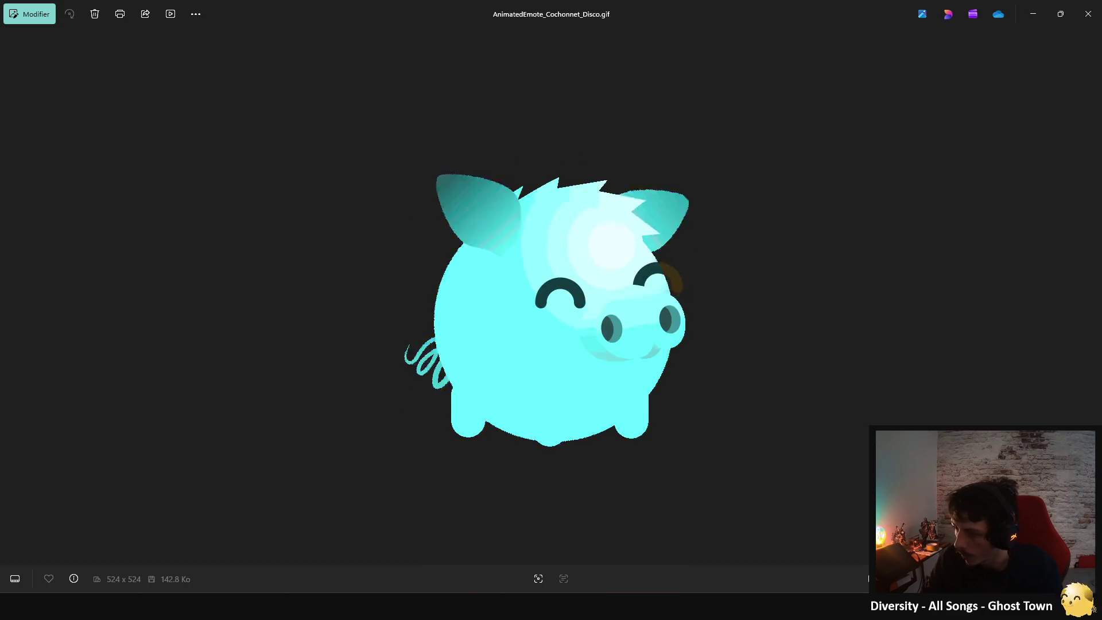
Close the Photos viewer showing AnimatedEmote_Cochonnet_Disco.gif.
mouse_move(705, 607)
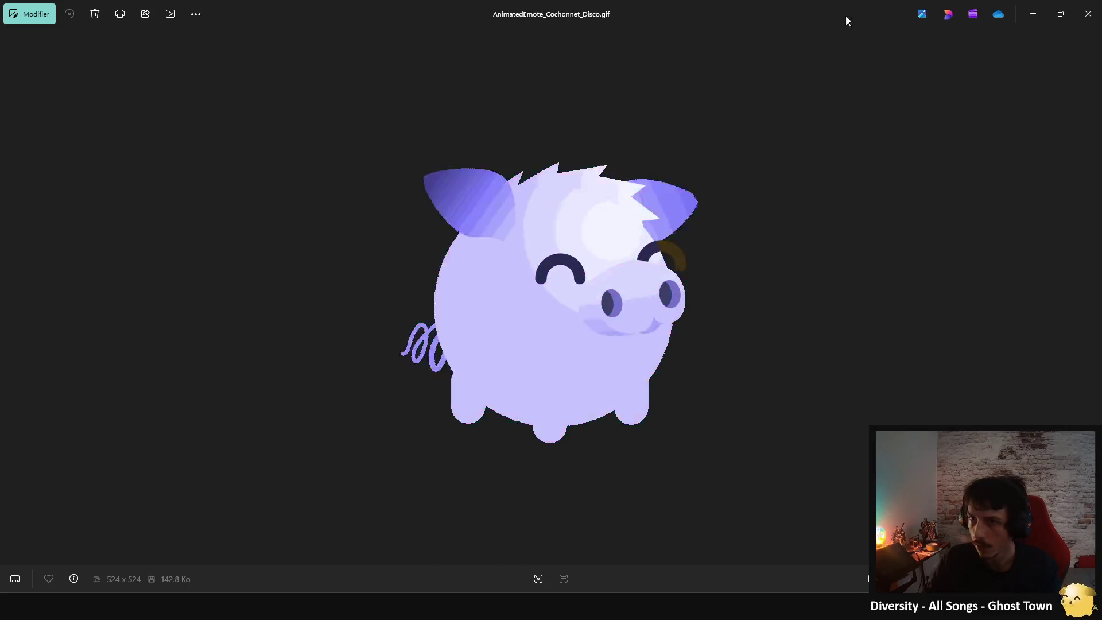
click(1088, 14)
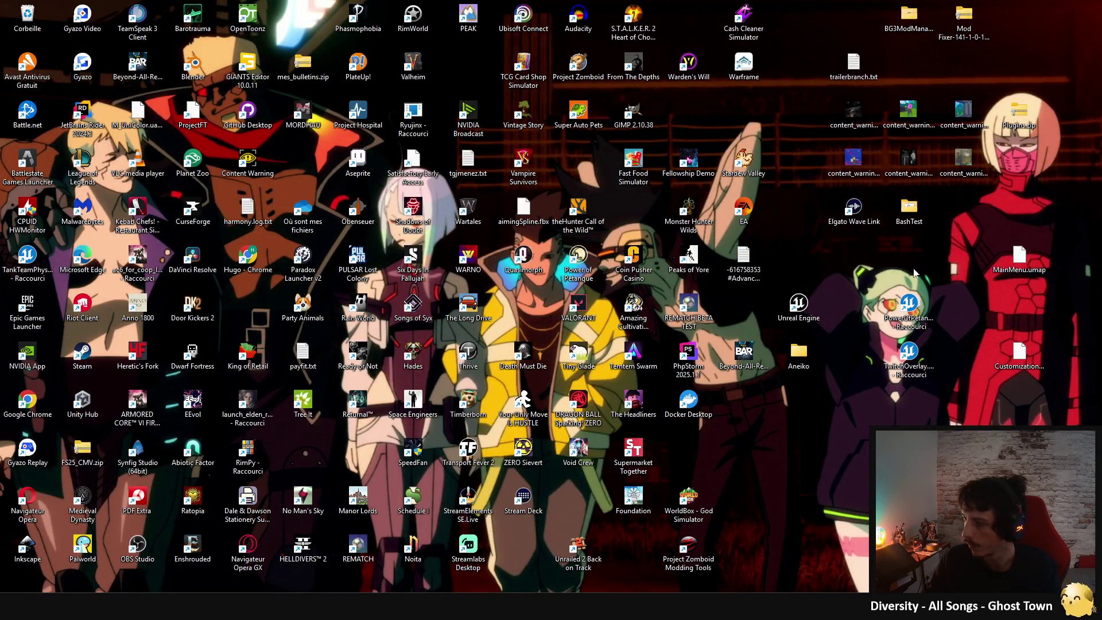
Launch the PowerOfPetanque project from its desktop shortcut and switch to the blueprint editor window.
click(911, 304)
double_click(910, 304)
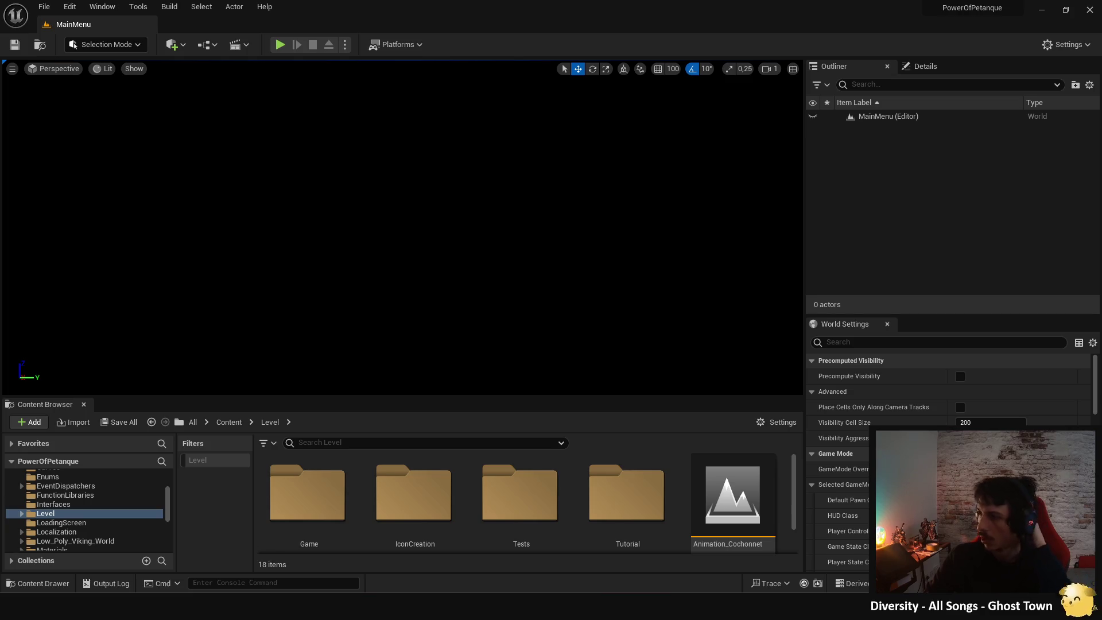
key(alt+Tab)
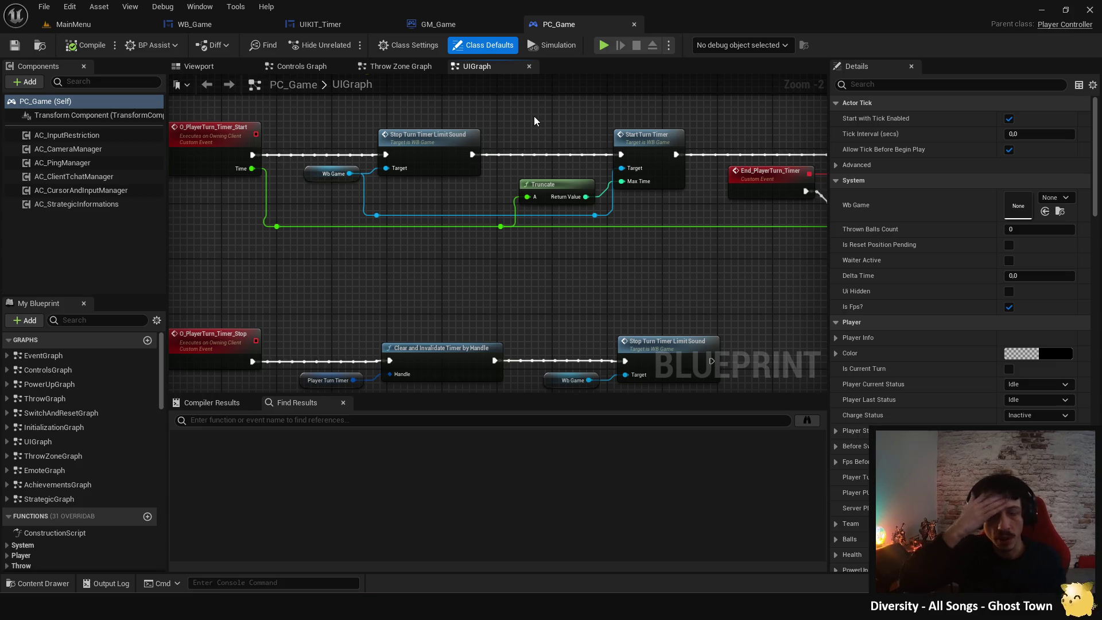
Close the PC_Game, GM_Game and UIKIT_Timer tabs and zoom over the WB_Game designer canvas.
click(634, 24)
click(514, 24)
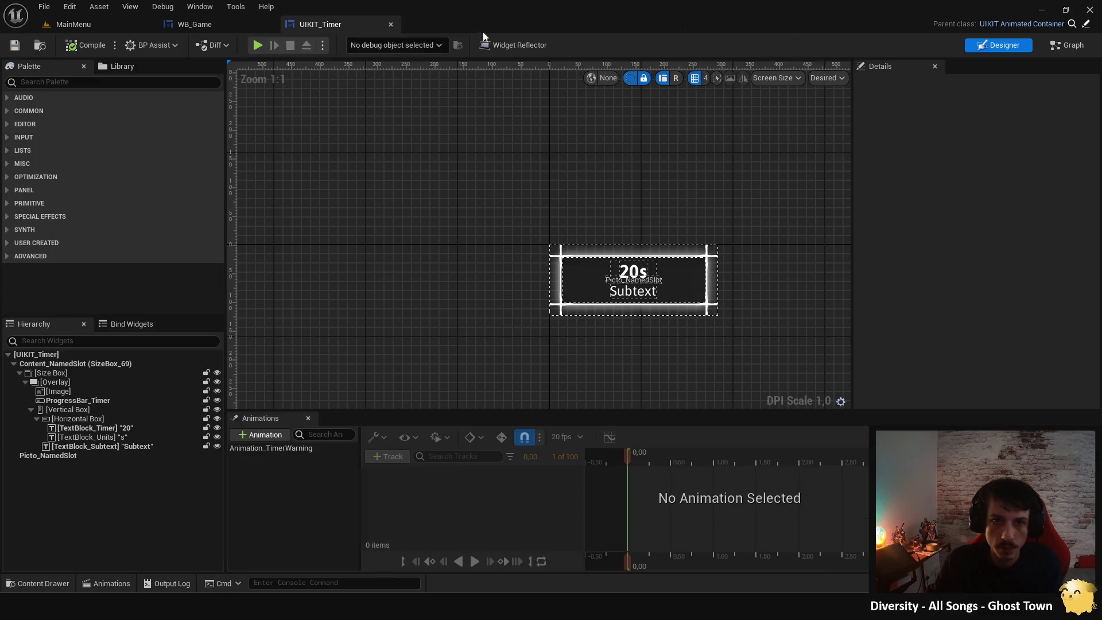
click(391, 24)
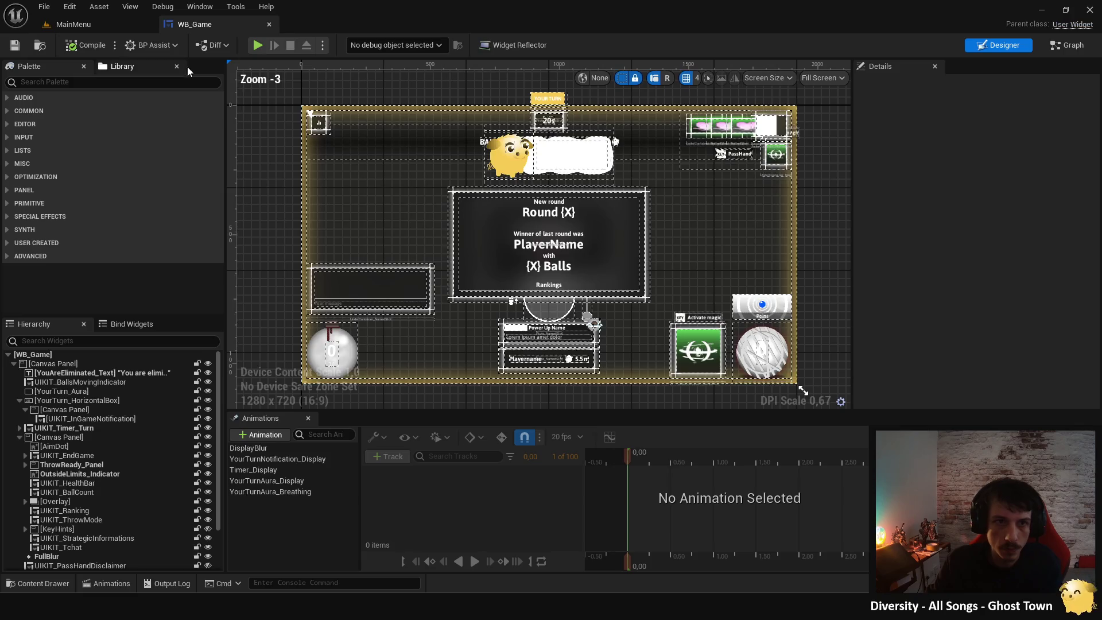
scroll(454, 182, up, 8)
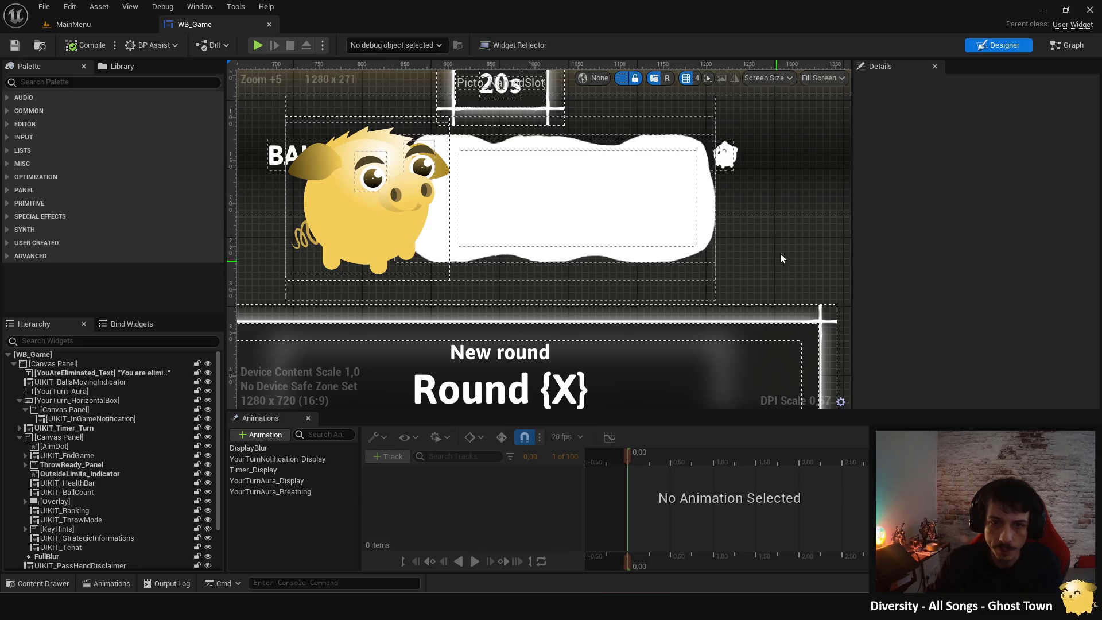
scroll(559, 224, down, 5)
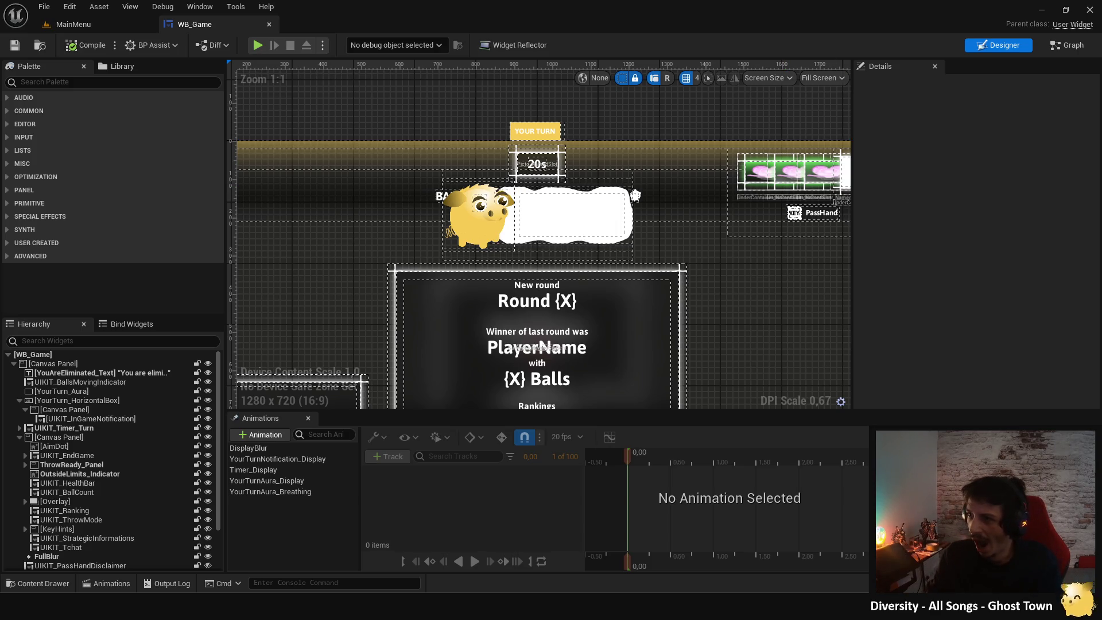
Find 'ranking' with Ctrl+P and open the UIKIT_Ranking widget blueprint.
click(614, 129)
key(ctrl+p)
text(ranking)
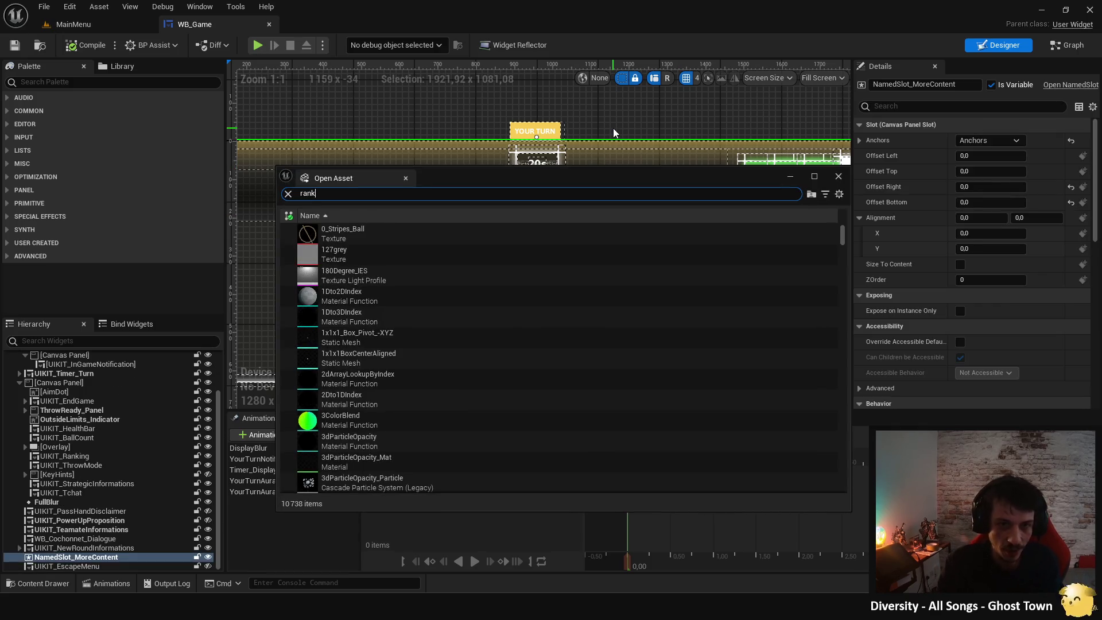
scroll(473, 243, down, 5)
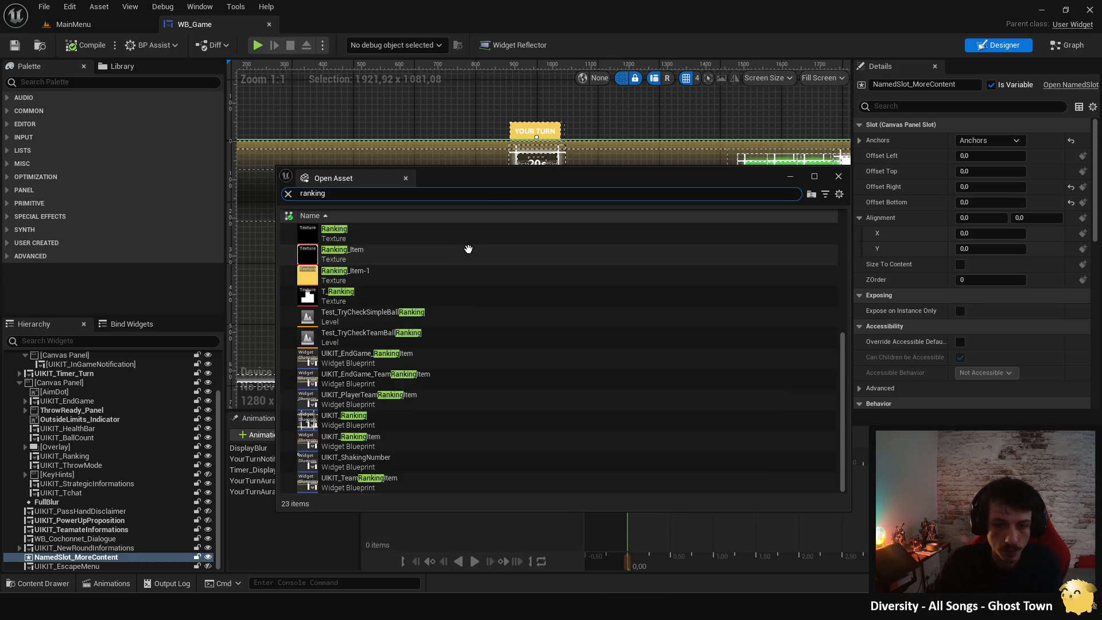
mouse_move(453, 430)
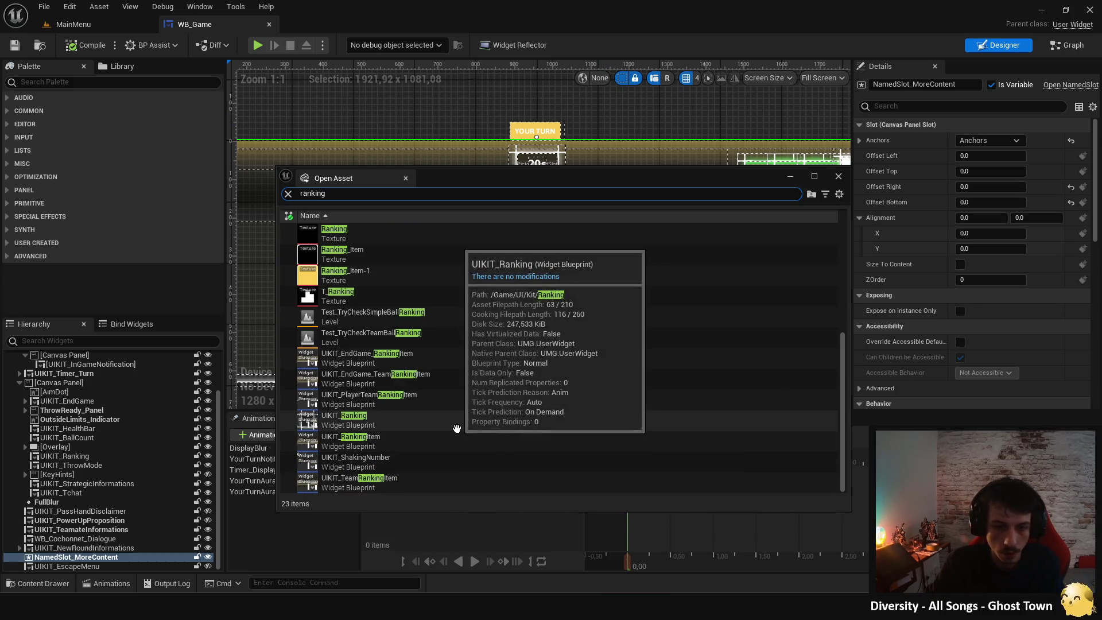
double_click(442, 426)
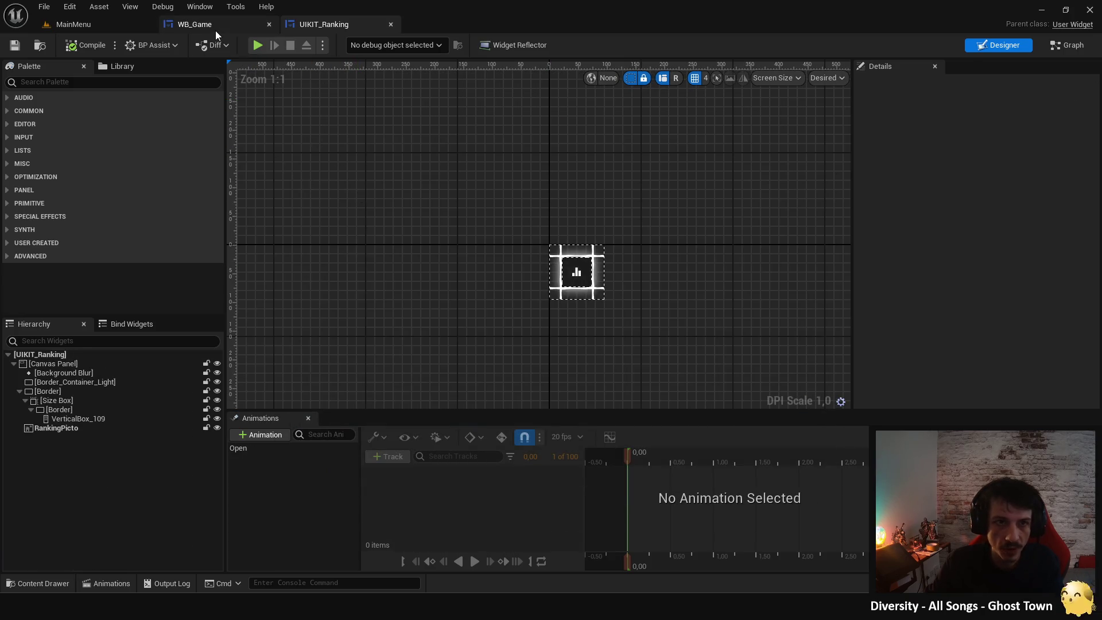
Search 'settings' in the asset finder and open the UIKIT_GameSettings widget blueprint.
key(ctrl+p)
text(settings)
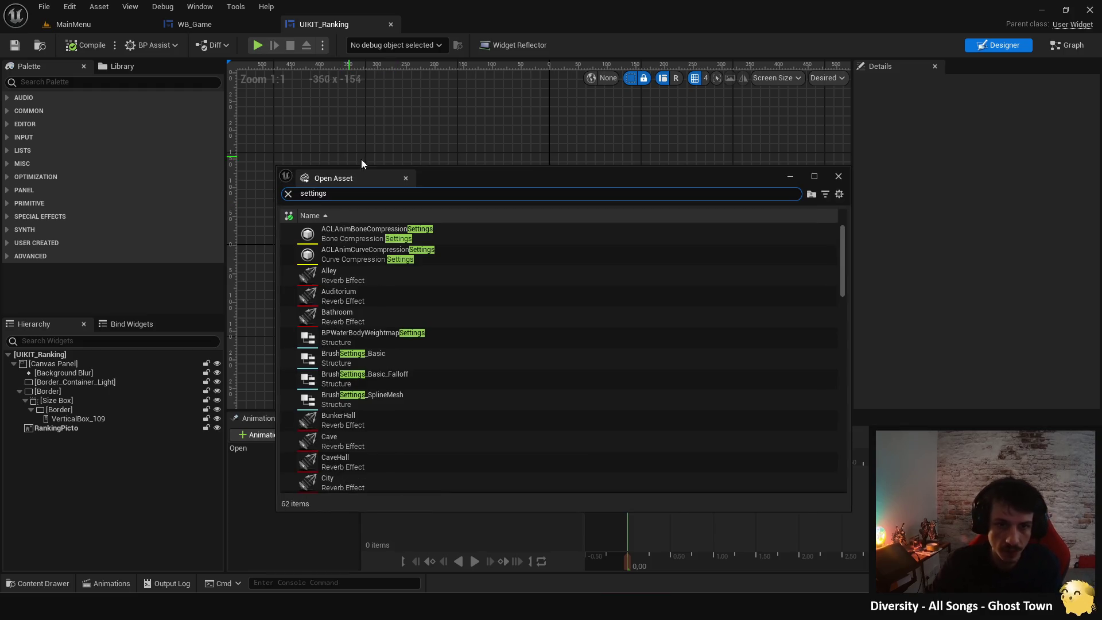
scroll(493, 290, down, 10)
scroll(494, 293, down, 5)
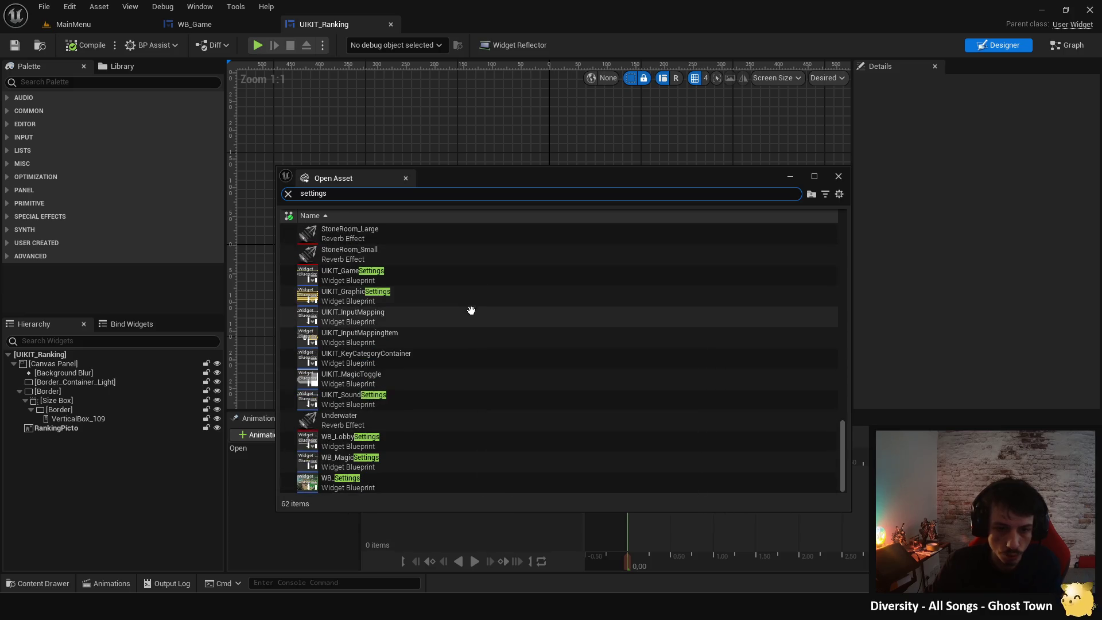
double_click(362, 274)
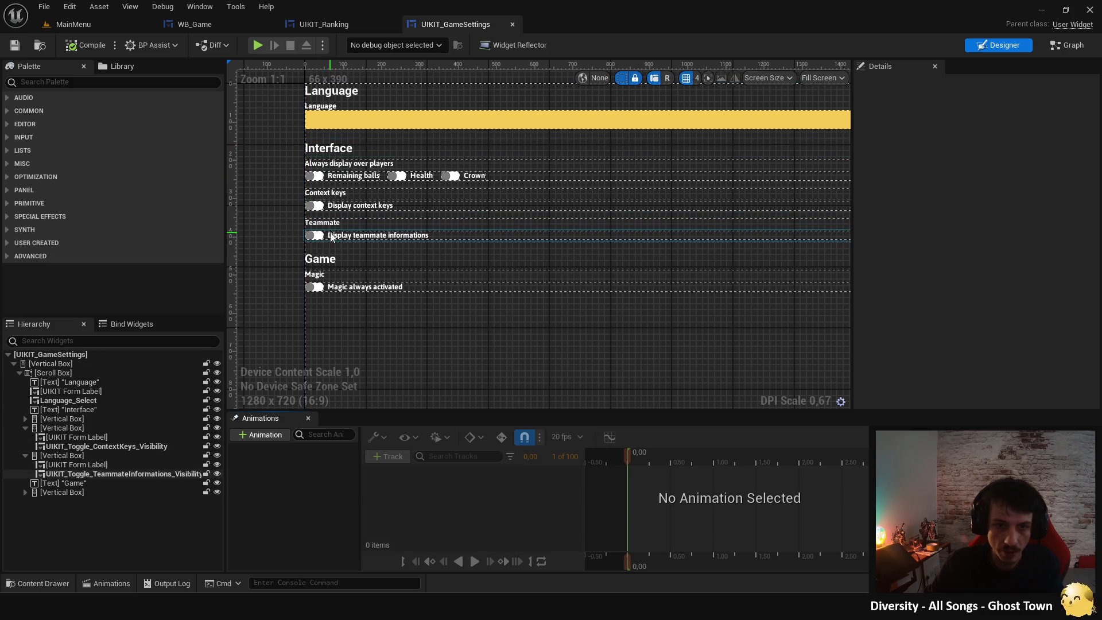
Inspect the Interface heading and the Always display over players, Context keys and Teammate groups.
scroll(350, 132, up, 1)
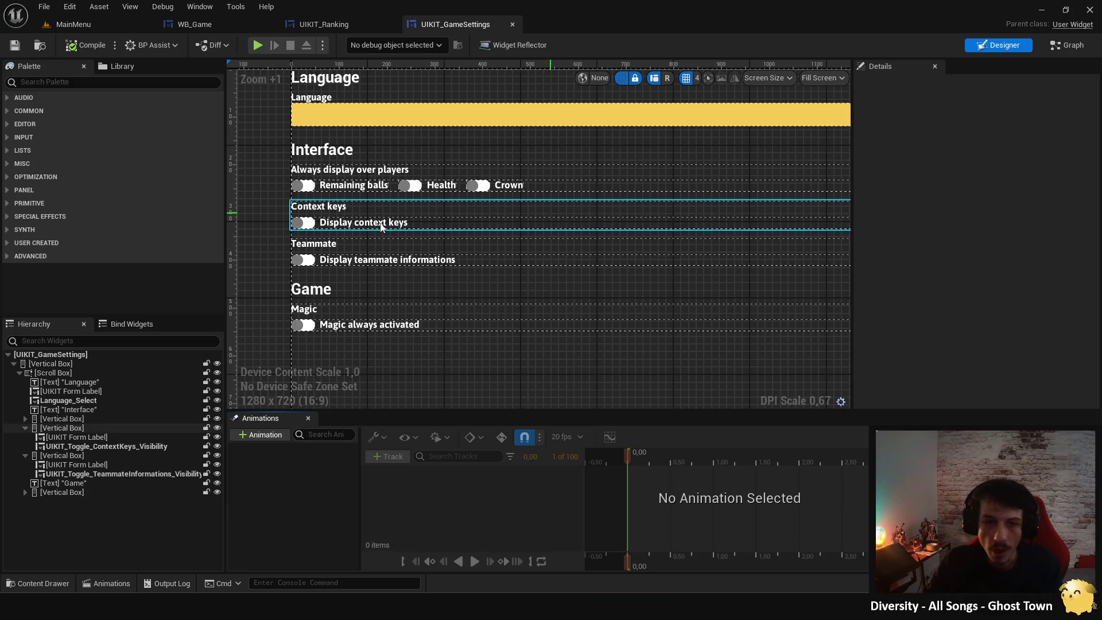
click(339, 151)
click(341, 170)
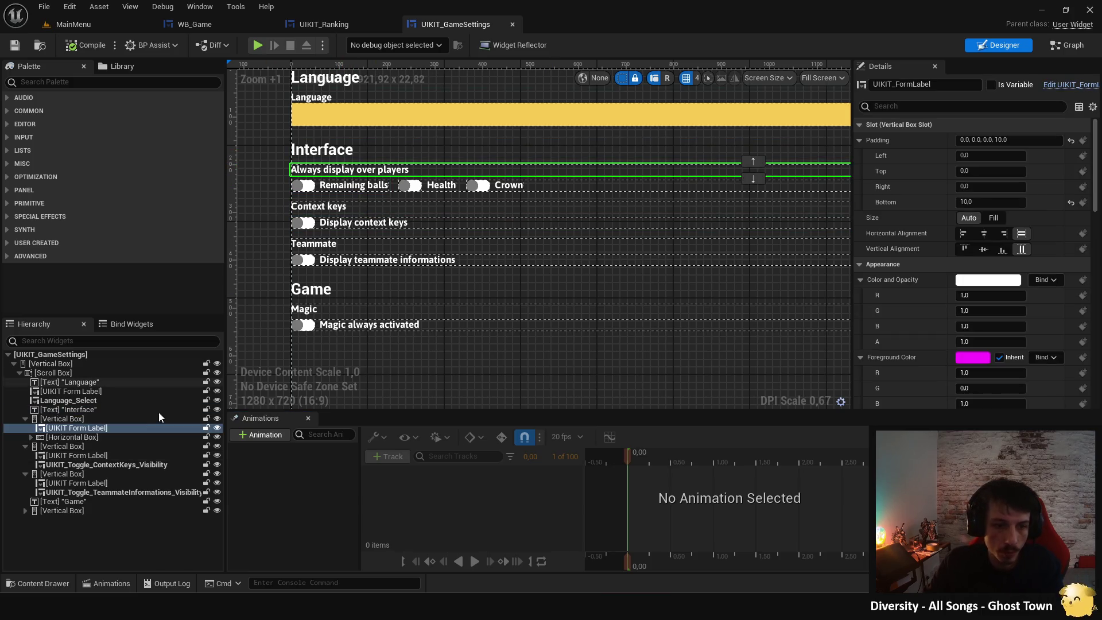
click(79, 418)
click(80, 409)
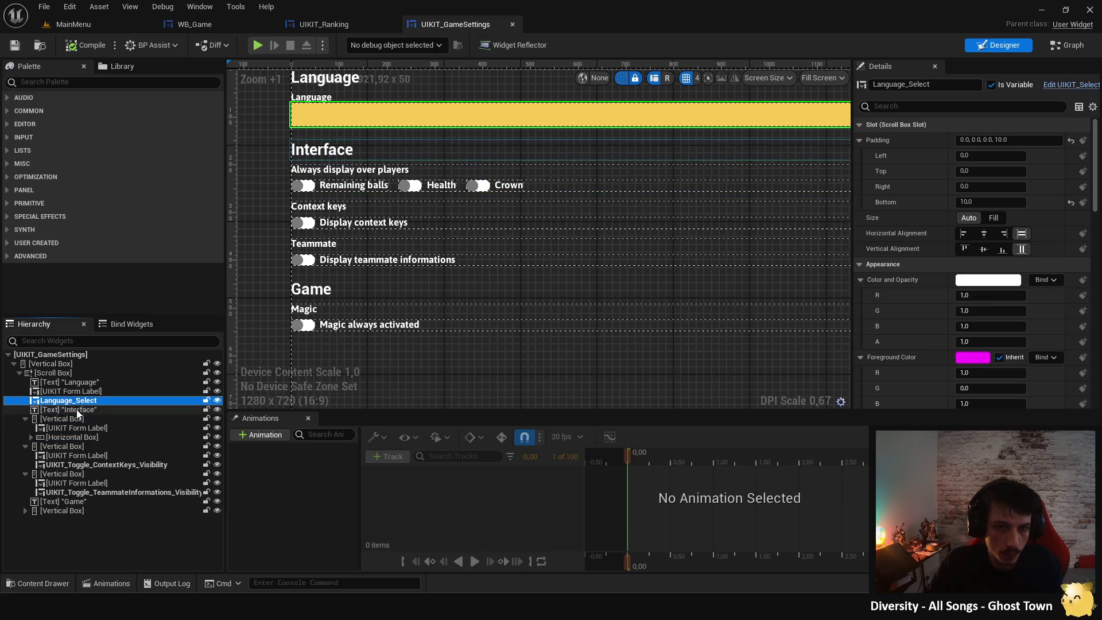
click(63, 446)
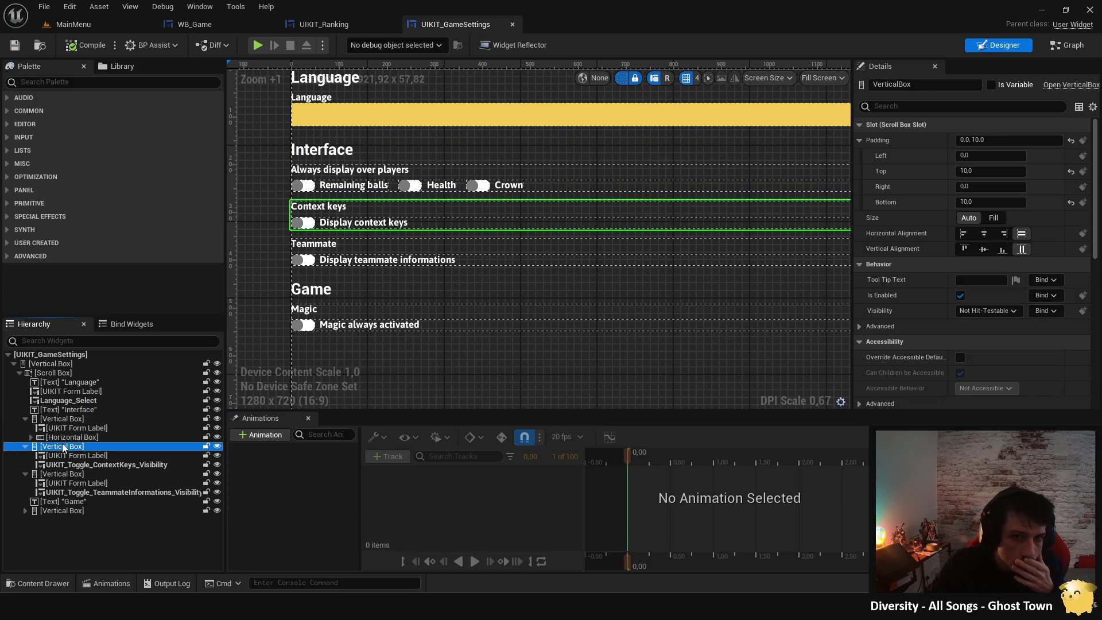
click(48, 474)
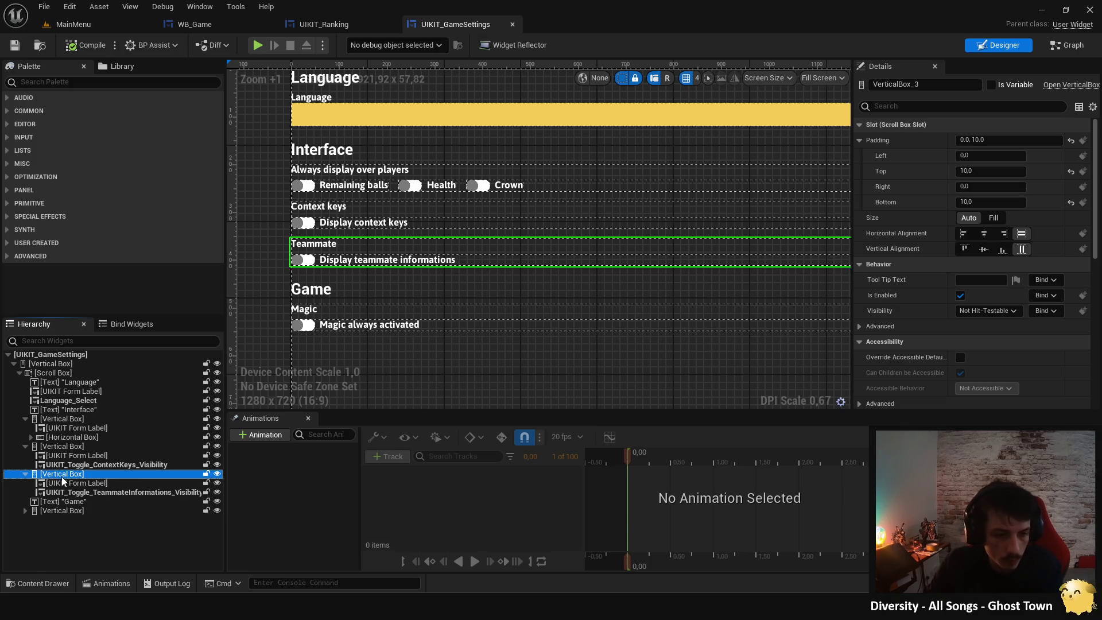
Duplicate the Teammate block and link the copy's label to the UI_RANKINGS string-table key.
key(ctrl+d)
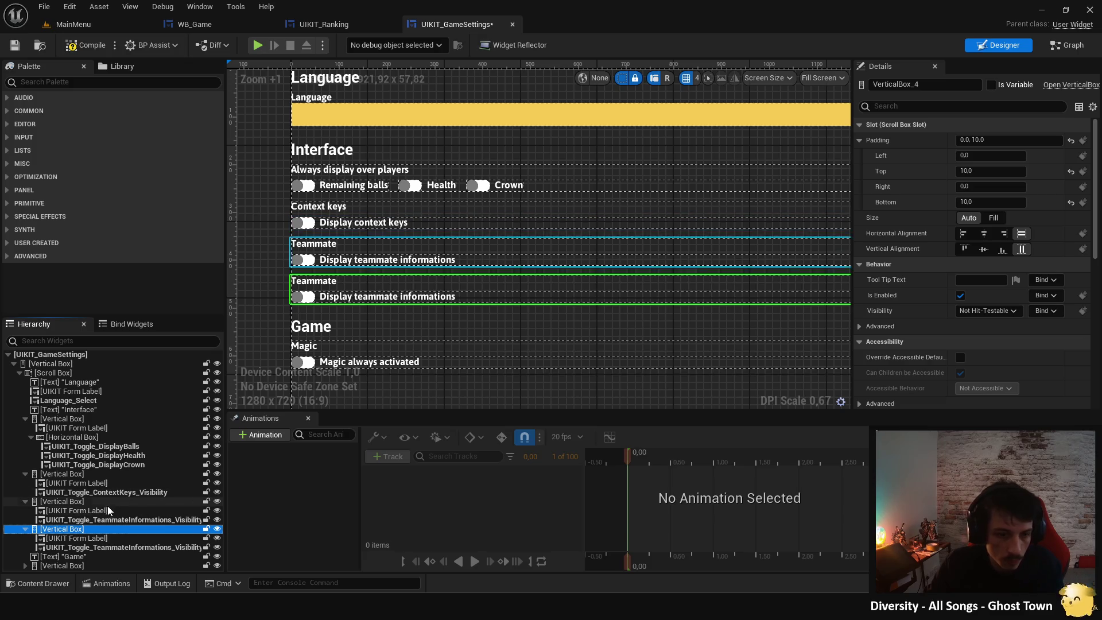
click(98, 538)
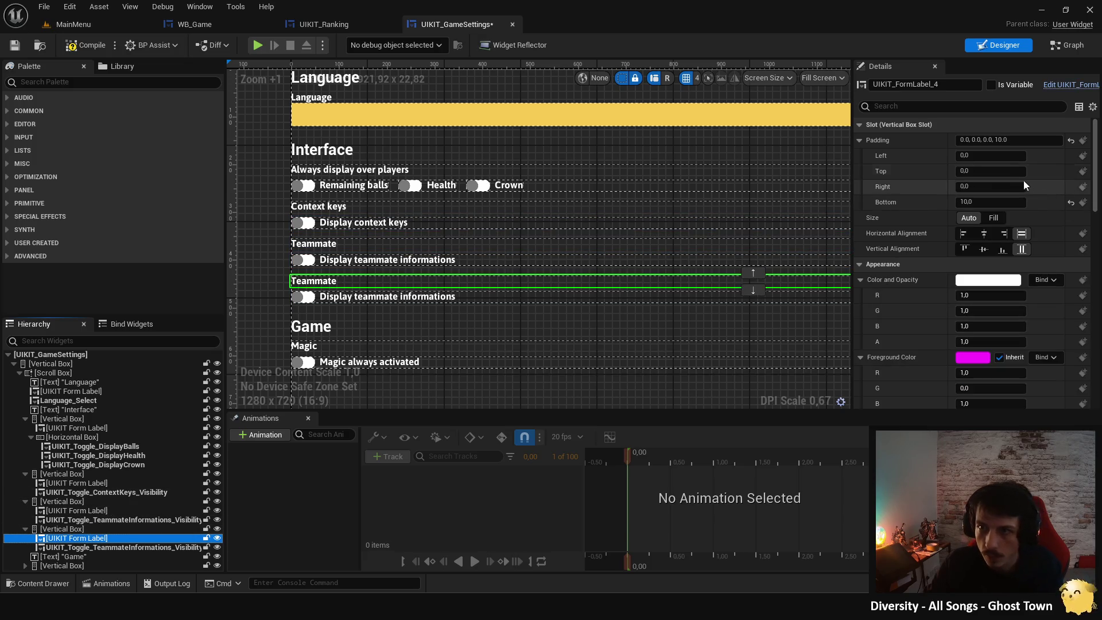
scroll(1001, 233, down, 10)
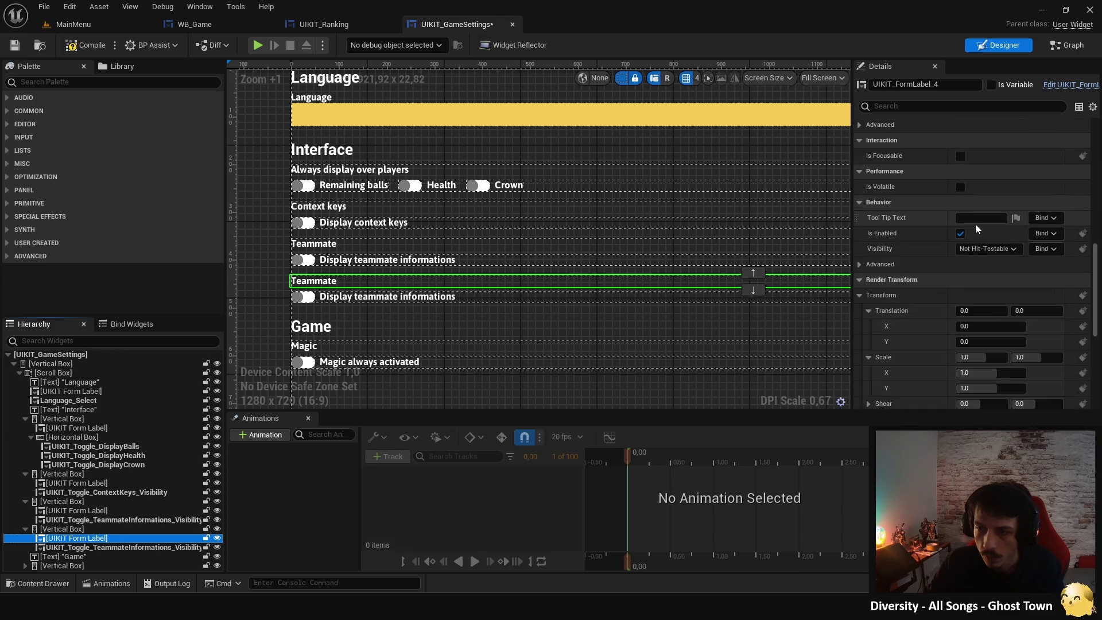
scroll(976, 225, down, 8)
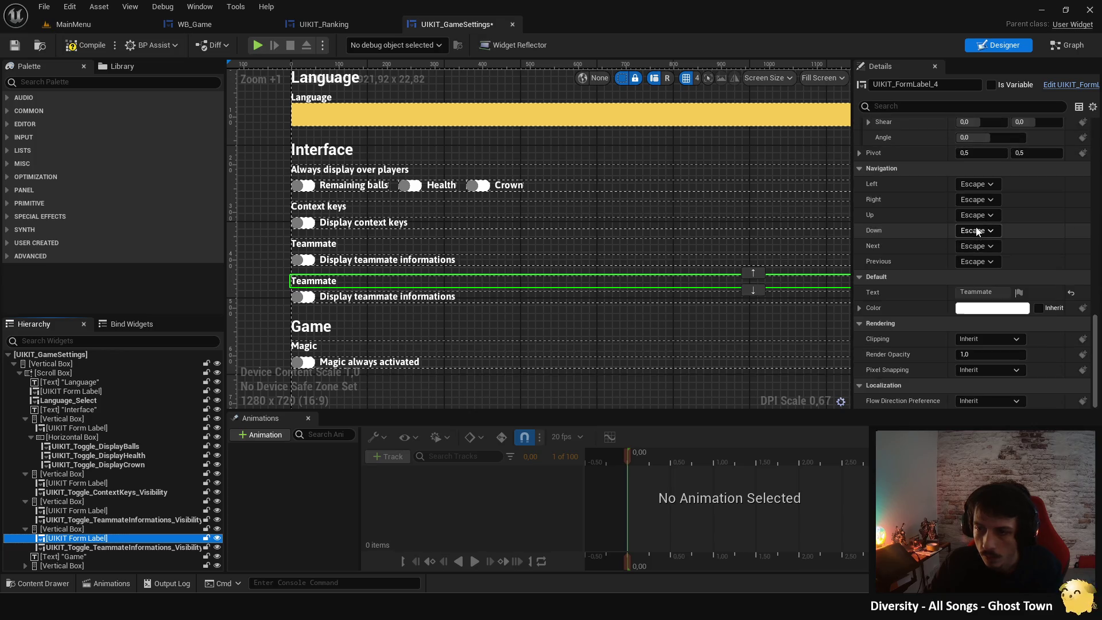
click(1024, 298)
click(1065, 343)
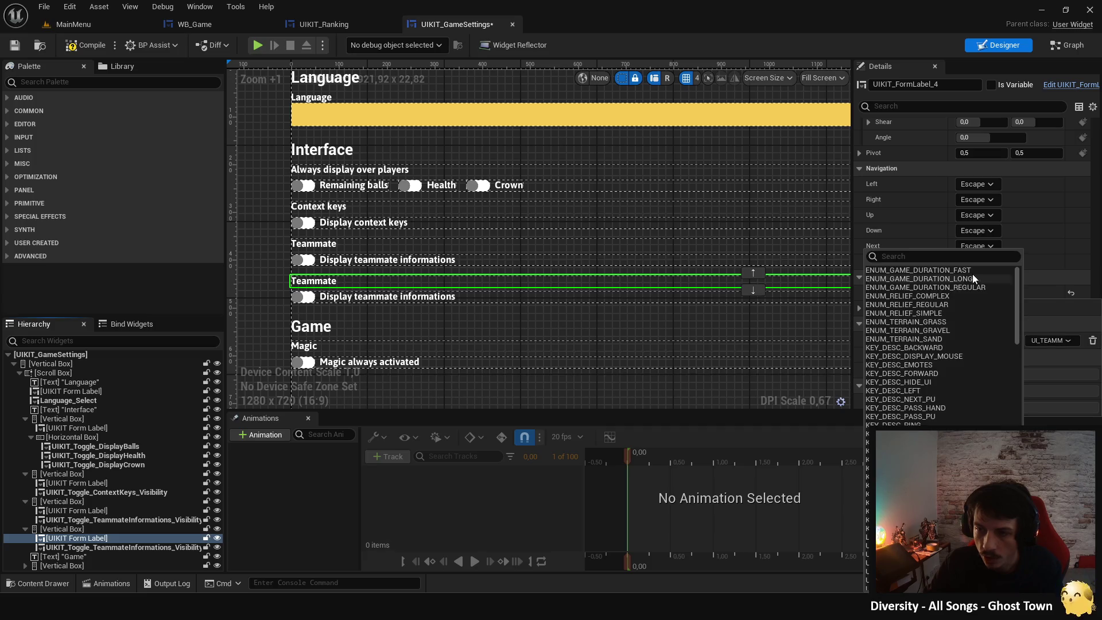
text(rankin)
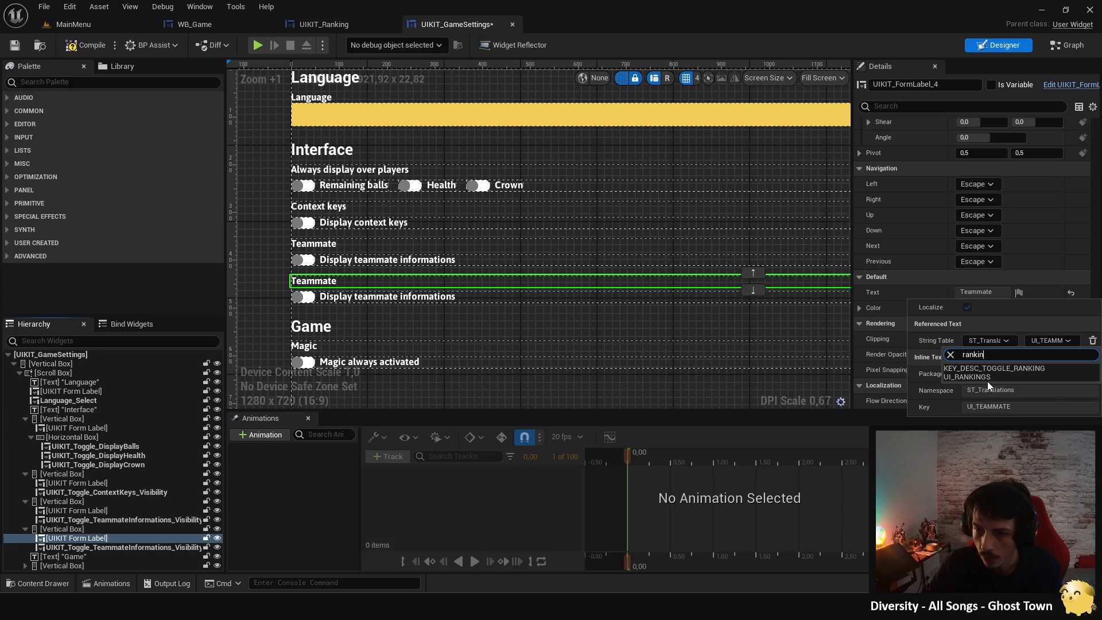
click(983, 378)
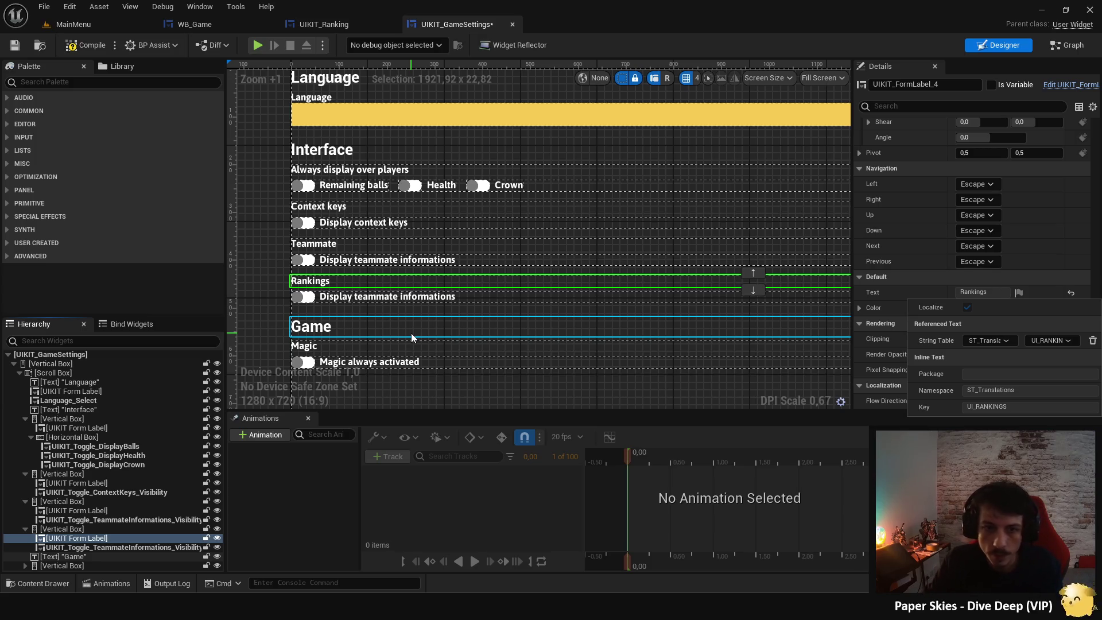
click(463, 325)
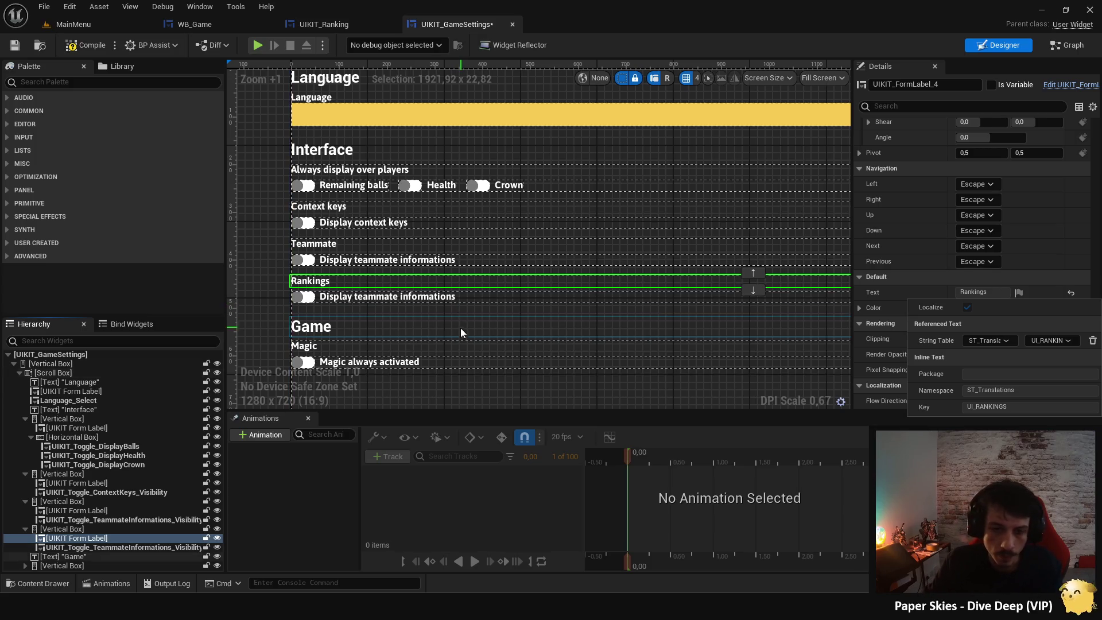
Open the ST_Translations string table and filter it by 'ranking'.
key(ctrl+p)
text(st_trans)
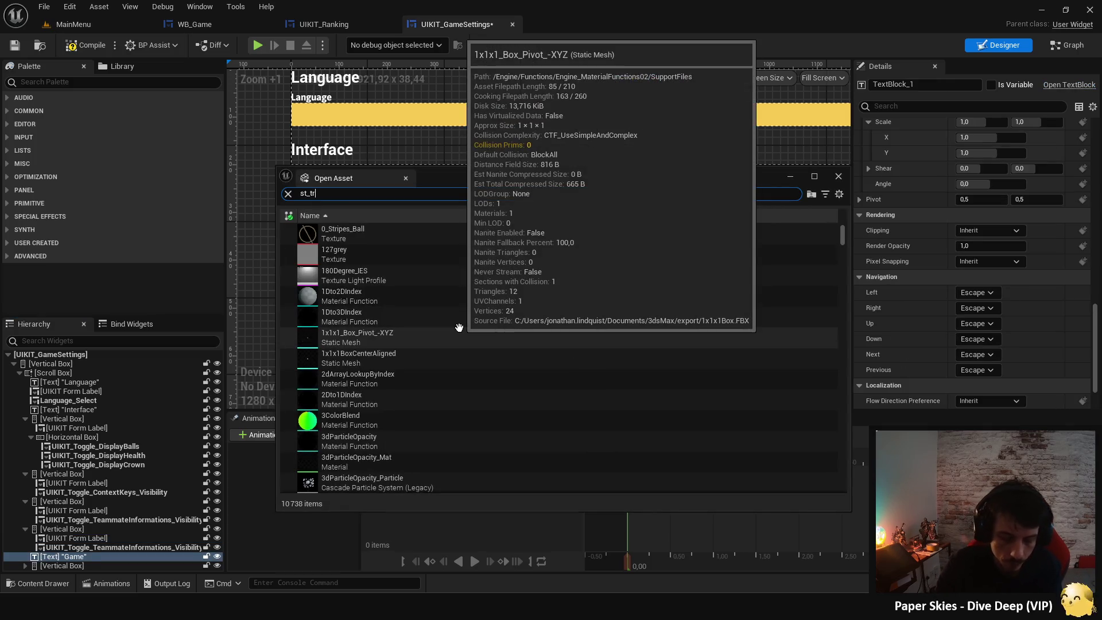
double_click(376, 233)
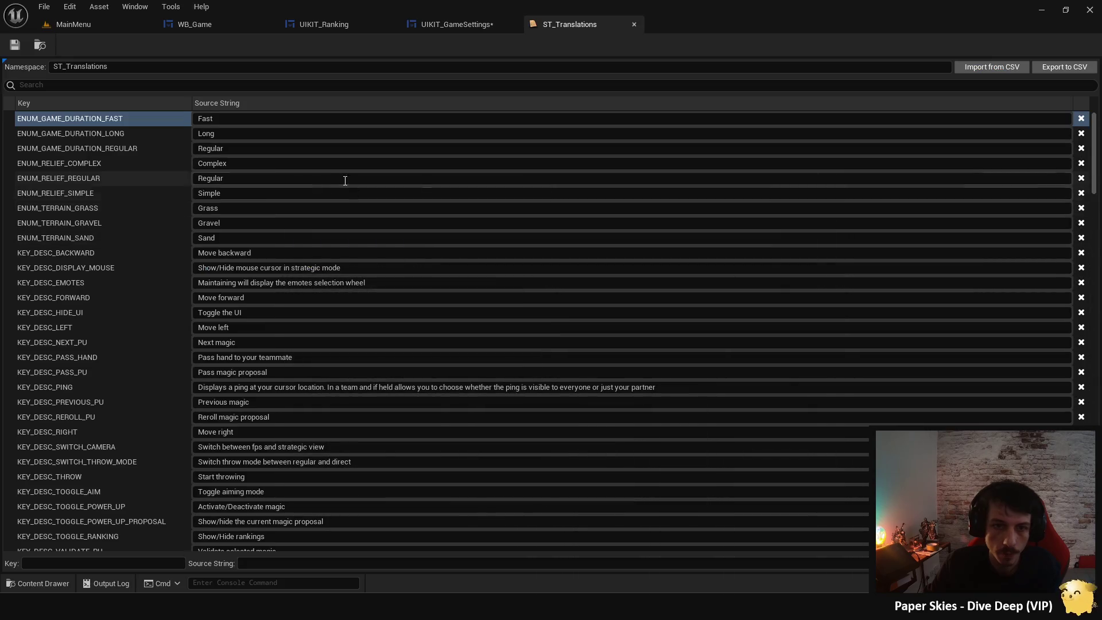
text(ranking)
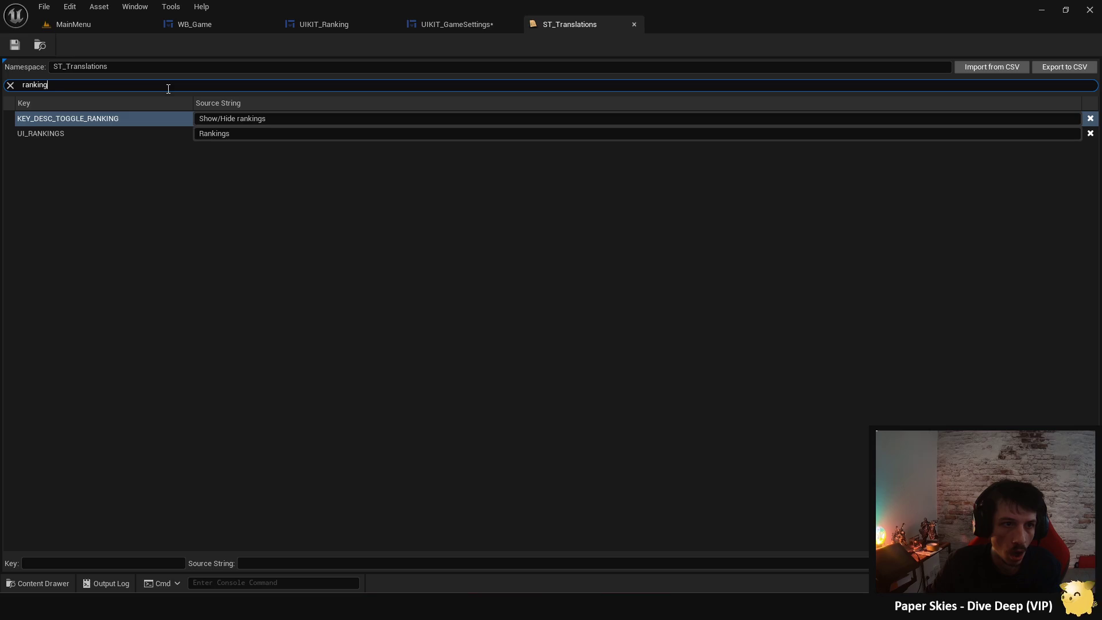
In the Localization Dashboard's French Game translations, confirm Rankings is translated as Classement.
click(70, 7)
mouse_move(138, 7)
mouse_move(171, 7)
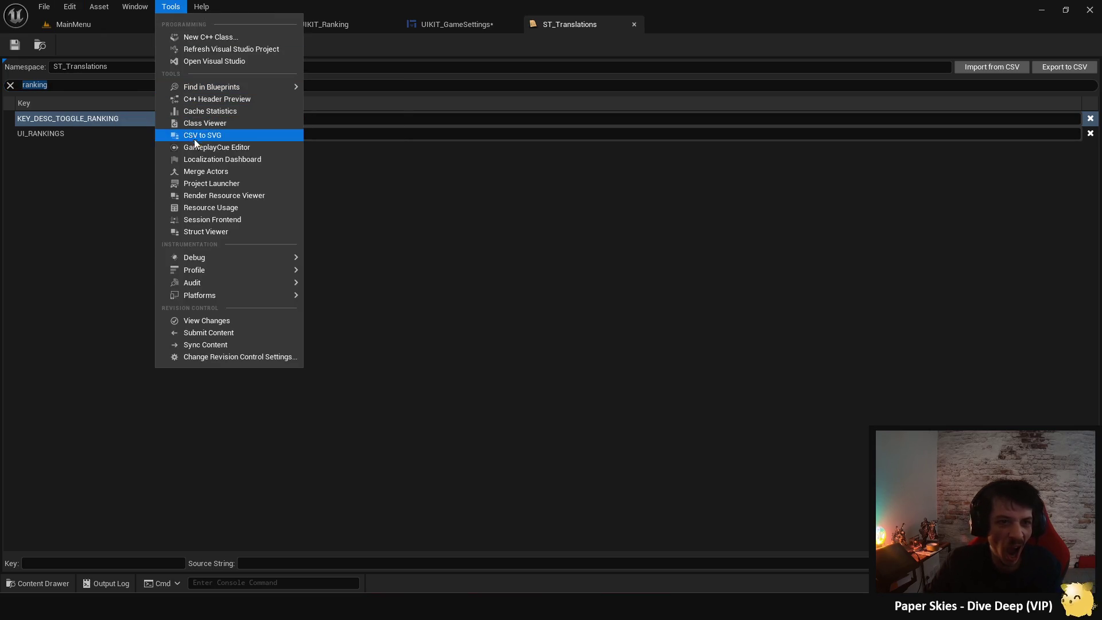
click(211, 160)
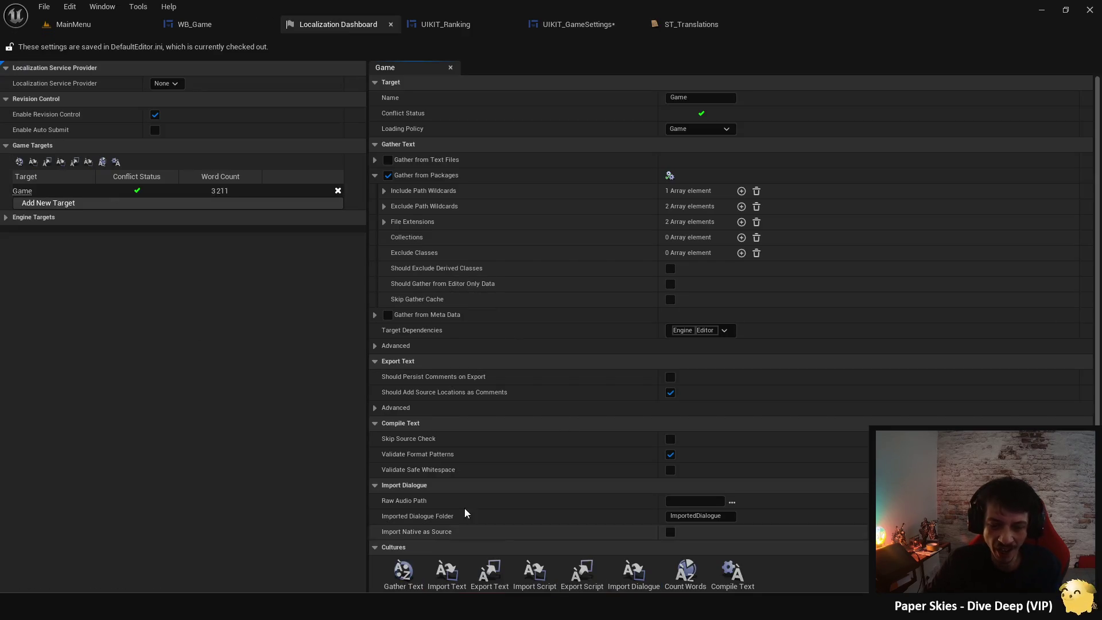
scroll(463, 512, down, 2)
click(884, 574)
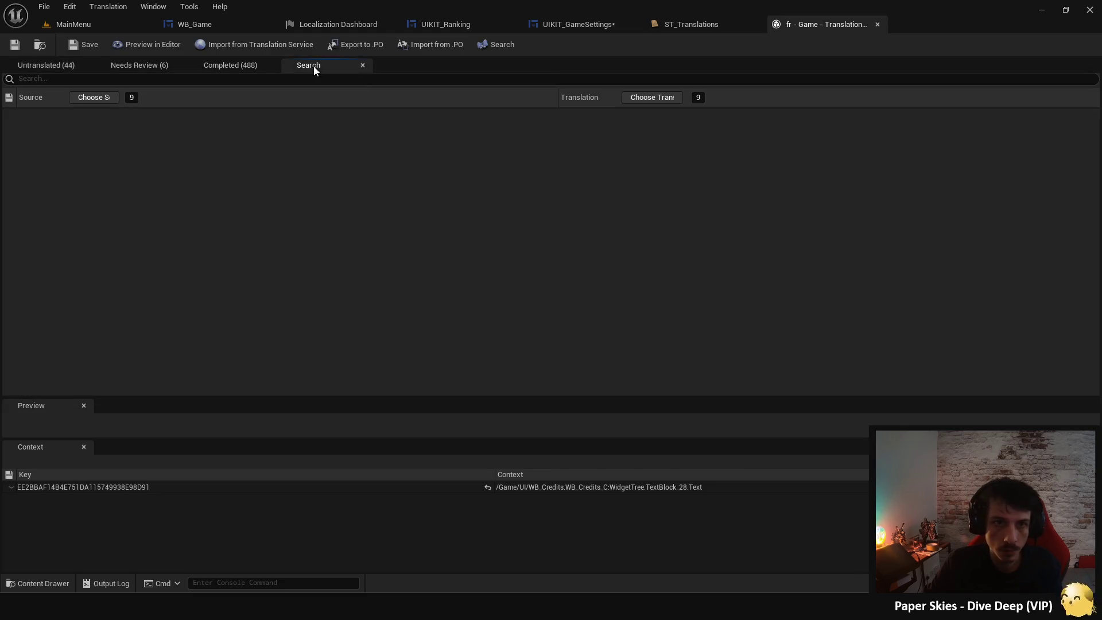
click(191, 78)
text(ra)
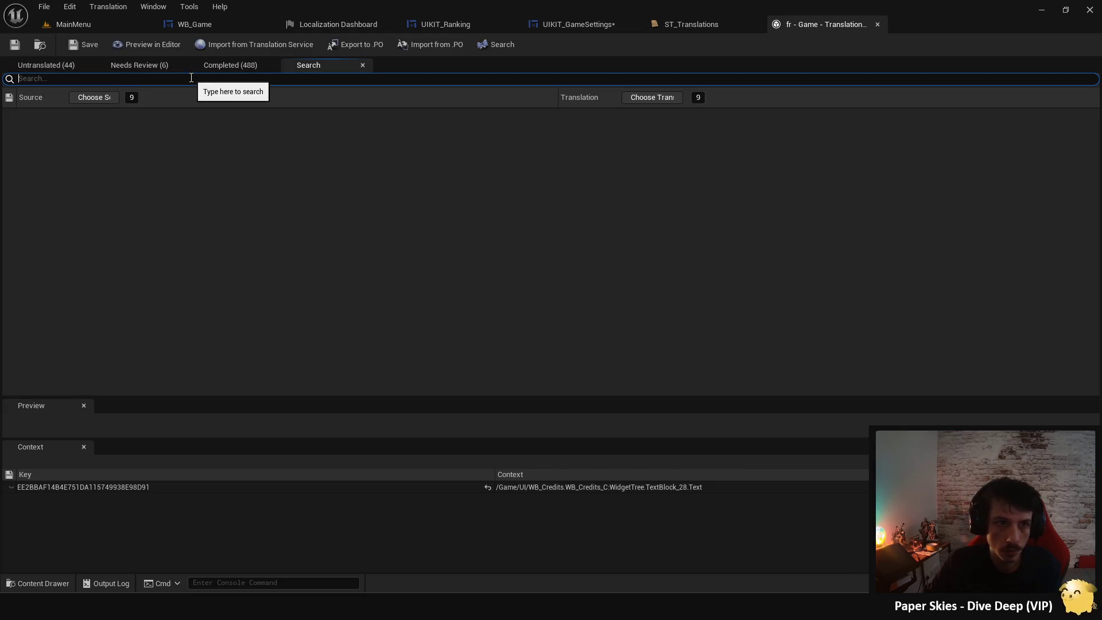
text(nking)
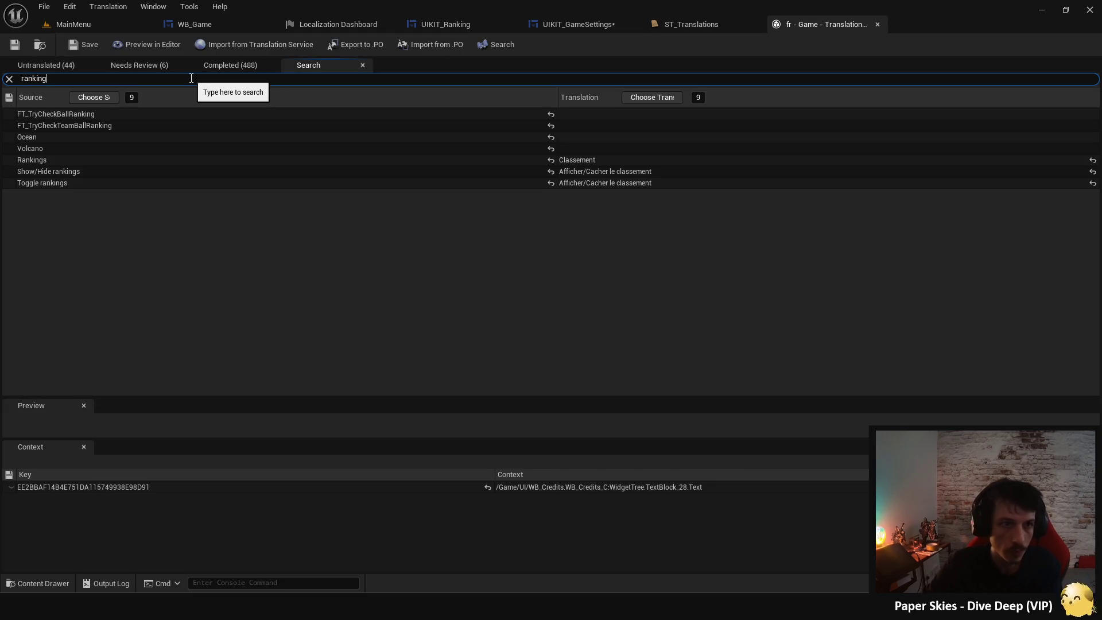
click(77, 161)
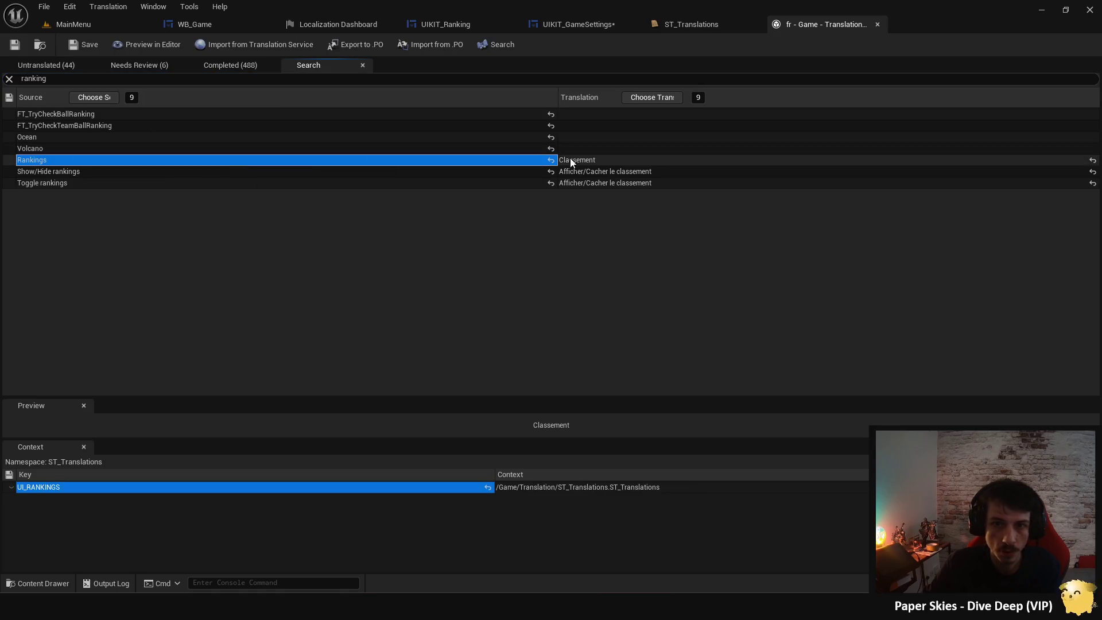
click(878, 25)
Select the toggle under the Rankings heading in the UIKIT_GameSettings designer.
click(95, 24)
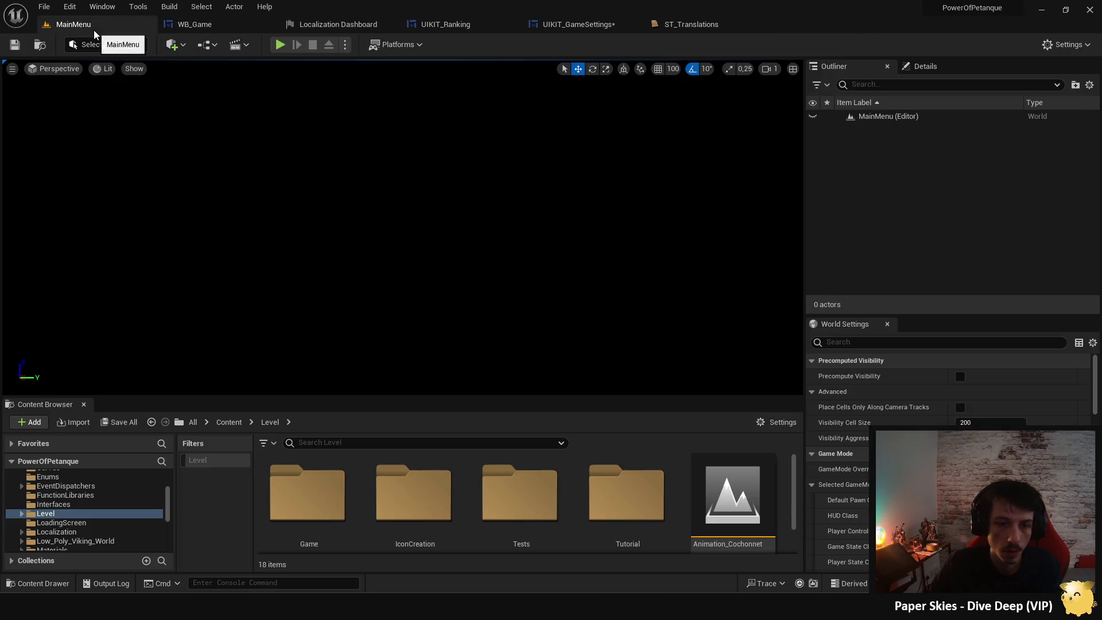
click(204, 24)
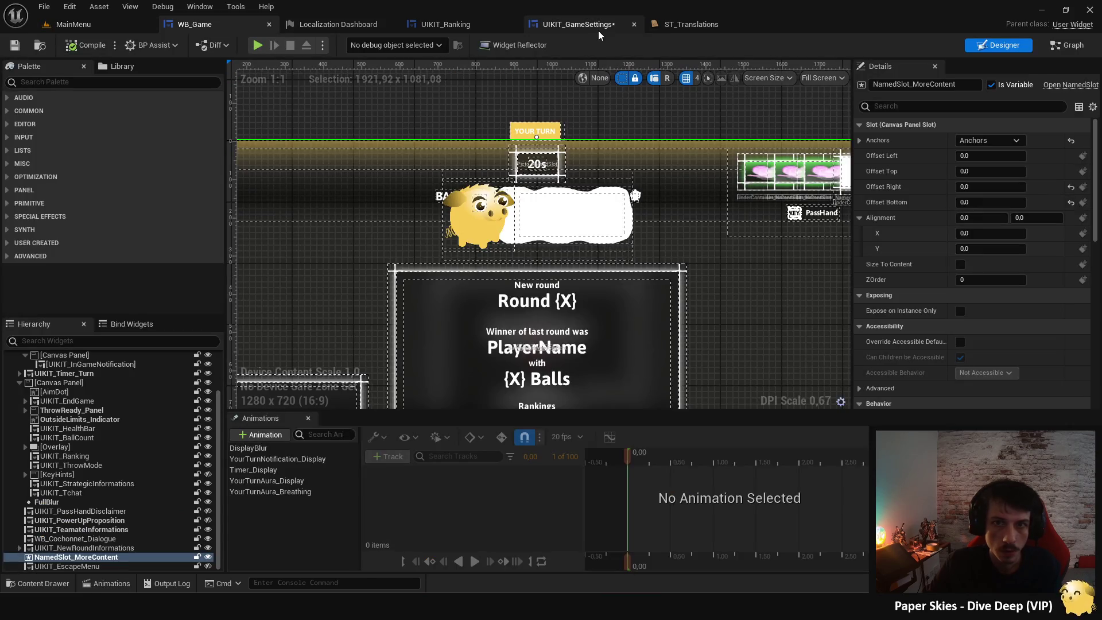
click(564, 32)
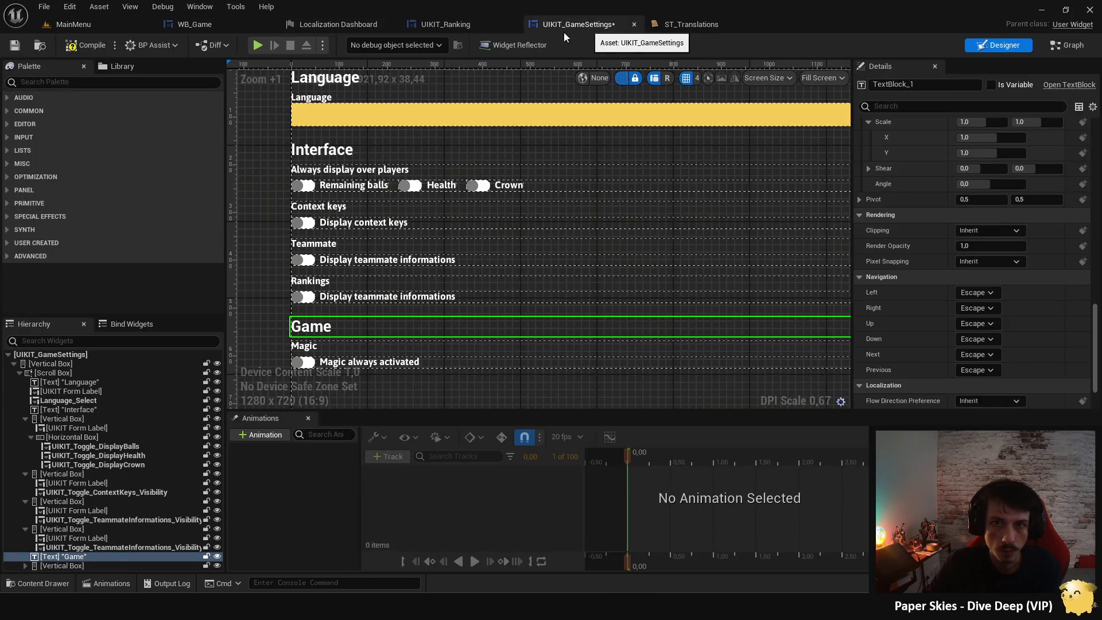
click(340, 298)
Add a UI_ALWAYS_DISPLAY_RANKINGS key to the ST_Translations string table.
click(689, 24)
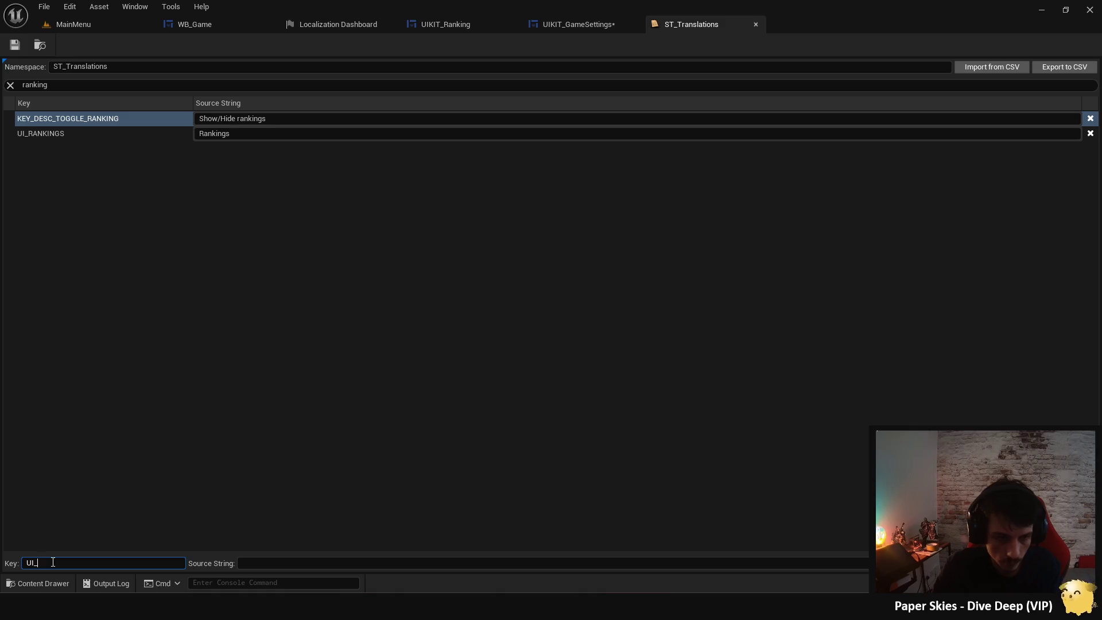
text(AL)
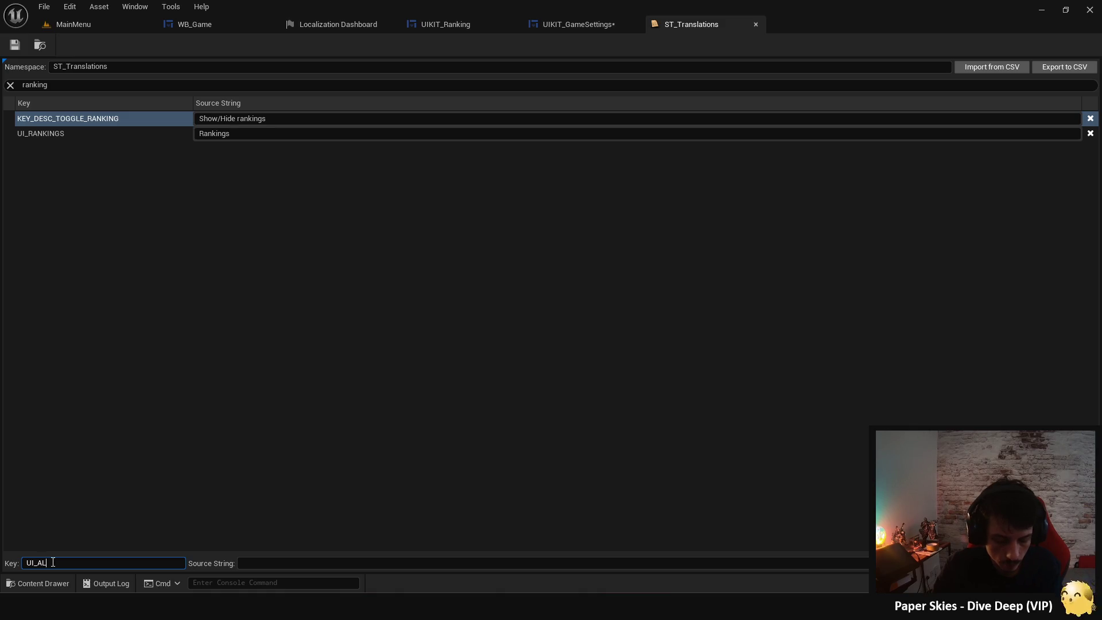
text(WAYS_DI)
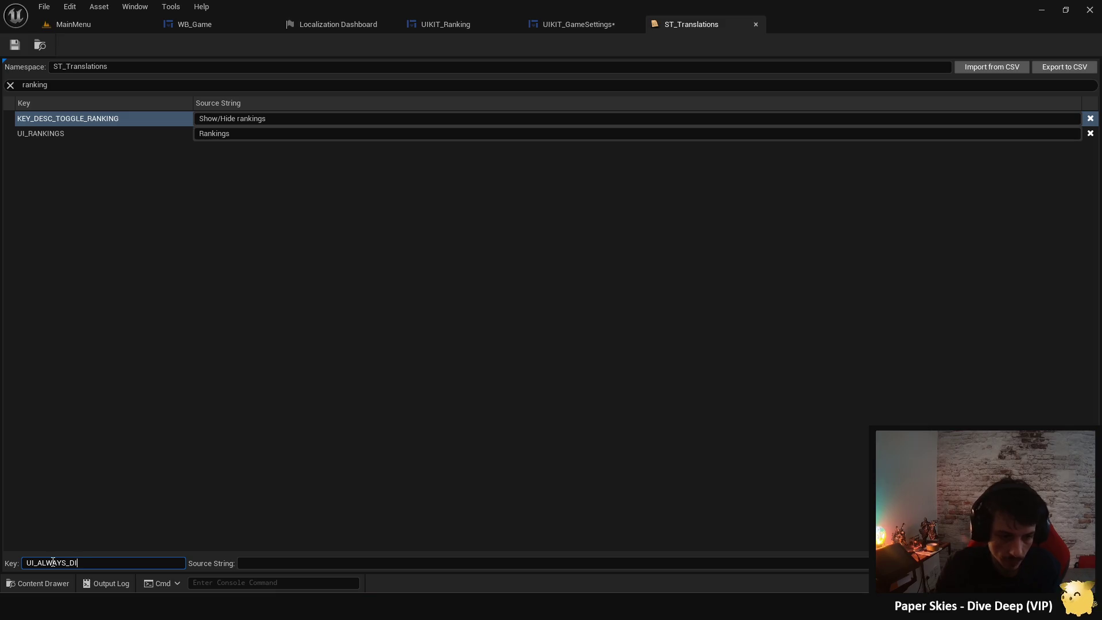
text(SPLAY_RA)
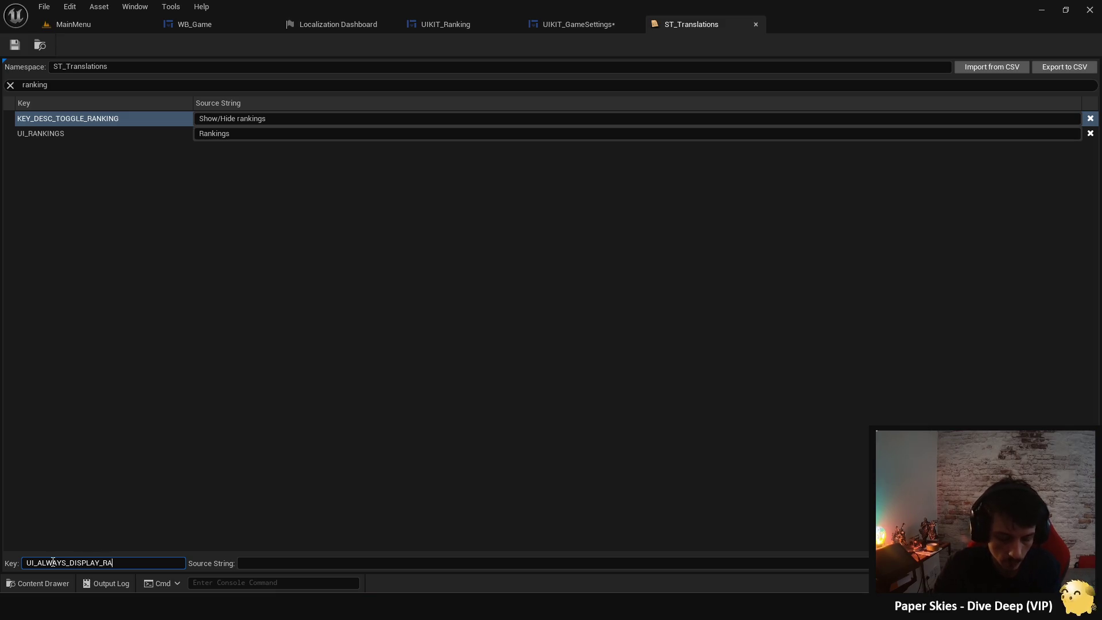
text(NKINGS)
key(Tab)
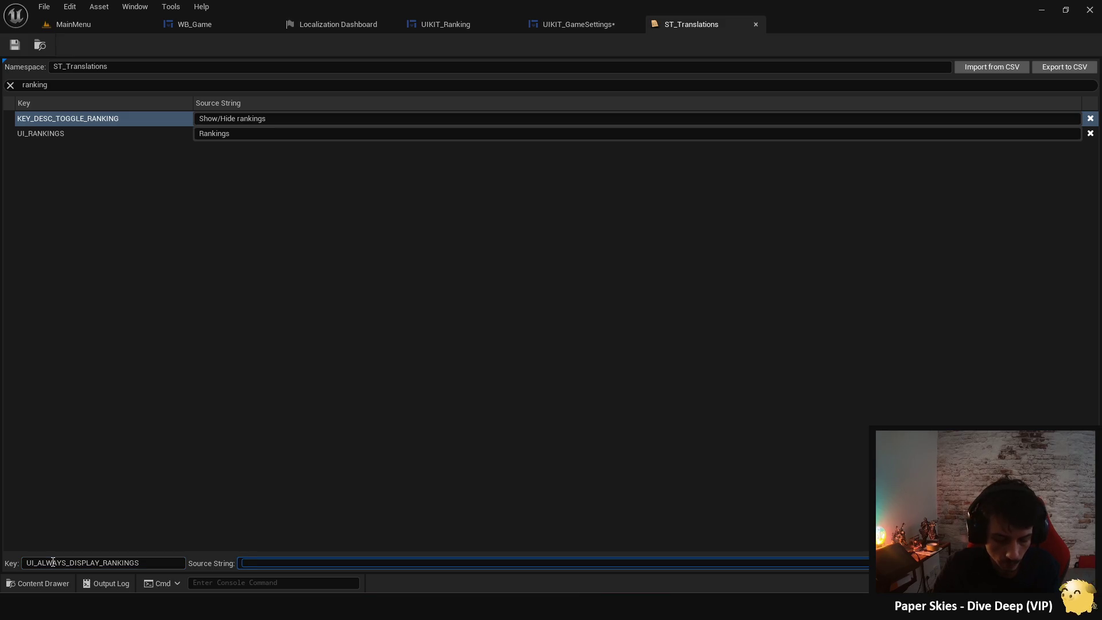
text(Always display)
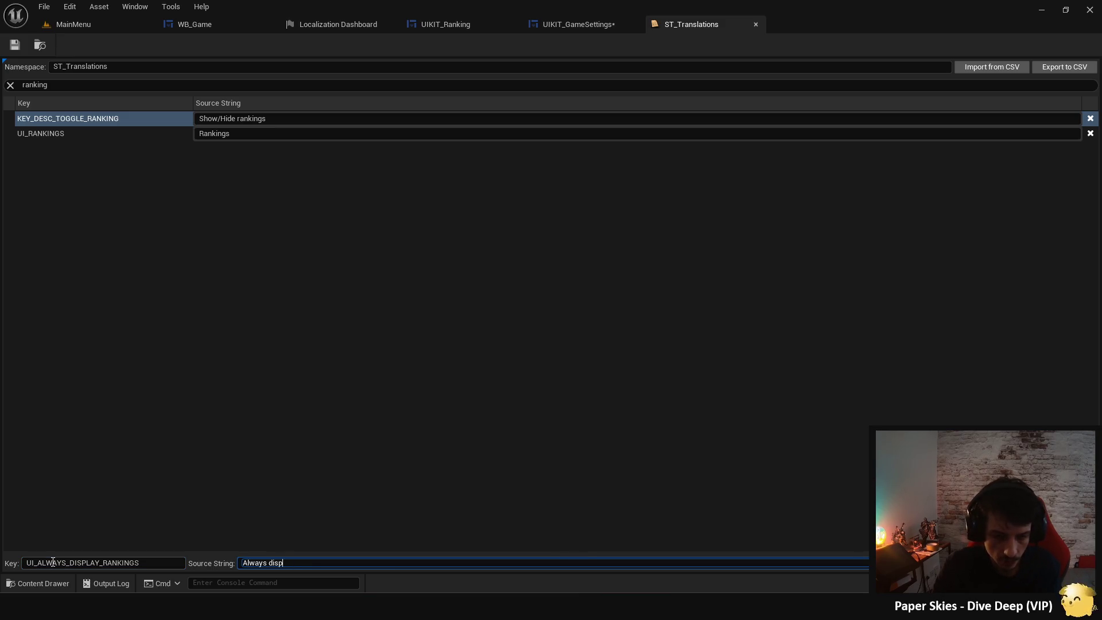
text( rankings)
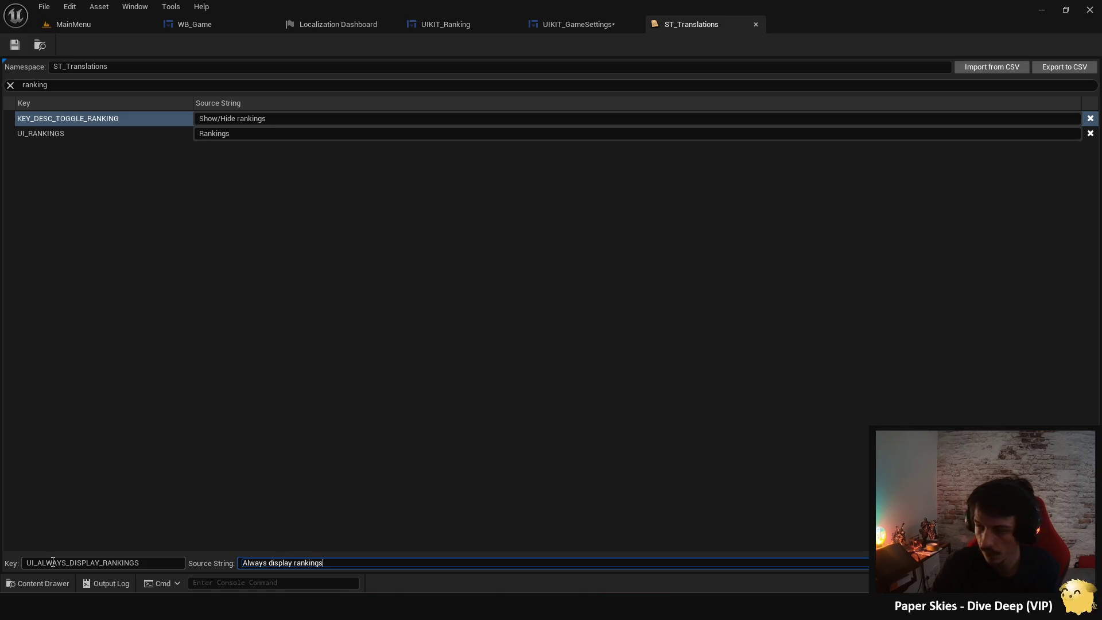
key(Return)
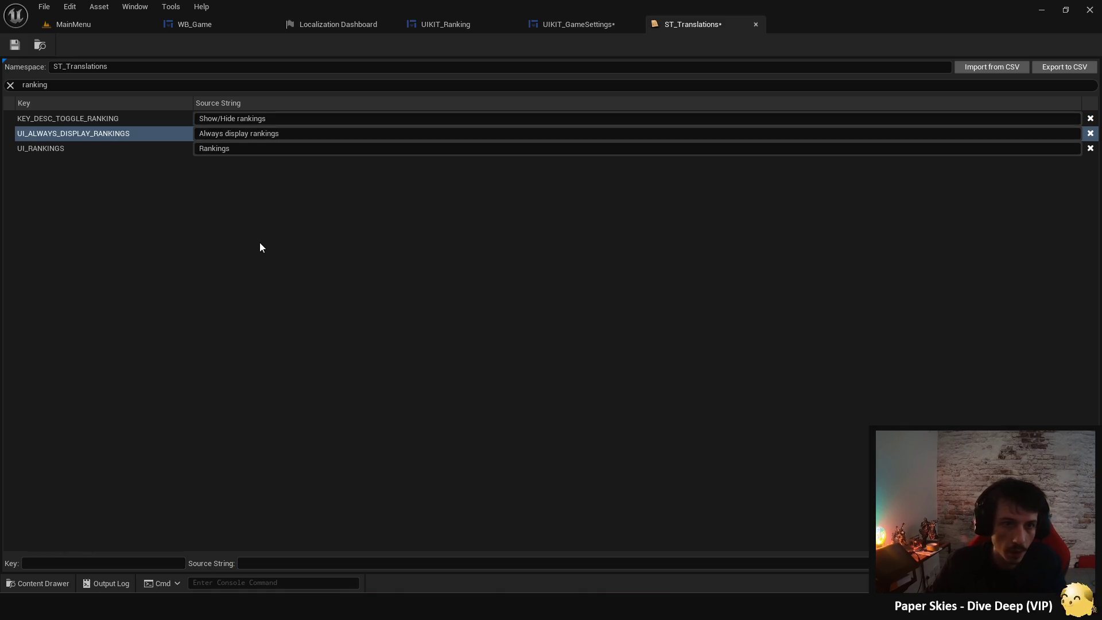
Correct the new entry's source text to 'Rankings always displayed'.
click(287, 138)
text(R)
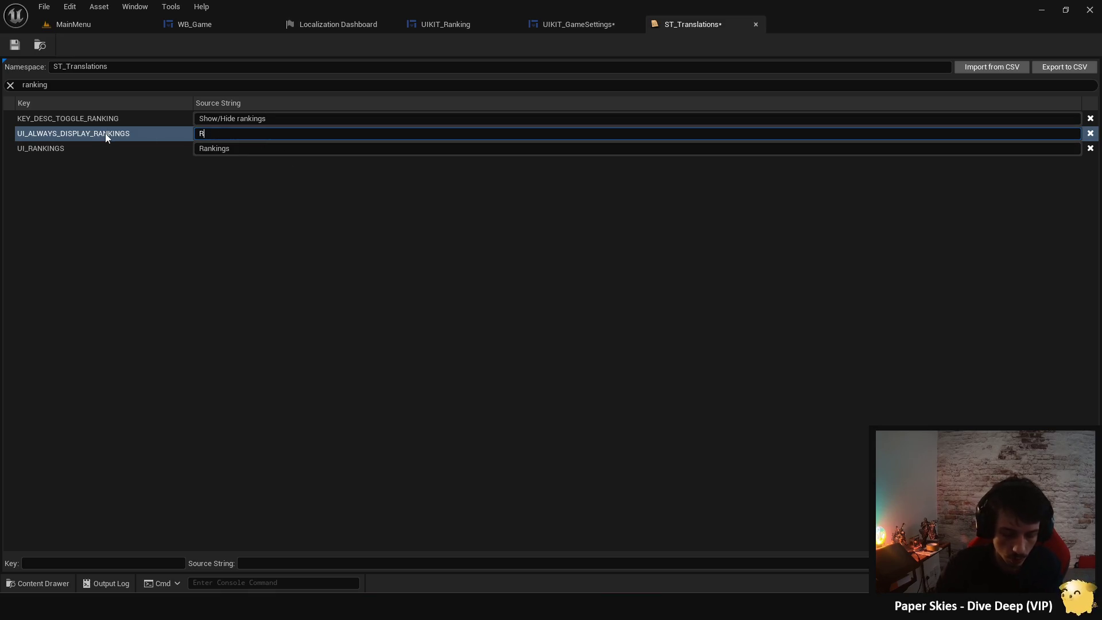
text(anking)
key(BackSpace)
text(gs always displaye)
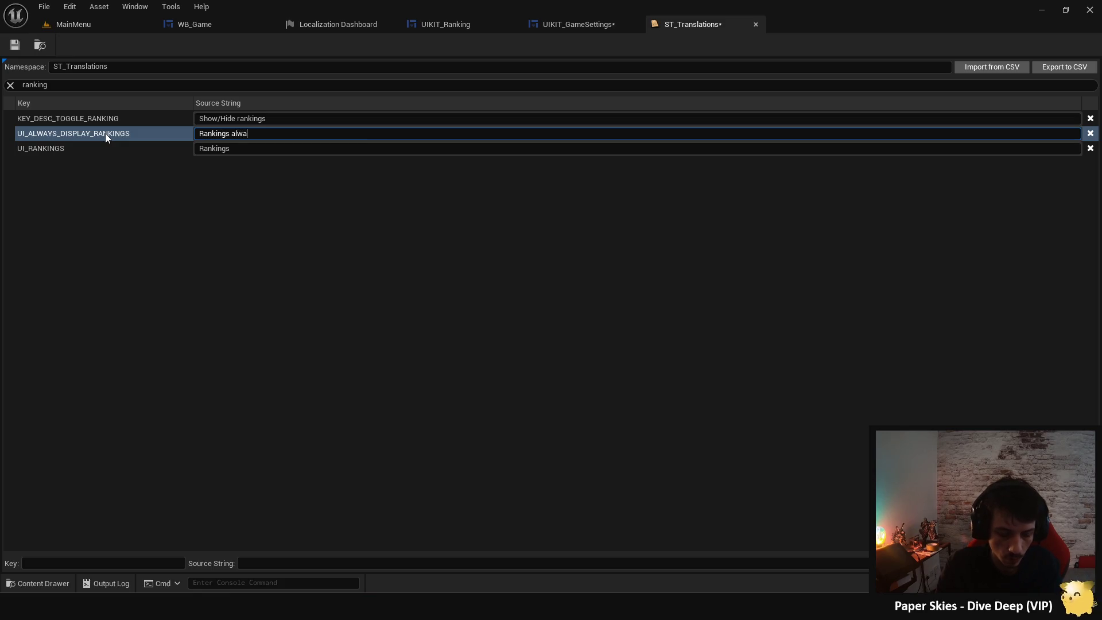
text(d)
key(Return)
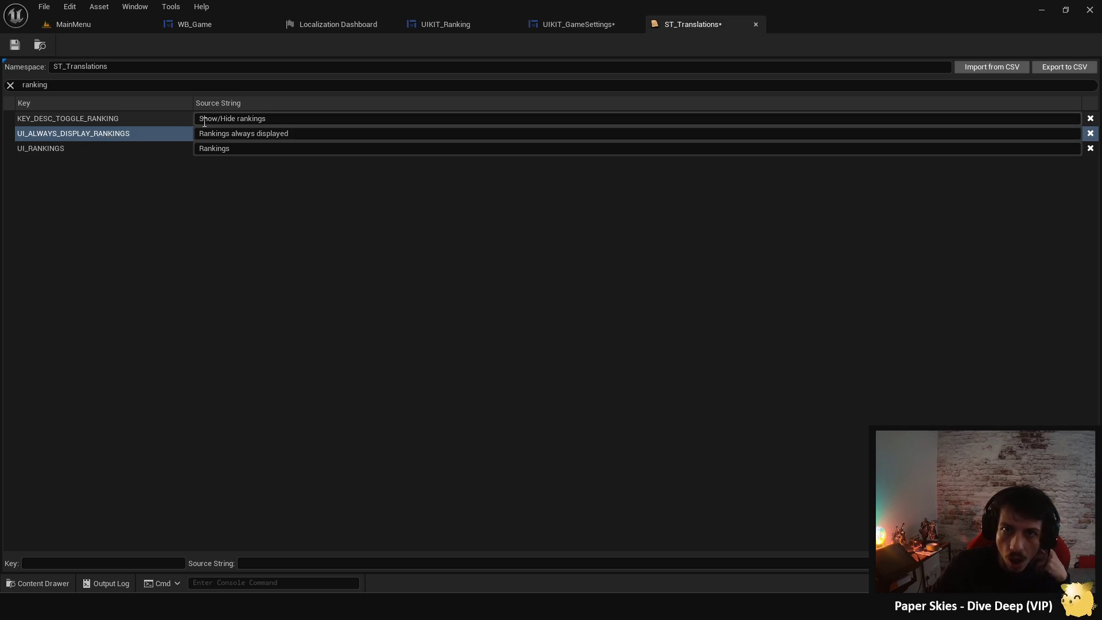
click(582, 23)
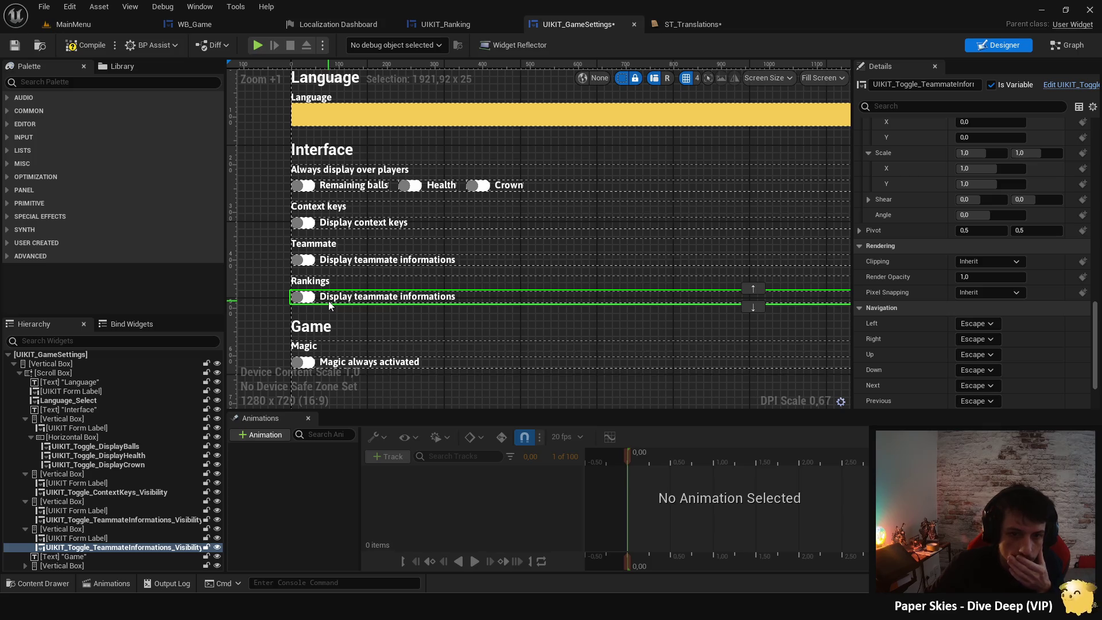
click(677, 28)
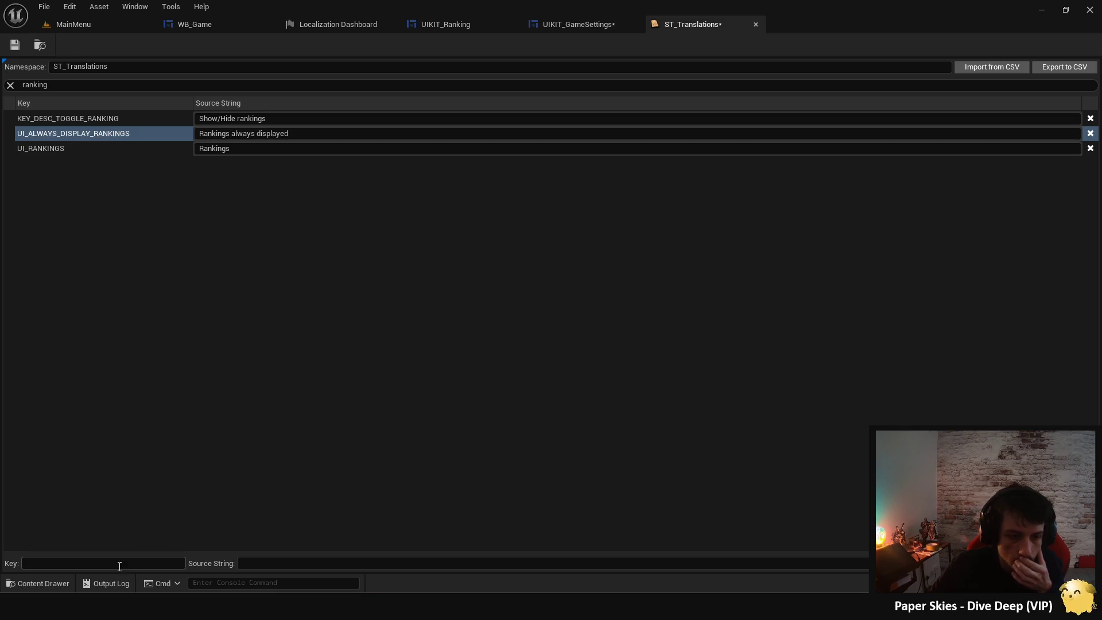
Add a UI_RANKINGS_ALWAYS_DISPLAYED entry using the copied 'Rankings always displayed' source text.
text(UI_)
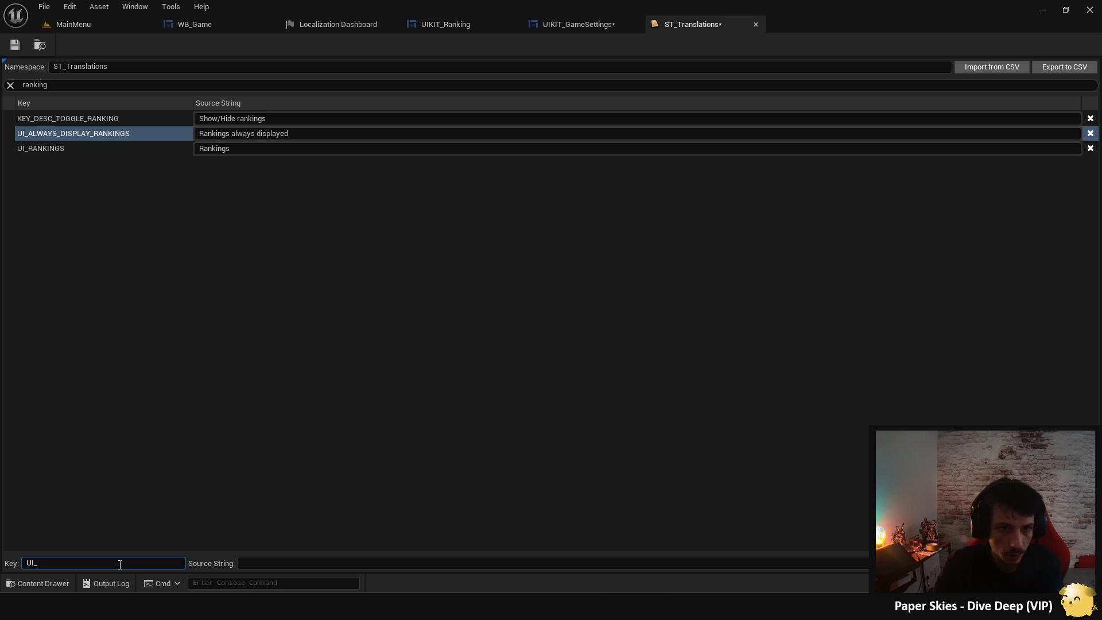
text(RANK)
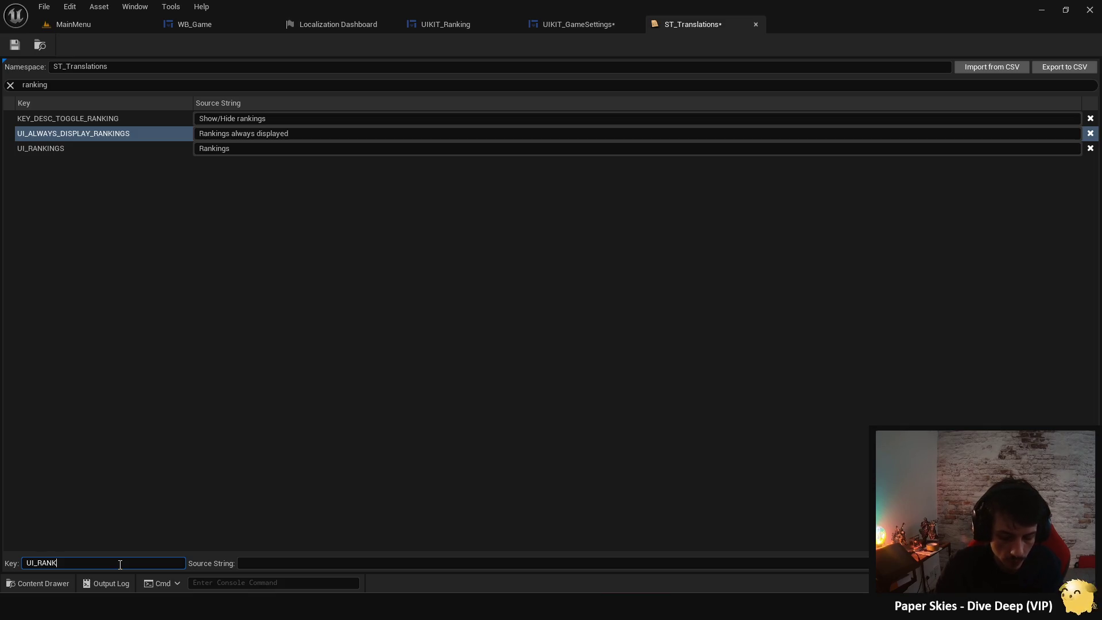
text(INGS_ALWA)
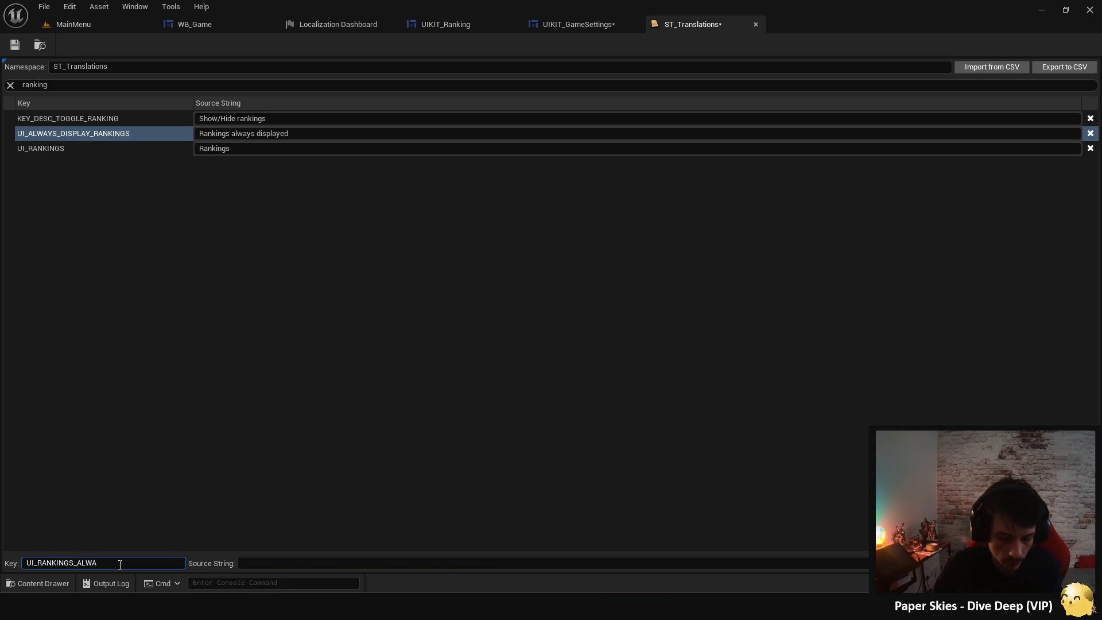
text(YS_DISPLAYED)
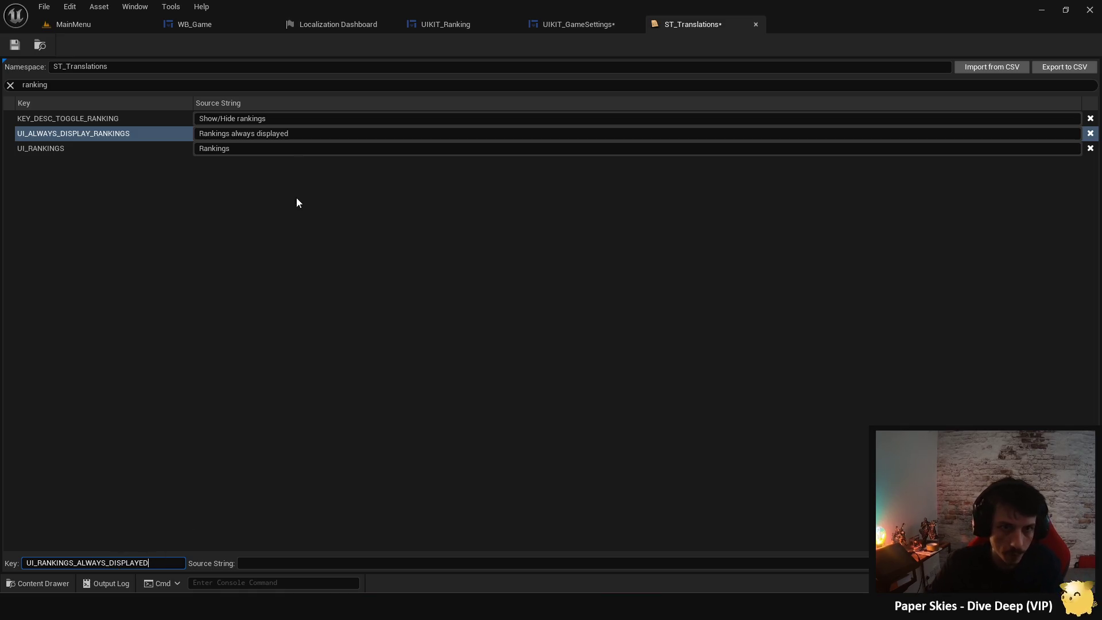
click(303, 140)
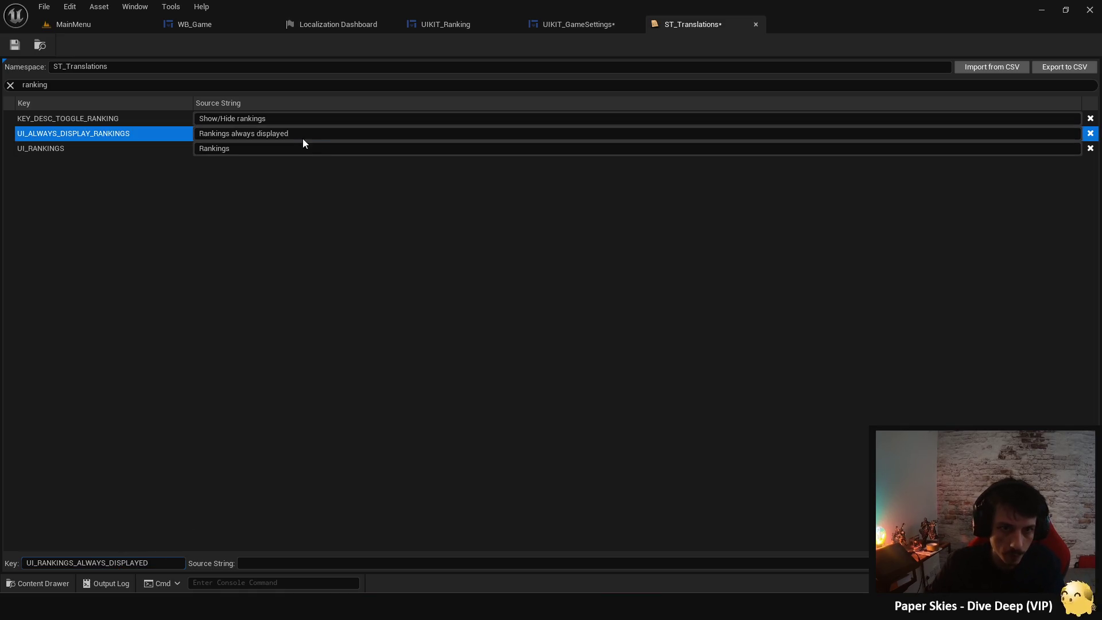
key(ctrl+a)
key(ctrl+c)
click(260, 563)
key(ctrl+v)
key(Return)
Delete the old UI_ALWAYS_DISPLAY_RANKINGS key and save the string table.
click(341, 134)
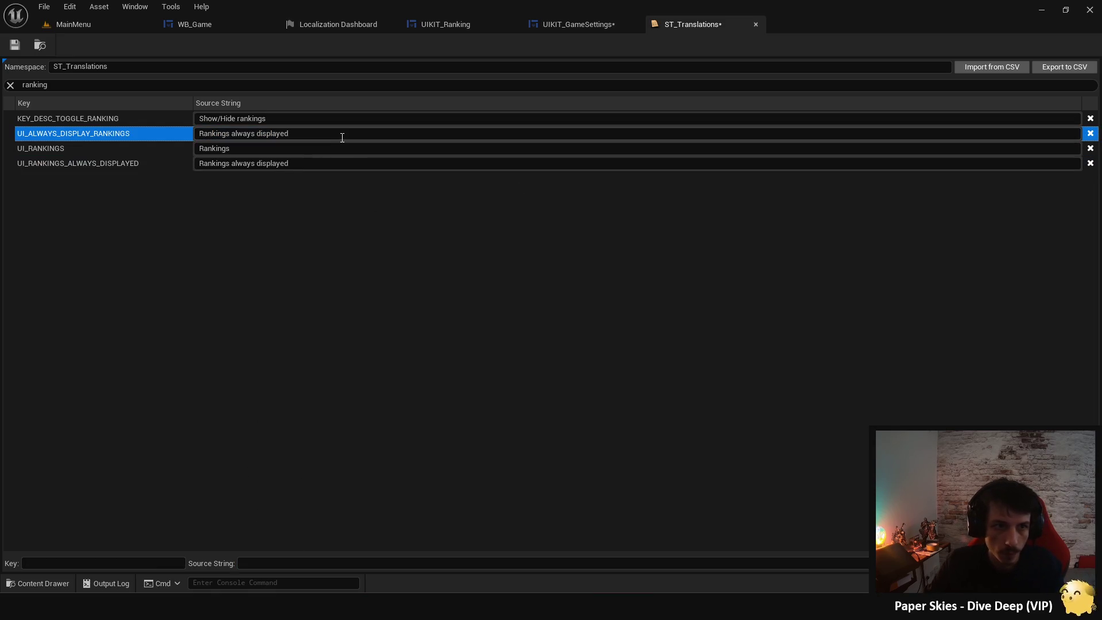
click(1090, 134)
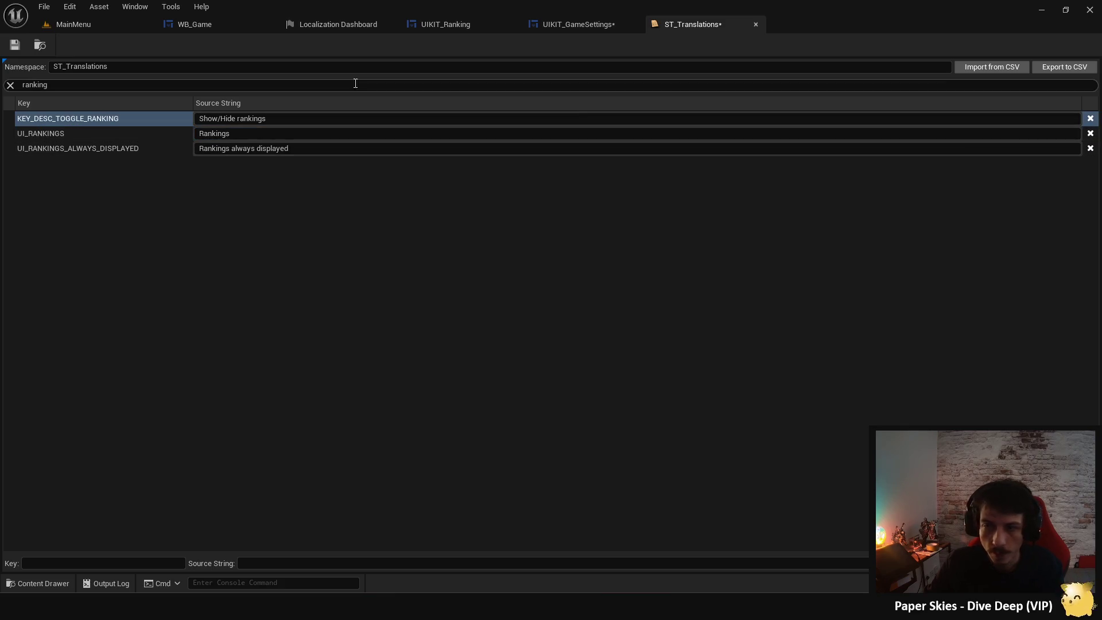
click(15, 45)
click(599, 26)
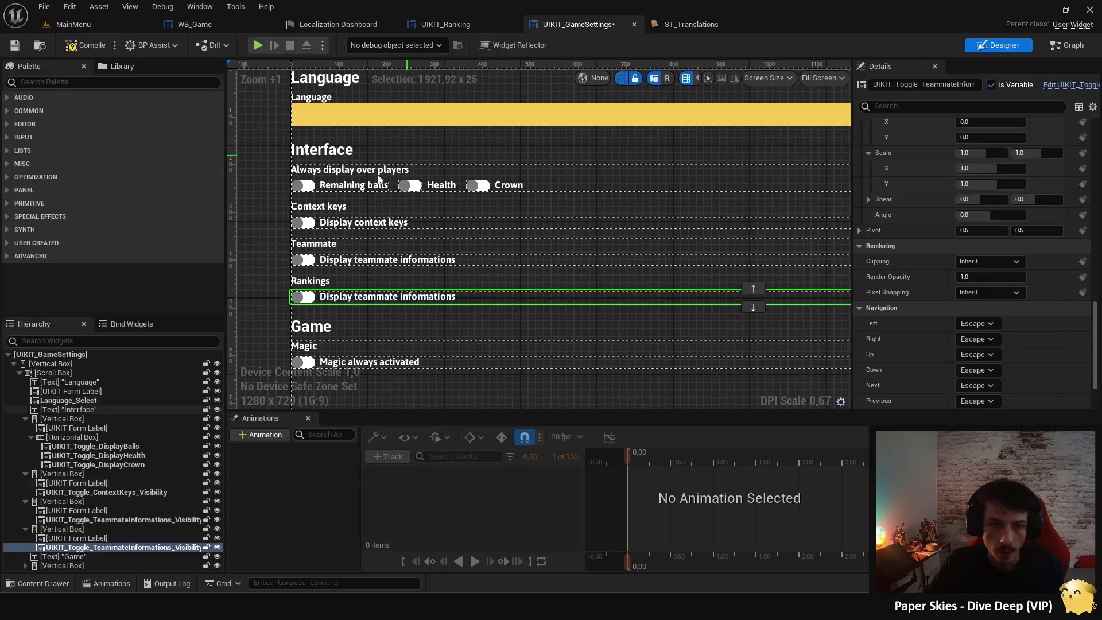
Link the toggle's label to the UI_RANKINGS_ALWAYS_DISPLAYED string-table key.
scroll(991, 308, down, 10)
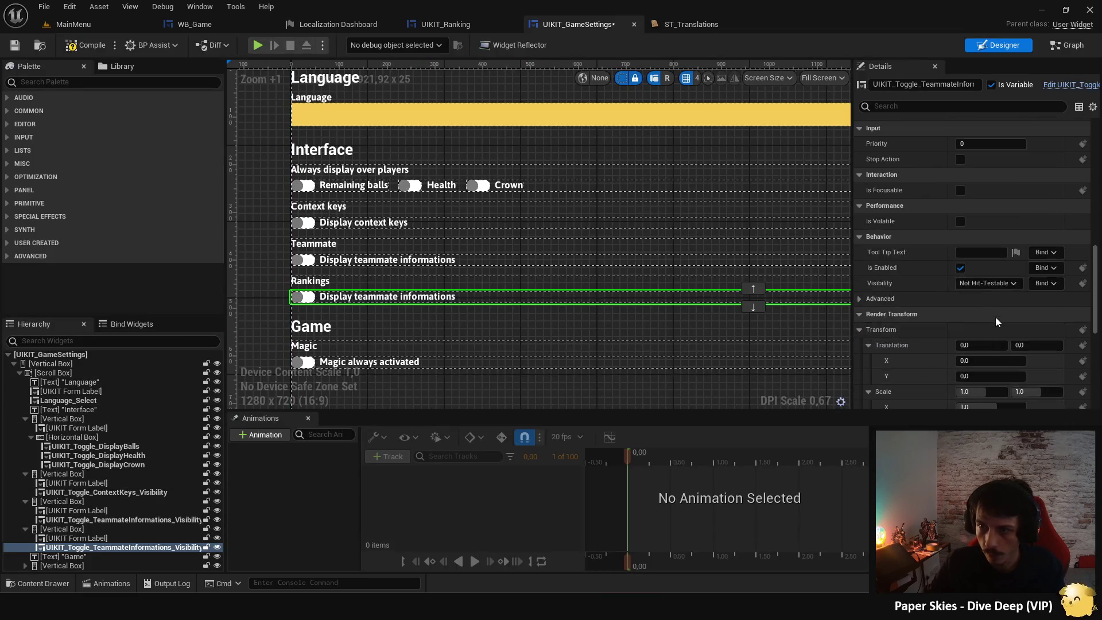
scroll(1004, 331, up, 5)
click(1057, 280)
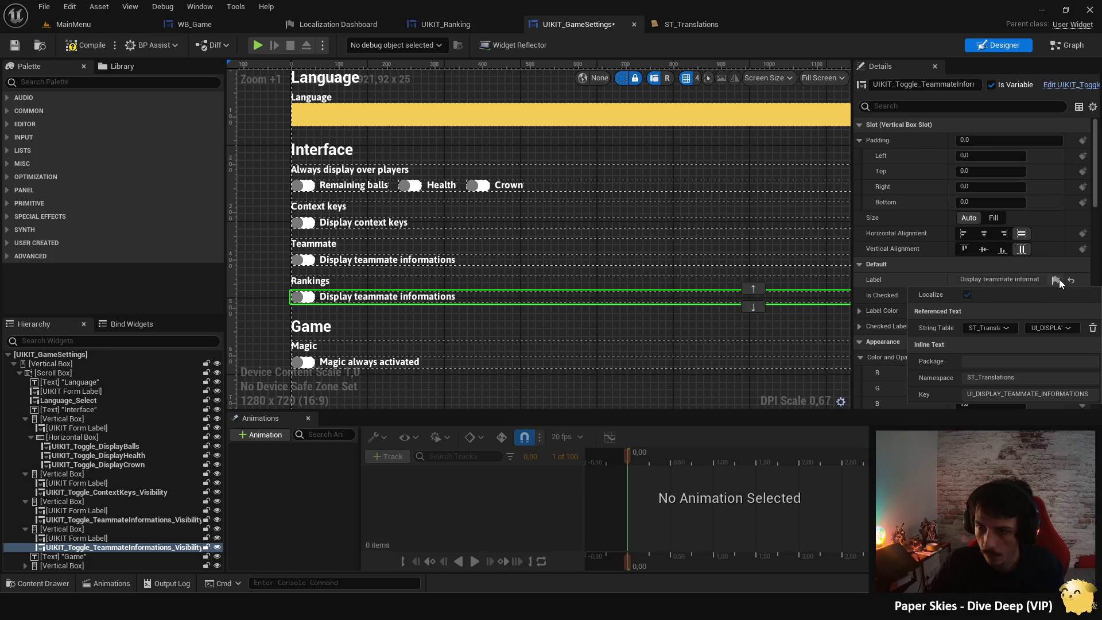
click(1052, 325)
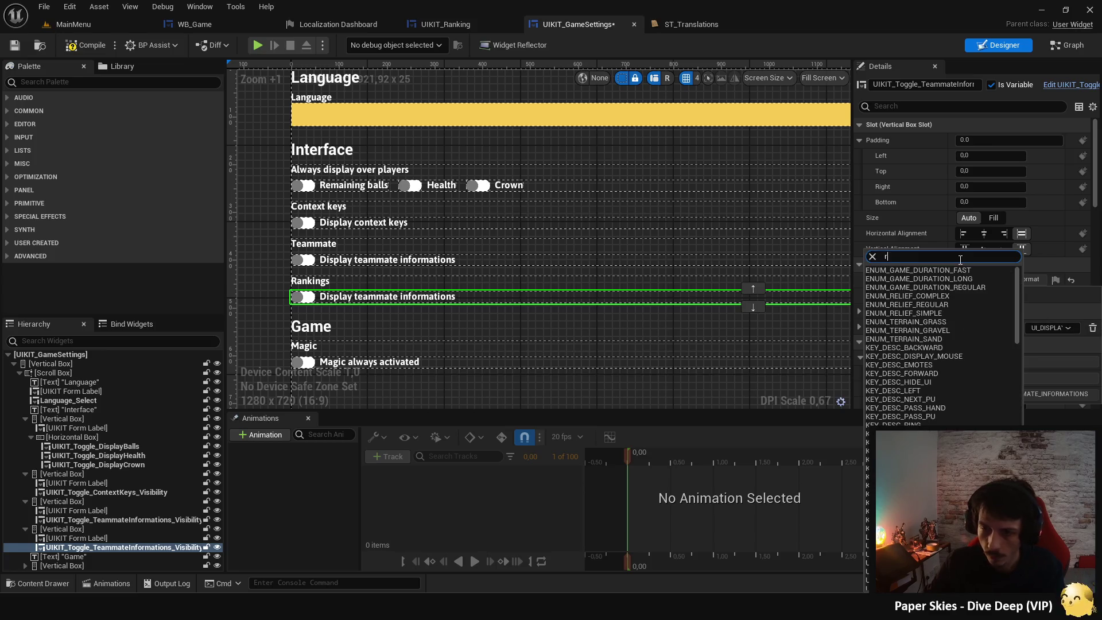
text(ranki)
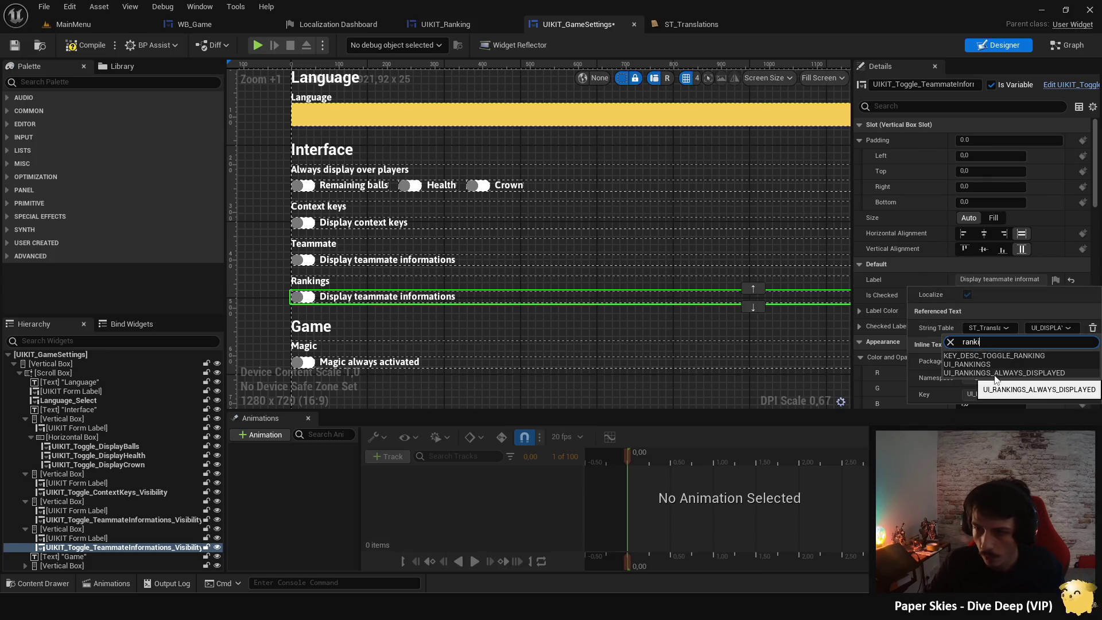
click(993, 368)
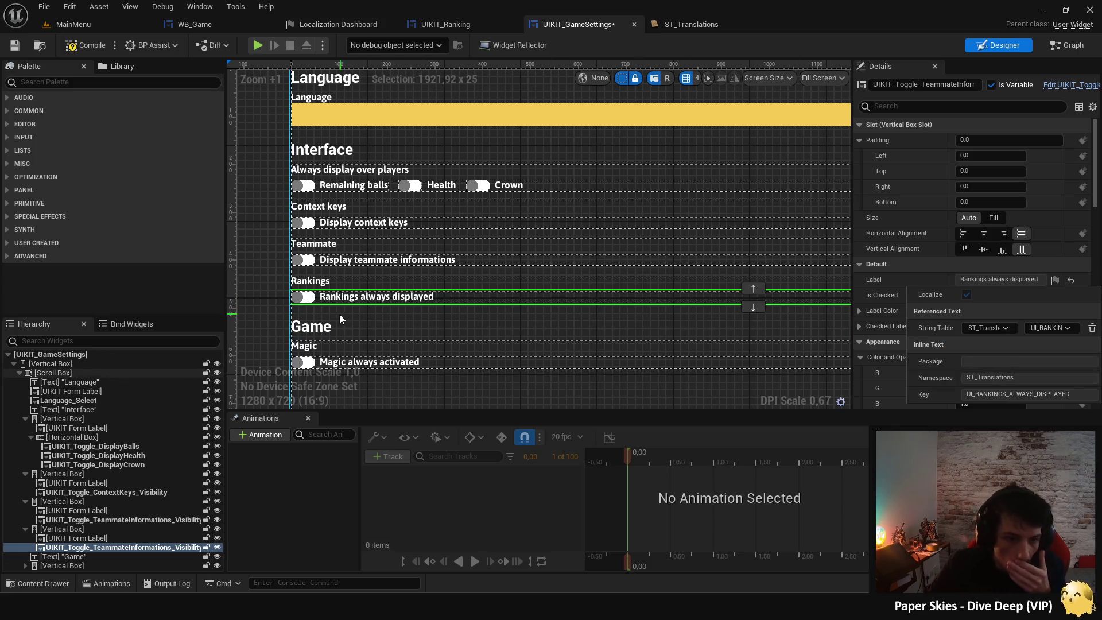
click(90, 544)
Rename the toggle to UIKIT_Toggle_Rankings_Visibility, then compile and save the widget.
click(86, 550)
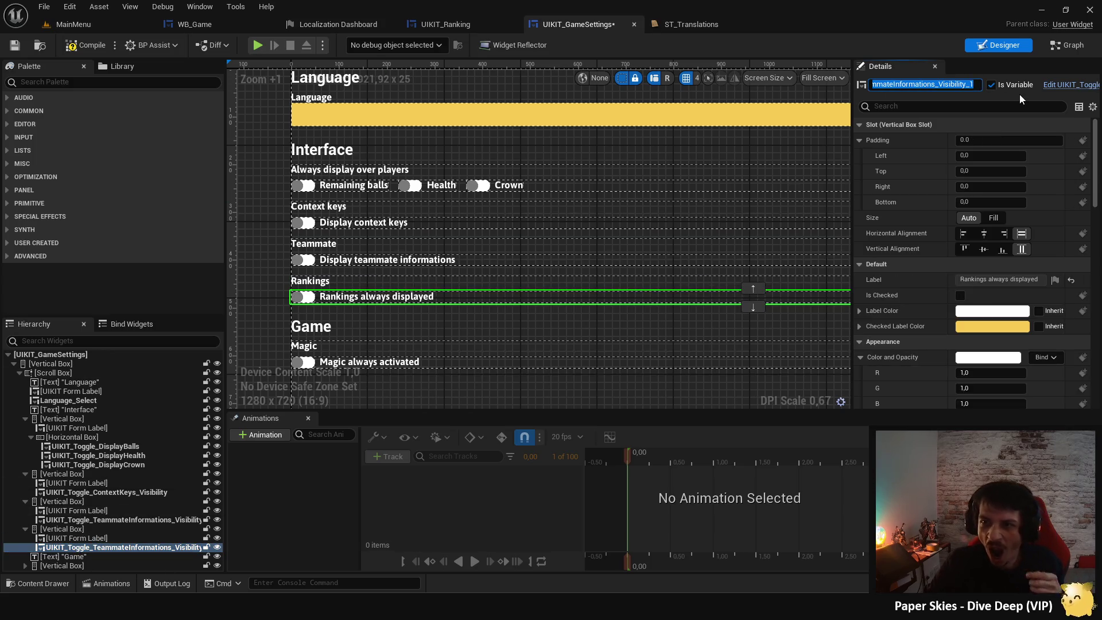
text(Rankings_Vi)
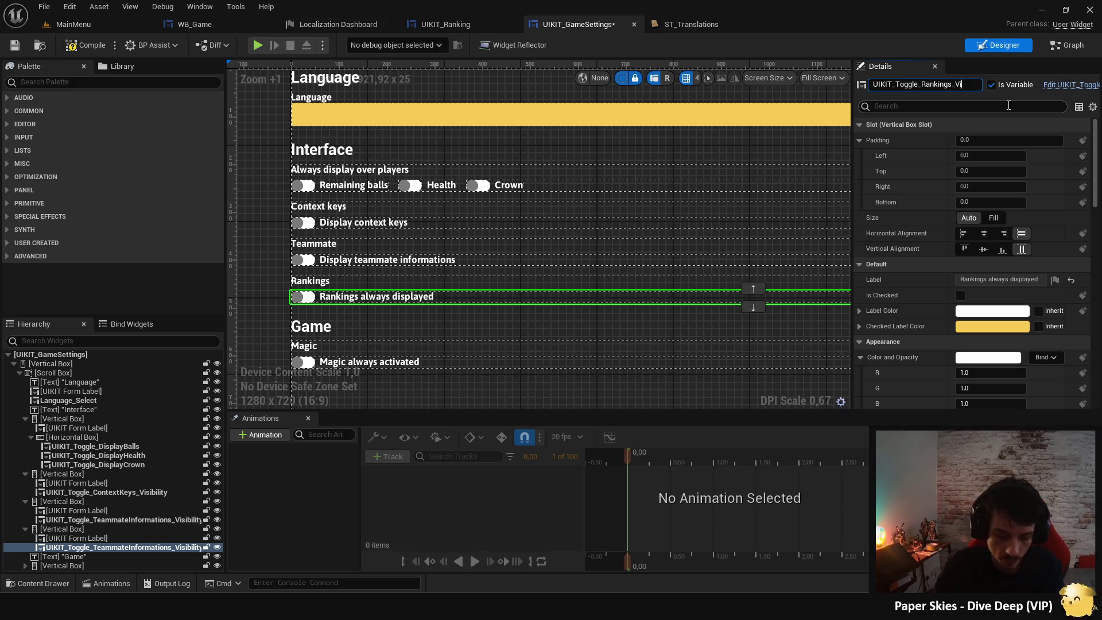
text(lity)
key(Return)
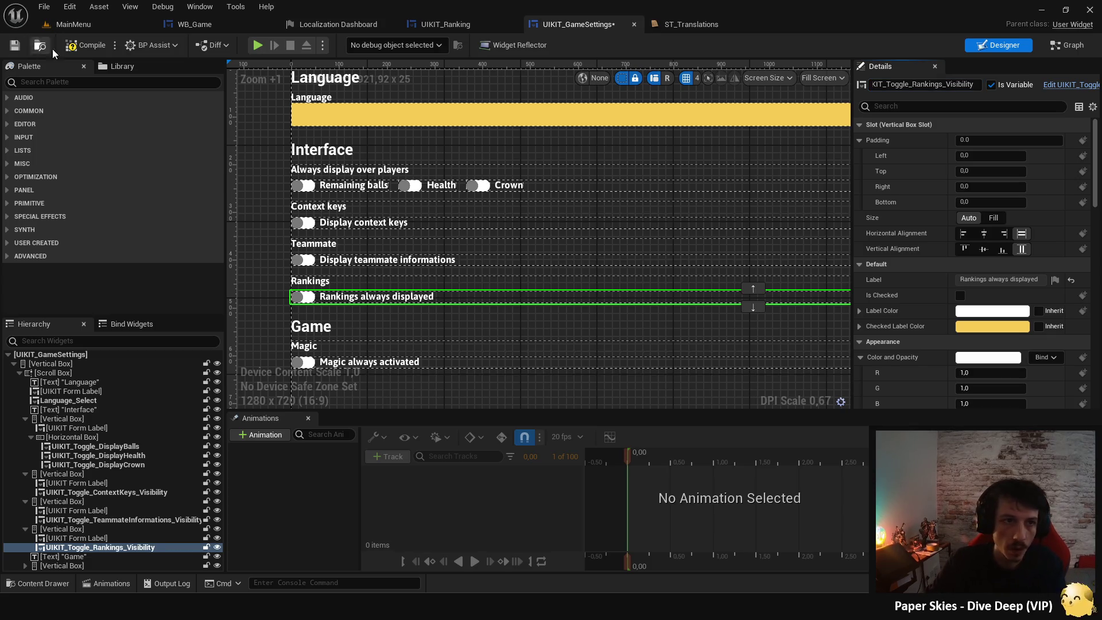
click(86, 45)
Add an On Check event for the rankings toggle.
scroll(974, 264, down, 8)
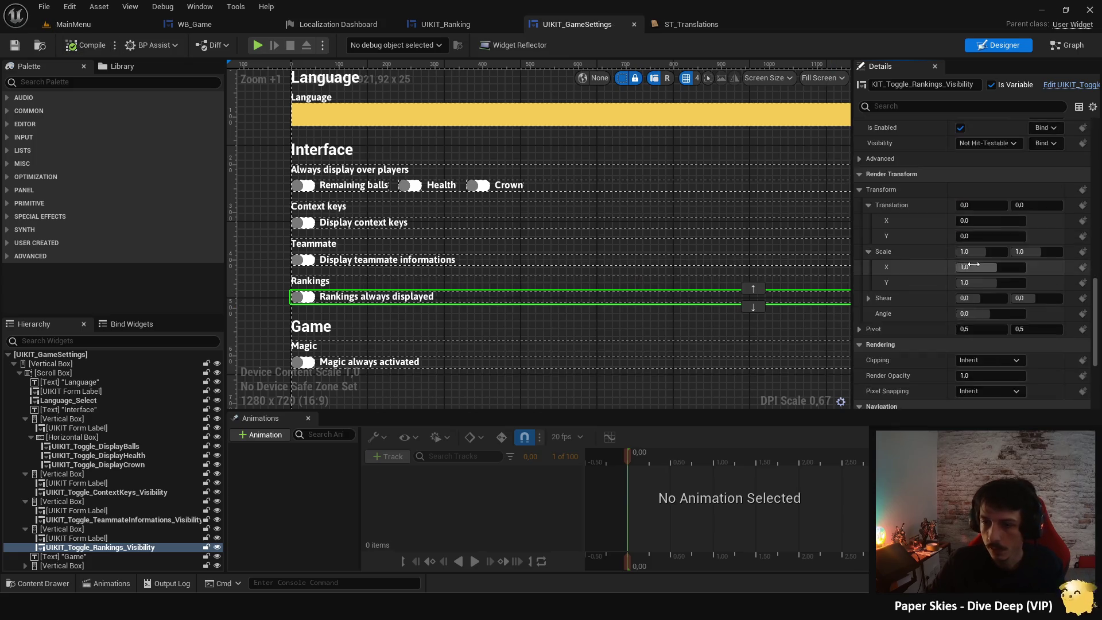
scroll(975, 265, down, 5)
click(985, 386)
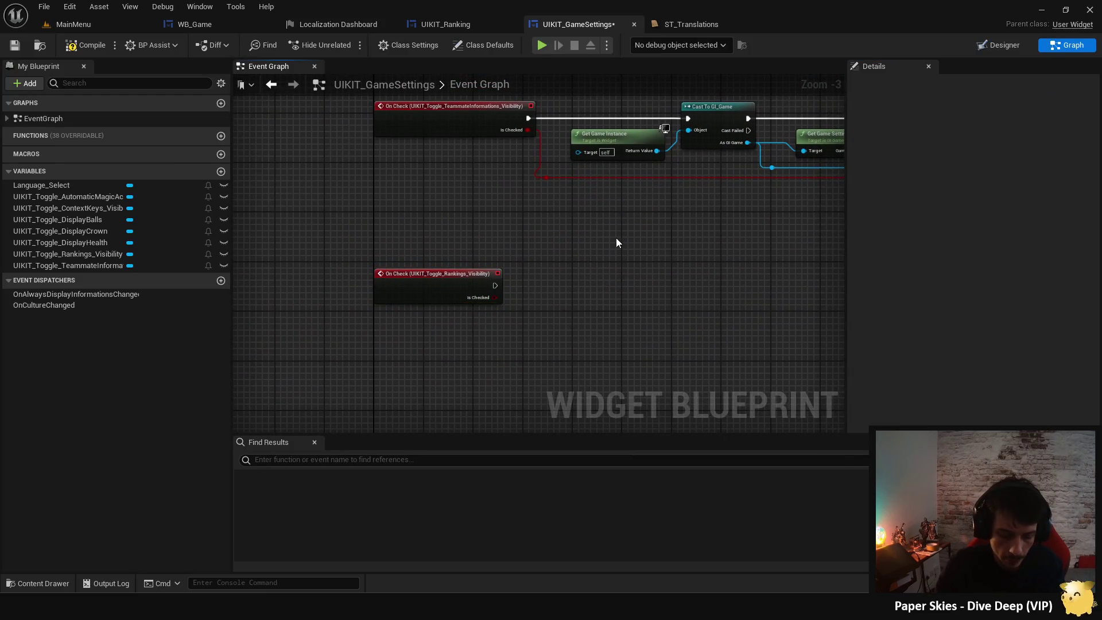
Open SG_GameSettings and add a Boolean variable named rankingsAlwaysDisplayed.
key(ctrl+p)
text(sg_)
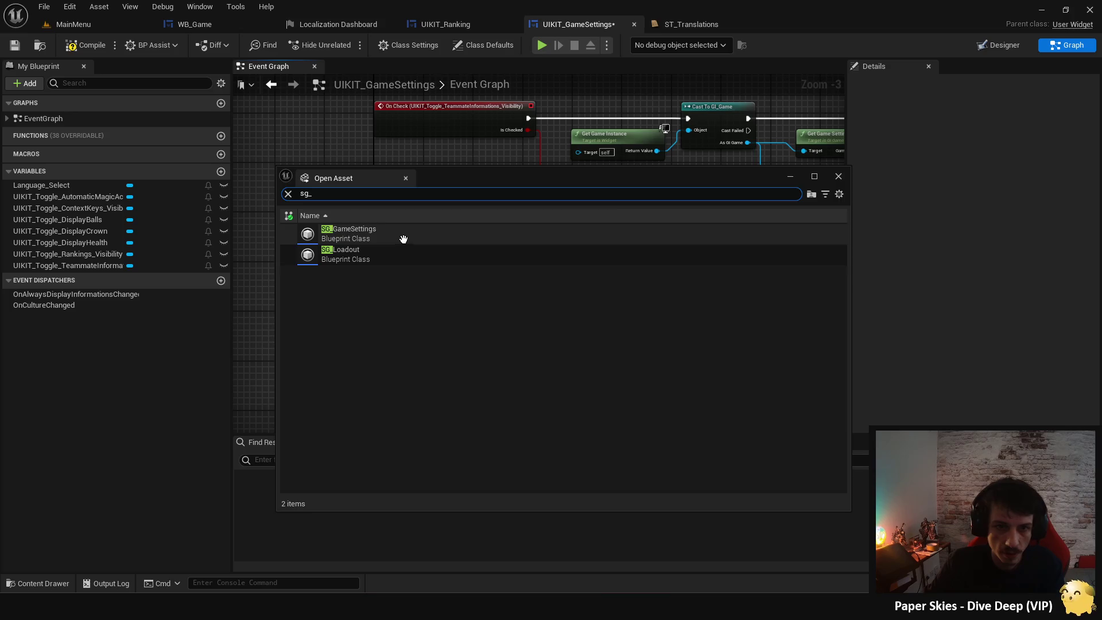
double_click(404, 236)
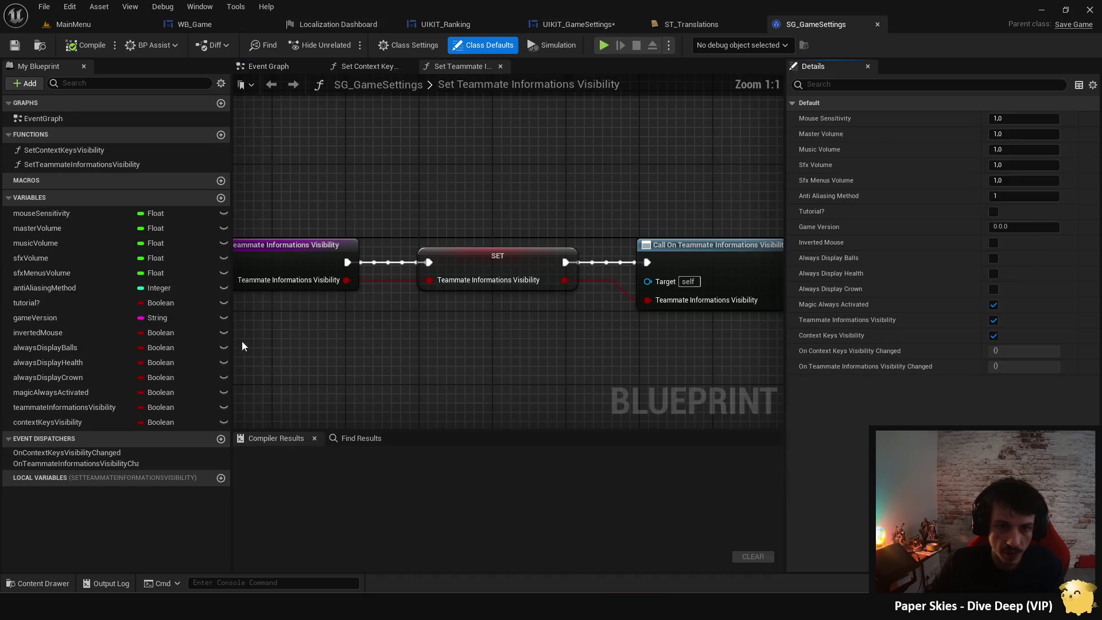
click(221, 197)
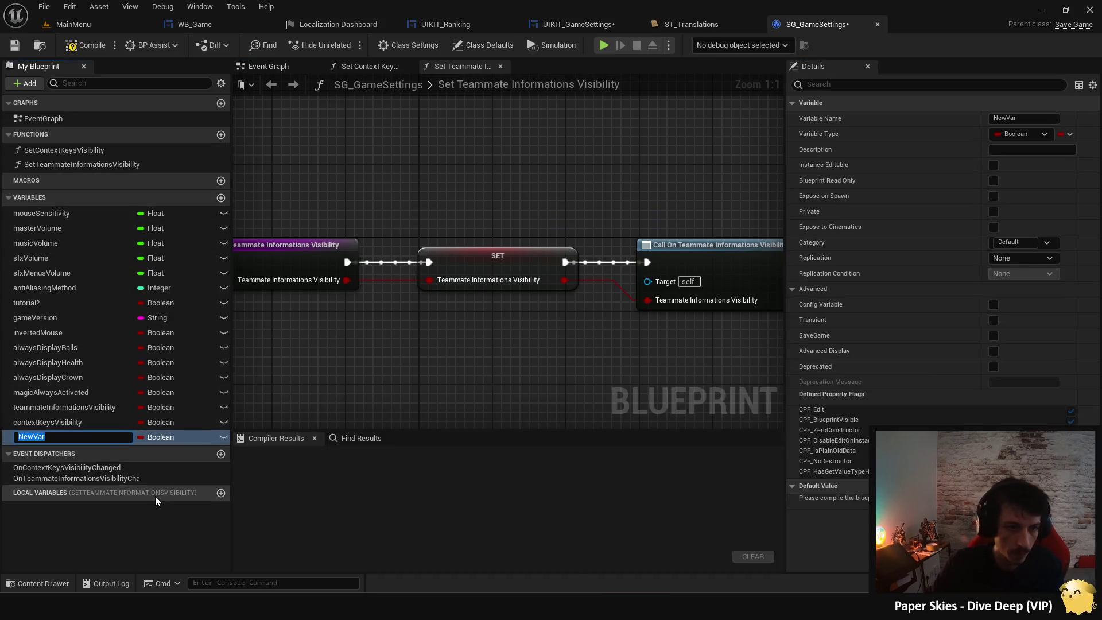
text(rankin)
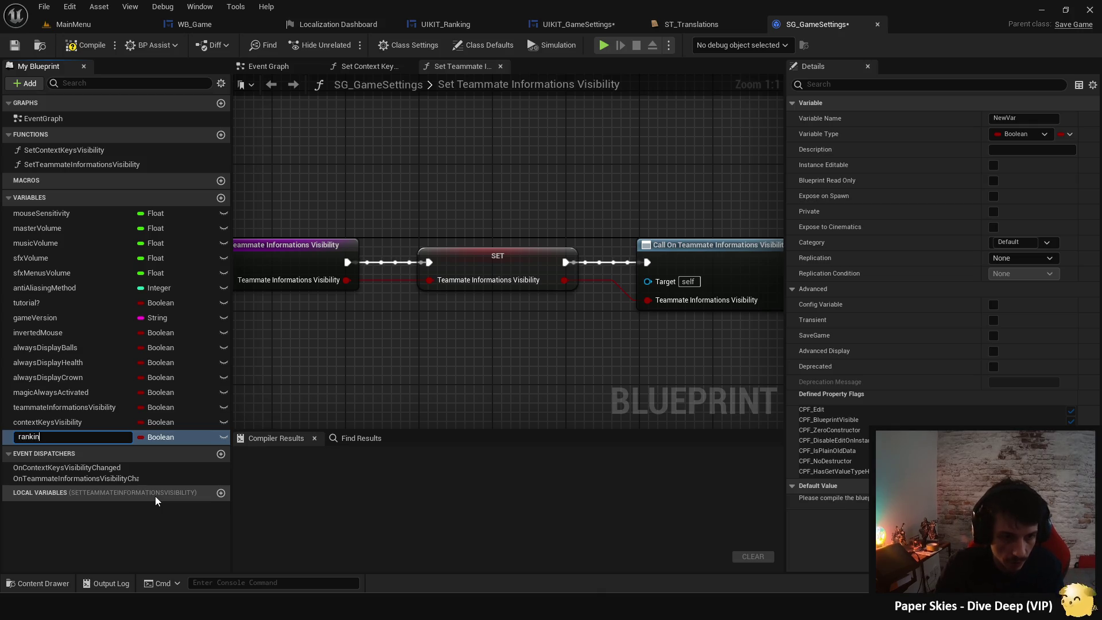
text(gsAlwaysDisp)
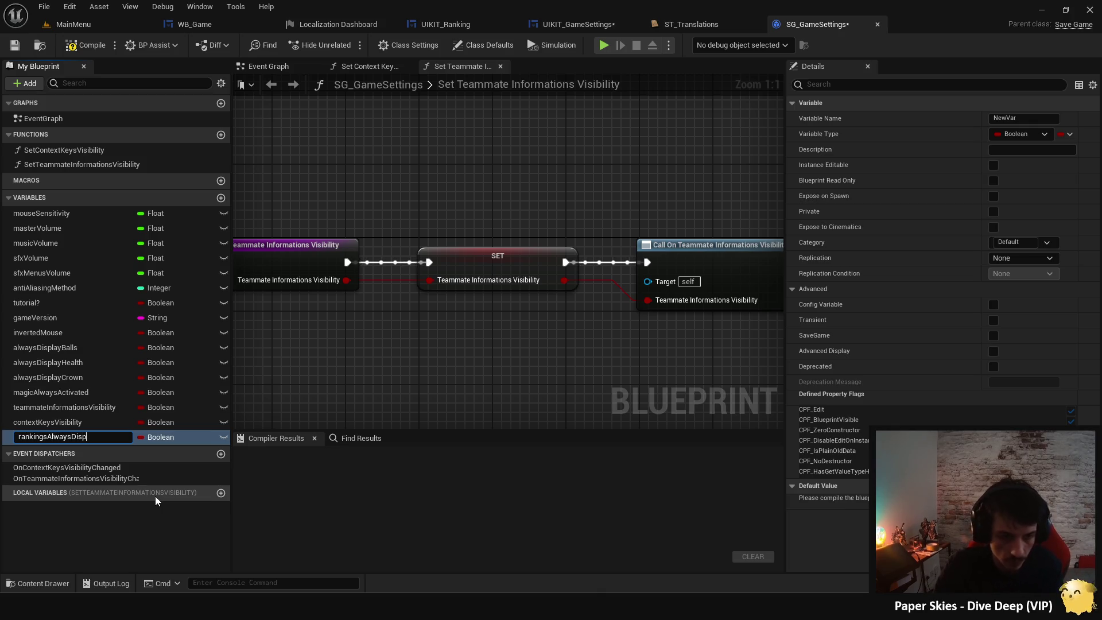
text(layed)
key(Return)
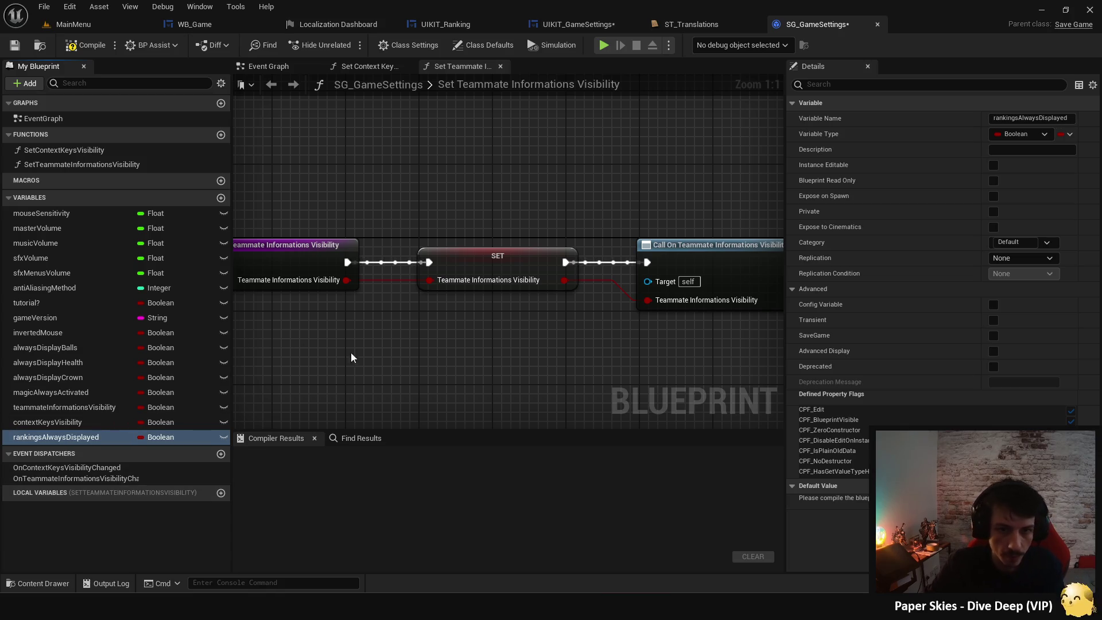
drag(327, 257, 450, 237)
Add a new function to the SG_GameSettings blueprint.
click(268, 68)
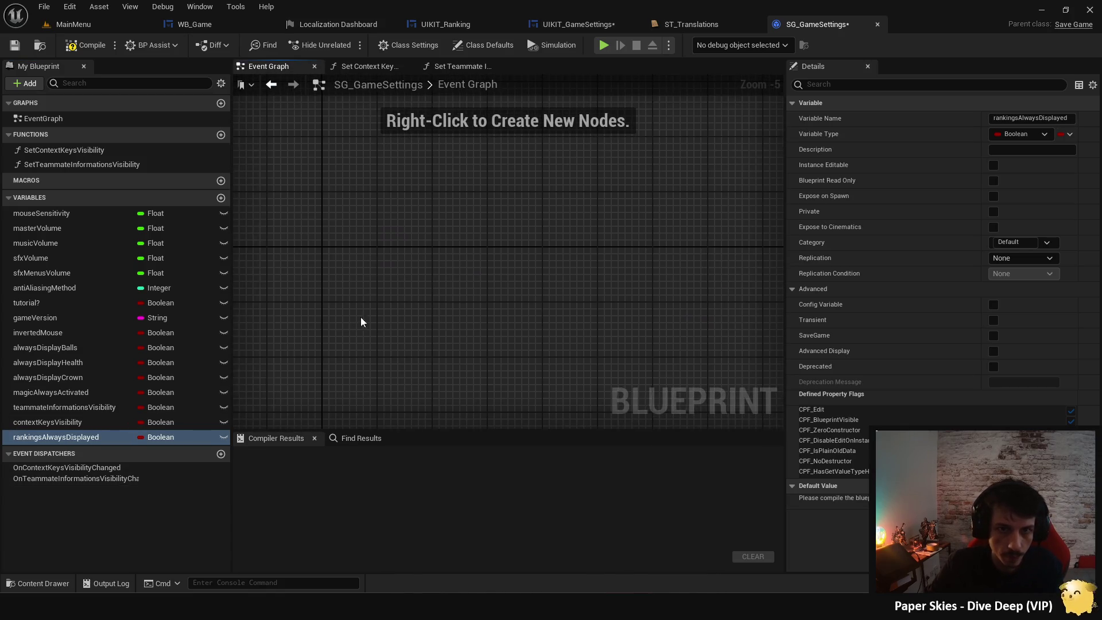
click(456, 68)
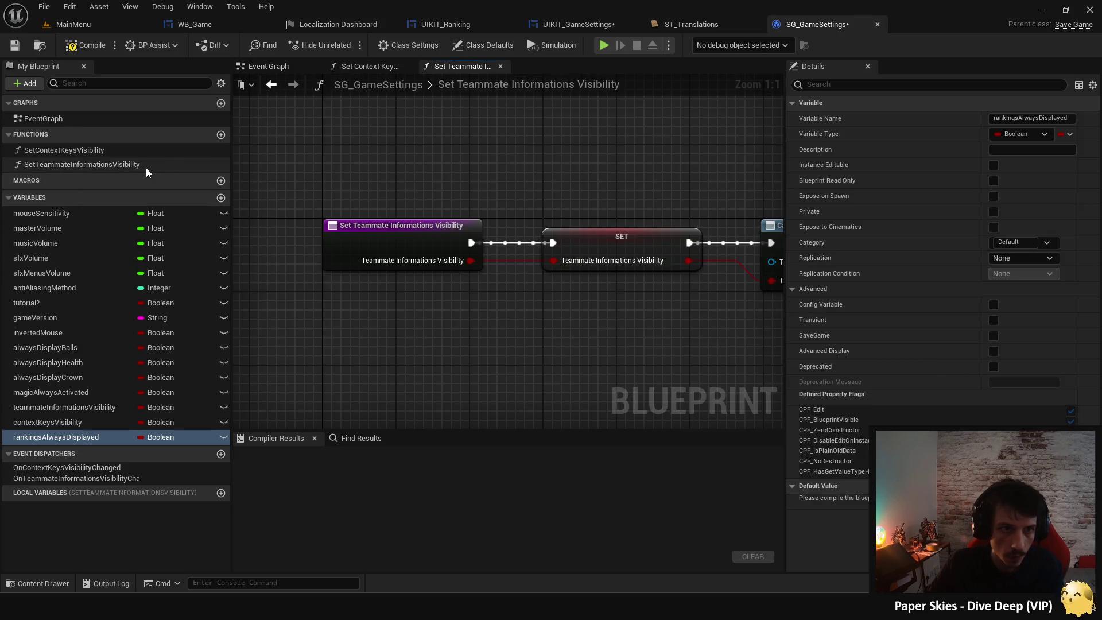
scroll(584, 233, down, 1)
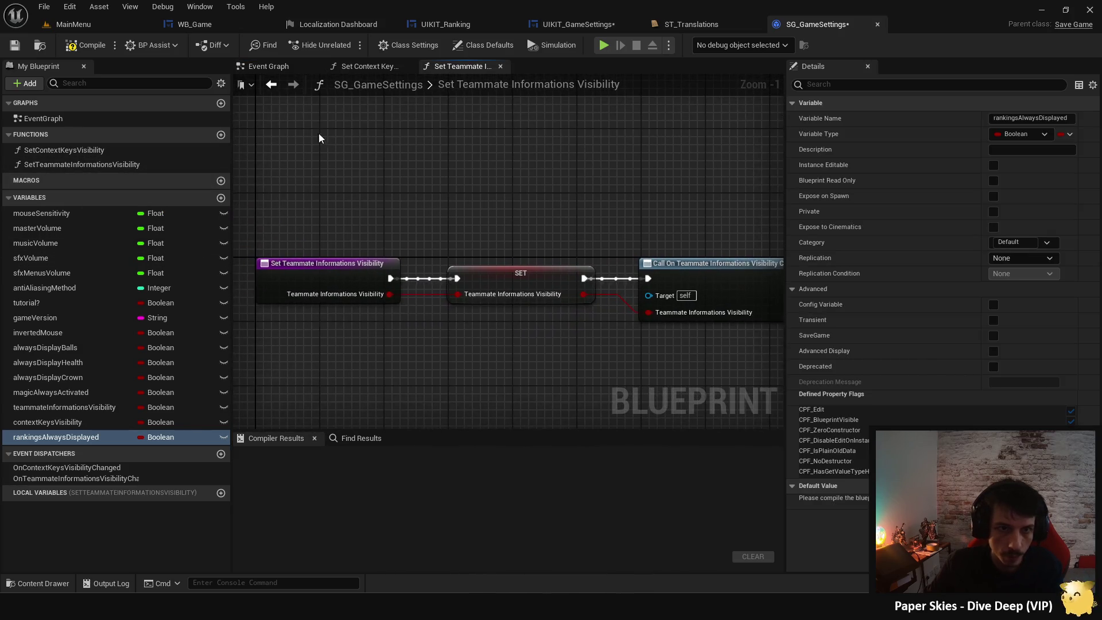
click(221, 134)
text(SetRankingsAlwa)
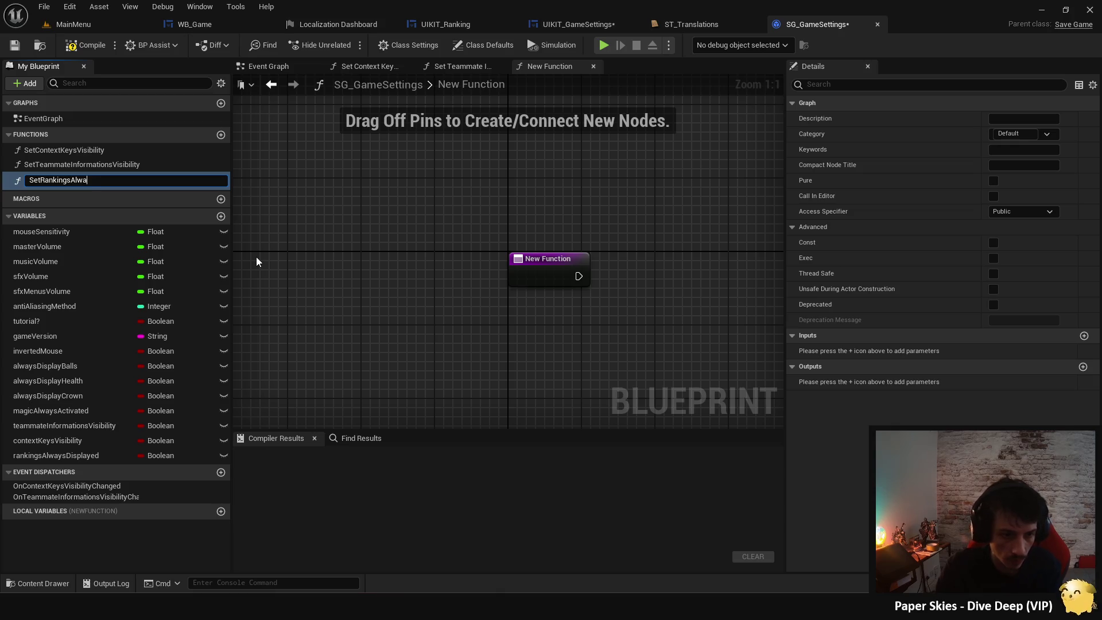
Name the function SetRankingsAlwaysDisplayed, have it set rankingsAlwaysDisplayed from its input, then compile and save.
text(ysDisplayed)
key(Return)
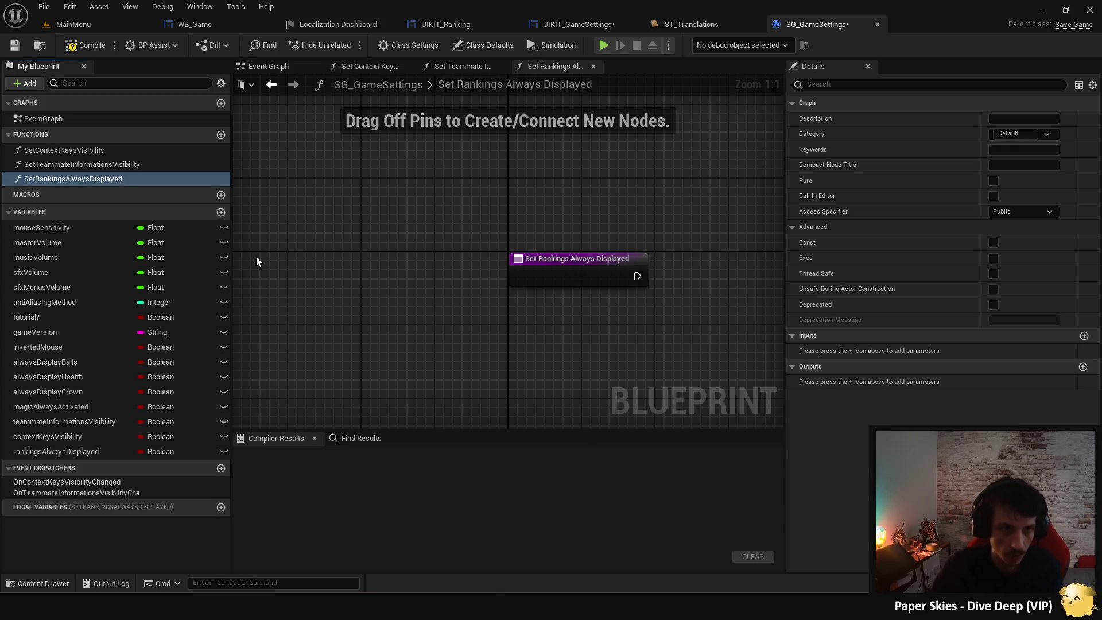
drag(56, 451, 571, 338)
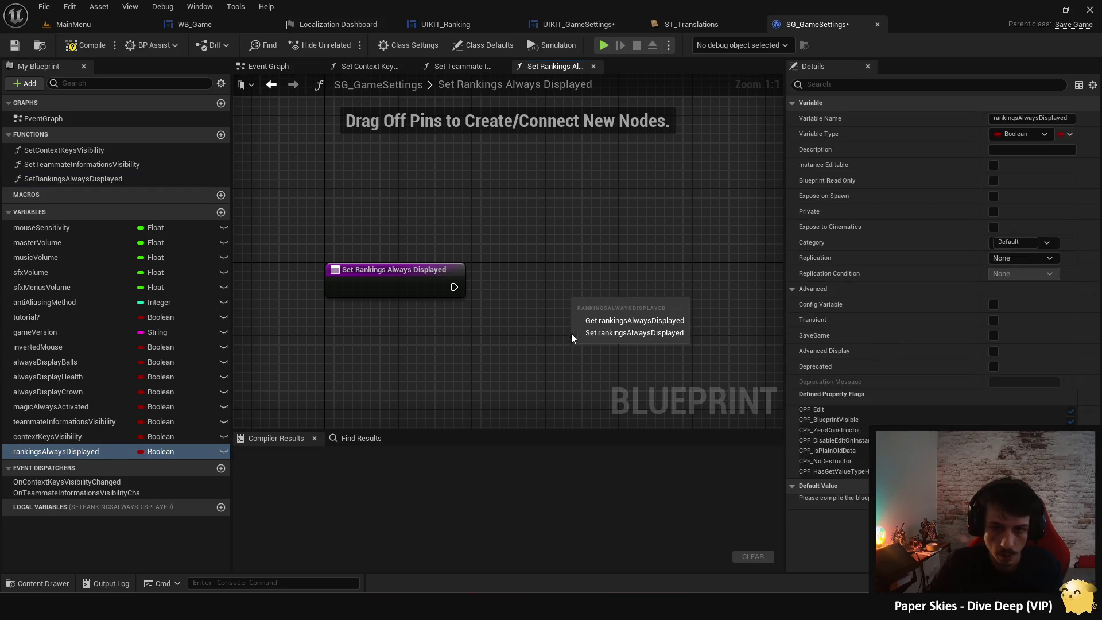
click(635, 333)
mouse_move(453, 287)
mouse_down()
mouse_move(577, 320)
mouse_move(576, 305)
mouse_move(368, 298)
mouse_up()
click(379, 270)
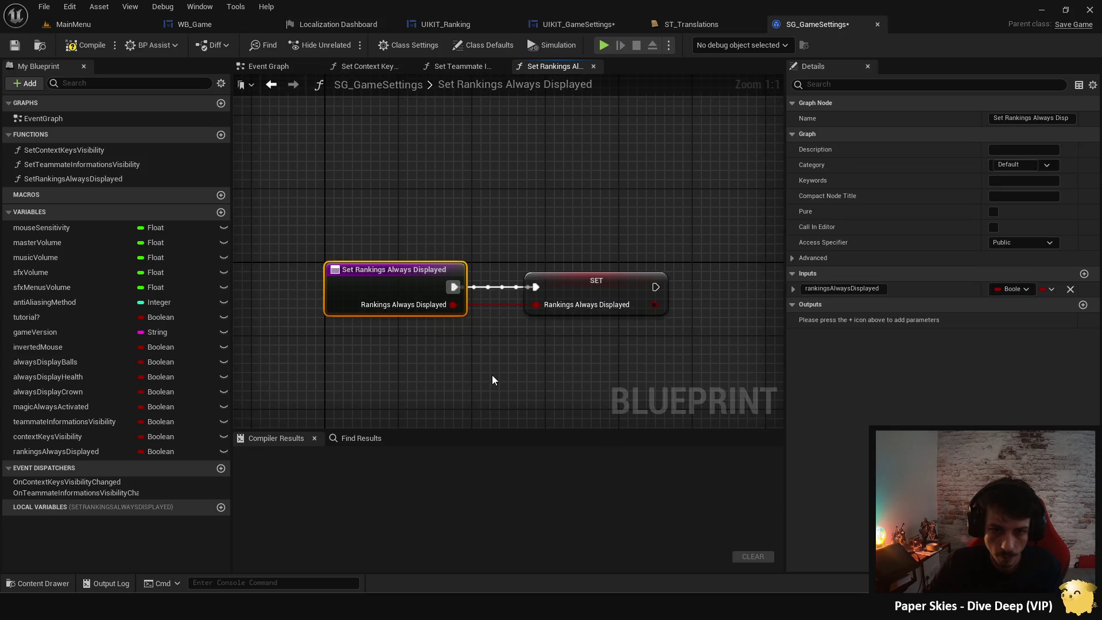
click(77, 44)
key(ctrl+s)
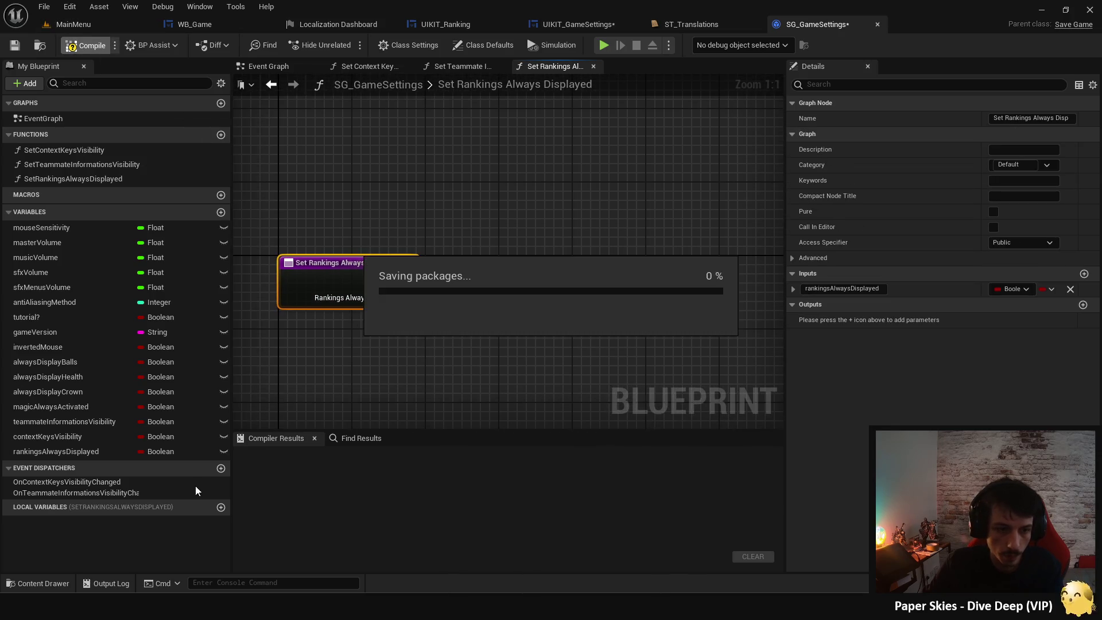
Add an event dispatcher OnRankingsAlwaysDisplayedVisibilityChanged using the SetRankingsAlwaysDisplayed signature.
click(220, 469)
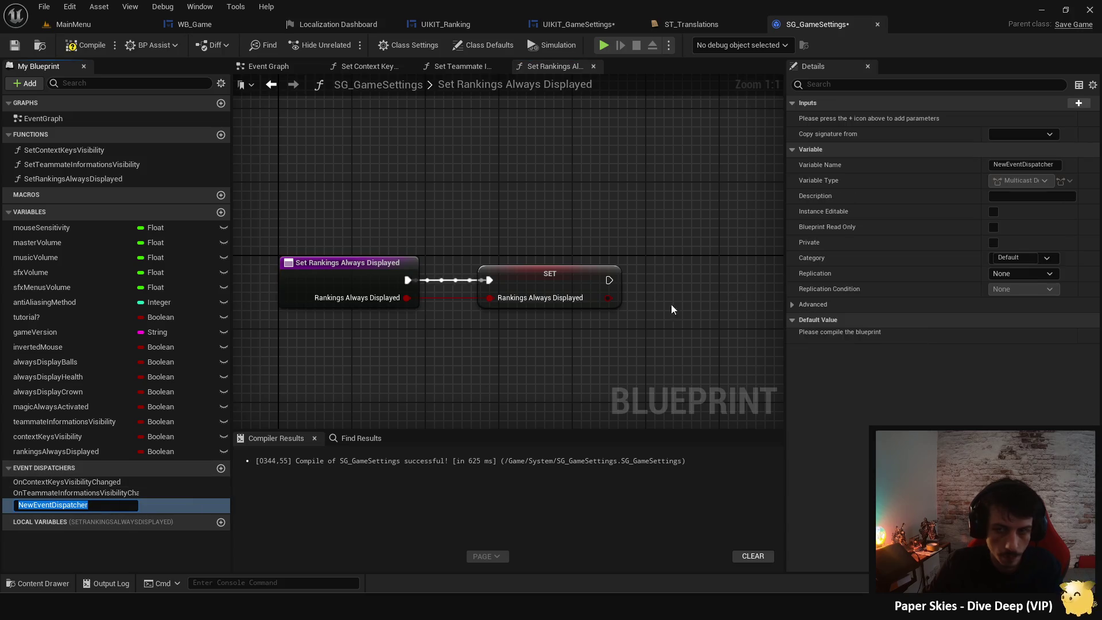
click(1042, 135)
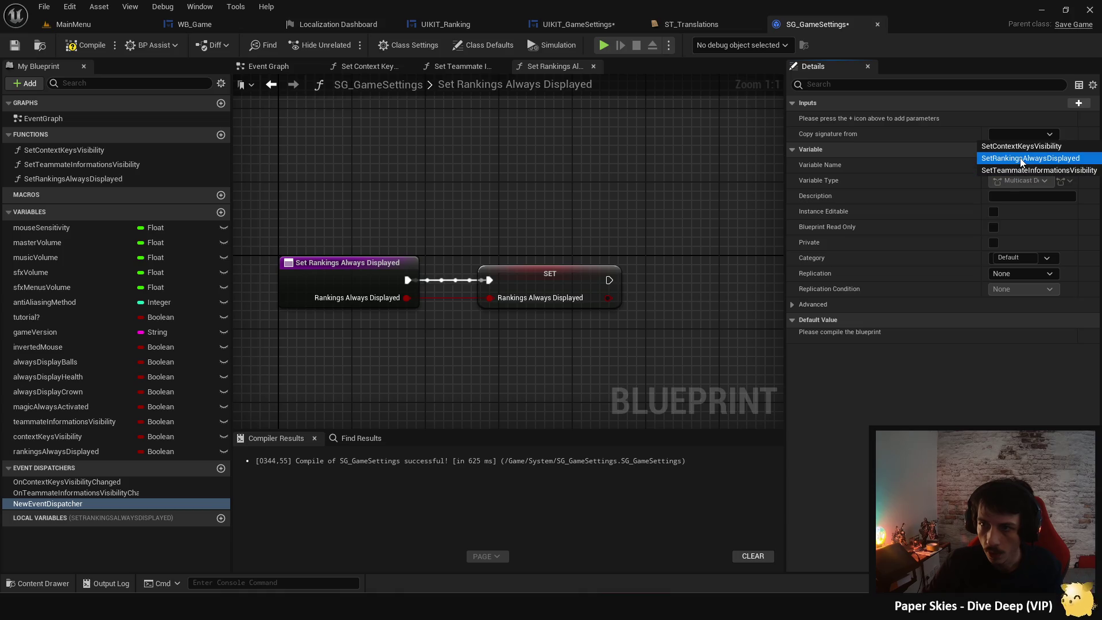
click(1021, 159)
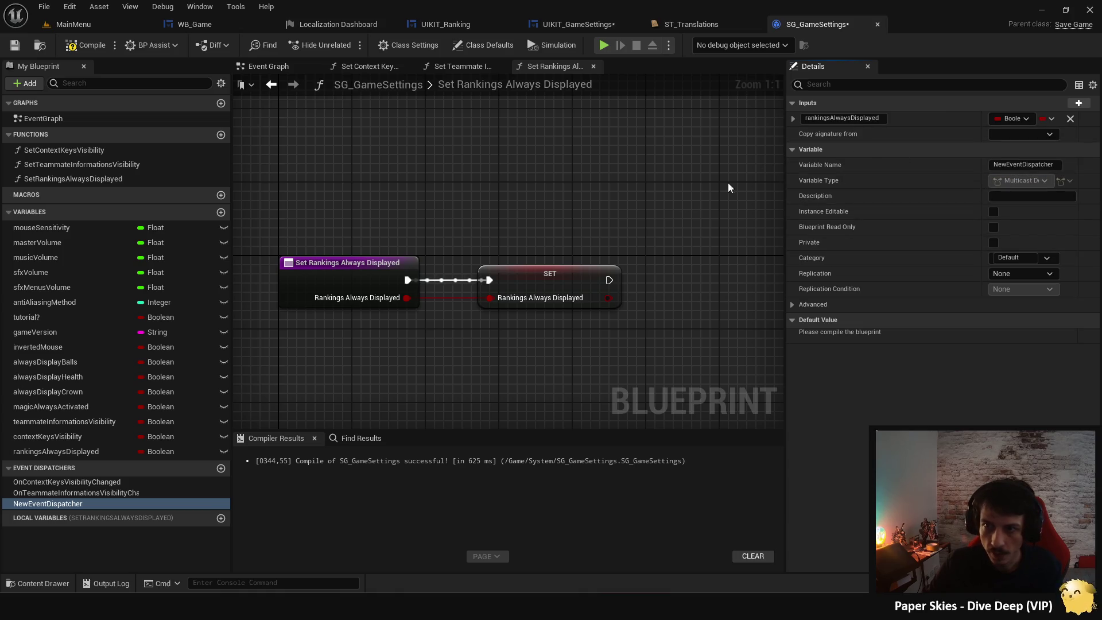
click(46, 503)
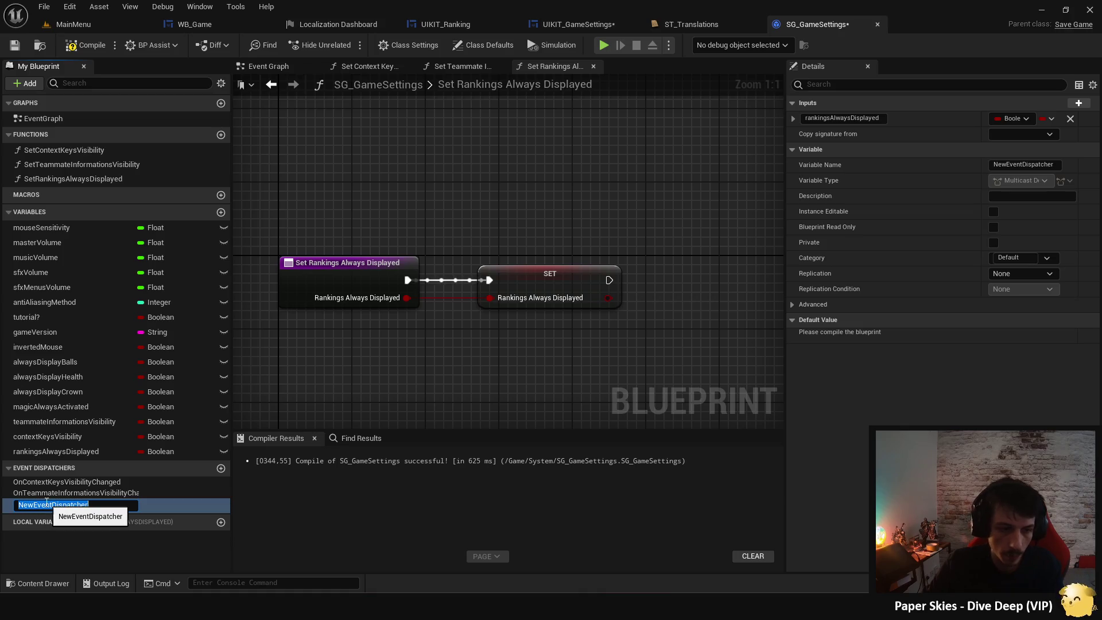
text(OnRankingsAlwaysDi)
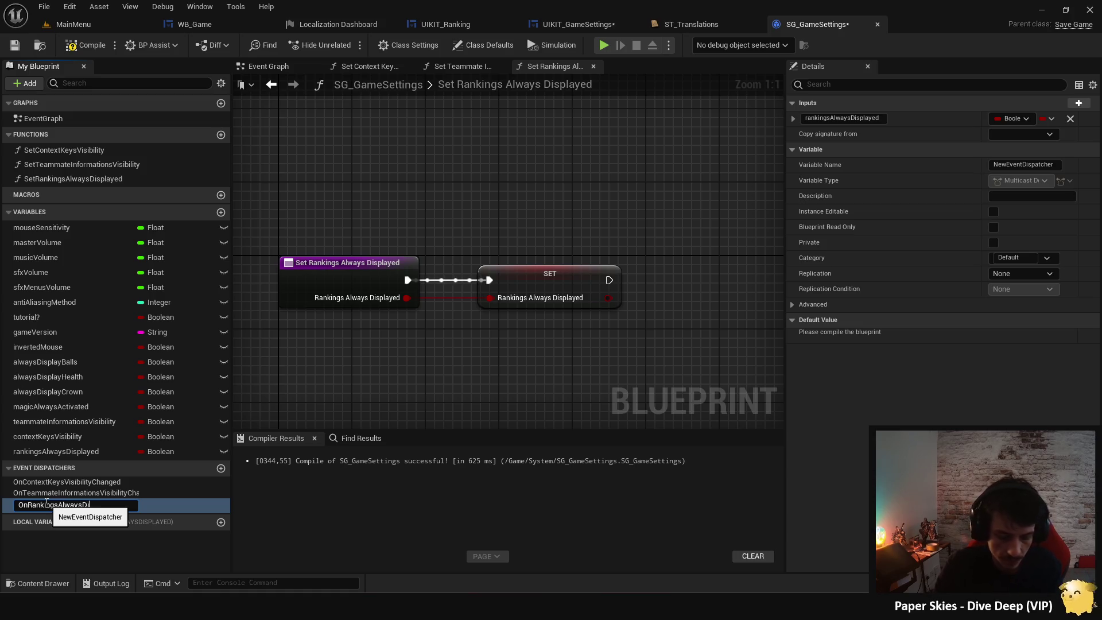
text(bilityChanged)
key(Return)
Call the dispatcher after SET, passing Rankings Always Displayed, then compile and save.
mouse_move(51, 504)
mouse_down()
mouse_move(101, 518)
mouse_move(667, 247)
mouse_move(676, 271)
mouse_up()
click(708, 275)
drag(608, 297, 678, 310)
click(716, 257)
drag(715, 258, 516, 228)
click(74, 48)
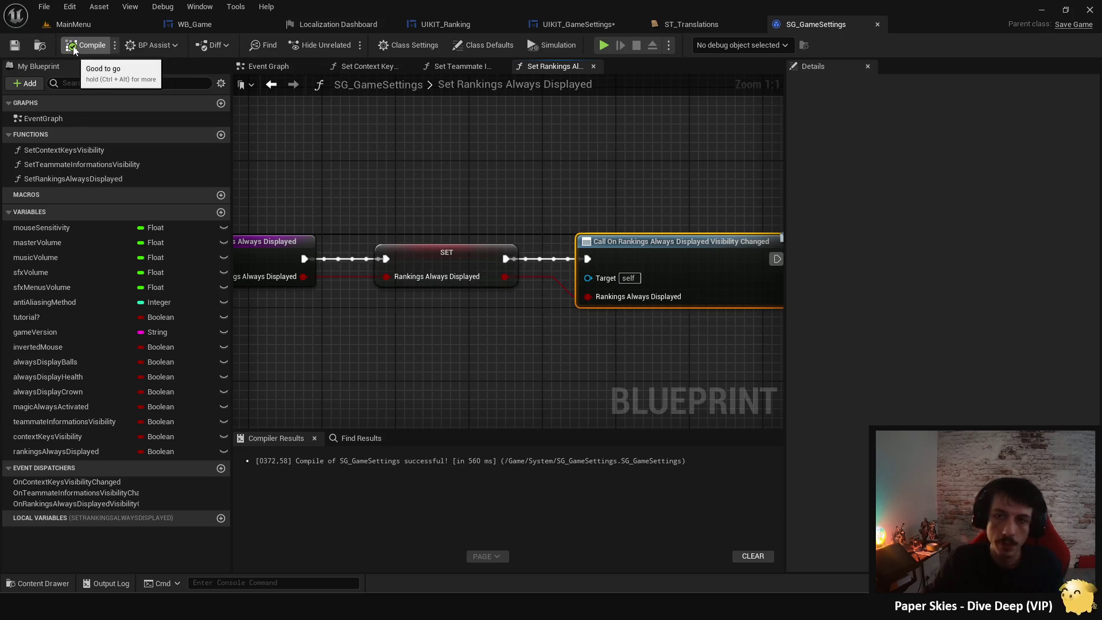
In UIKIT_GameSettings, copy the Get Game Instance, Cast and Get Game Settings nodes onto the rankings toggle event.
click(568, 23)
scroll(394, 319, up, 2)
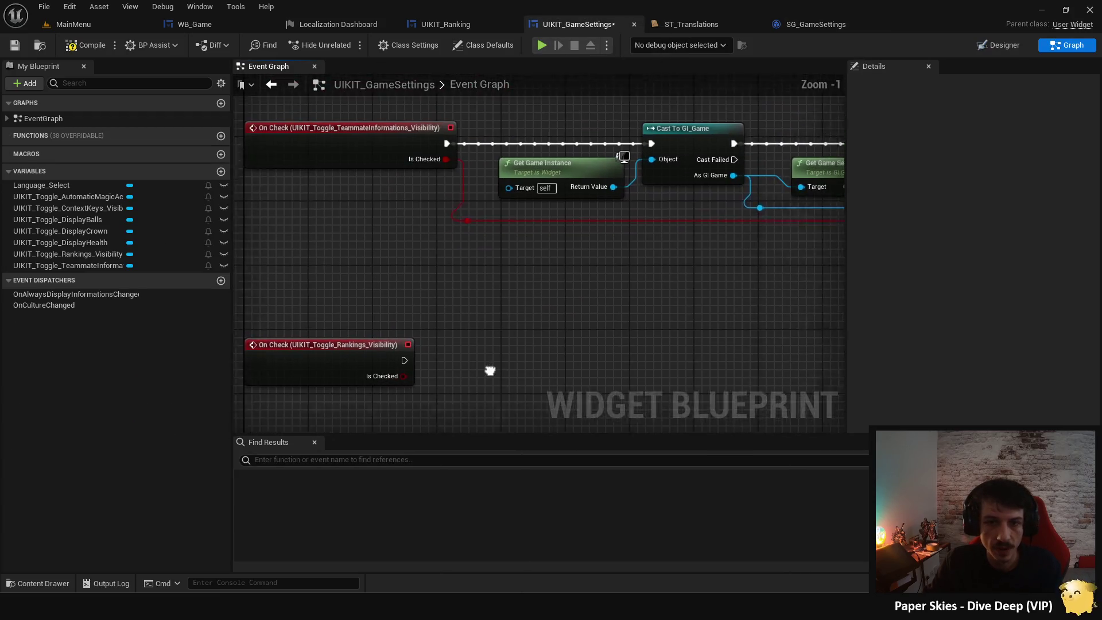
scroll(492, 369, down, 2)
scroll(570, 307, up, 1)
drag(364, 153, 511, 218)
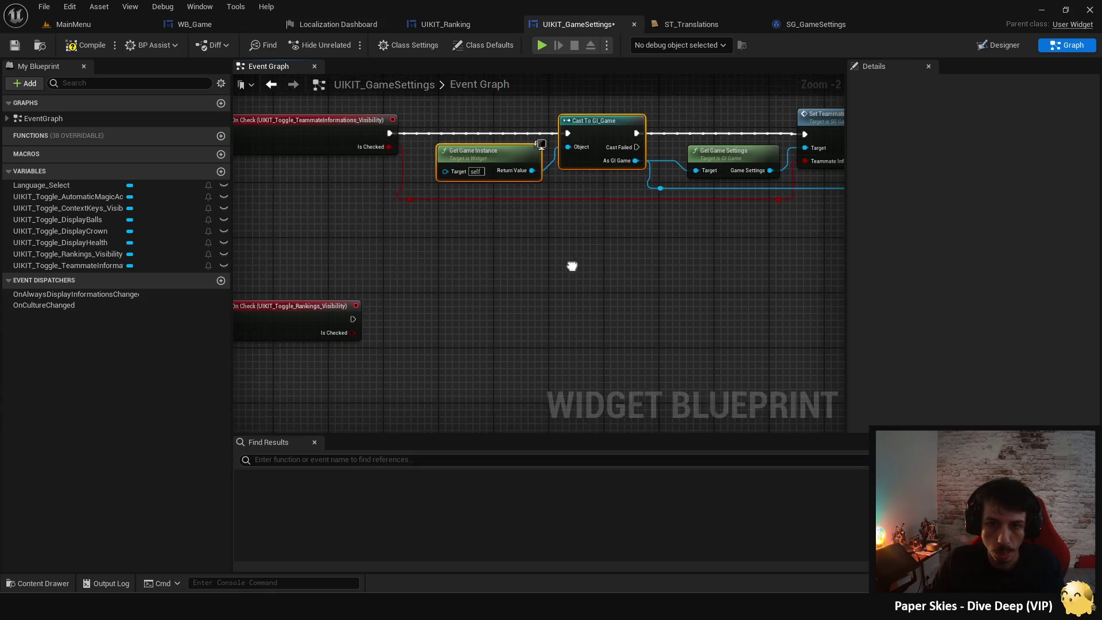
drag(484, 104, 770, 174)
key(ctrl+c)
key(ctrl+v)
mouse_move(355, 317)
mouse_down()
mouse_move(435, 325)
mouse_move(557, 304)
mouse_up()
mouse_move(744, 355)
mouse_down()
mouse_move(517, 373)
mouse_move(527, 333)
mouse_up()
Add a Set Rankings Always Displayed node after the cast, fed by Is Checked.
text(set rank)
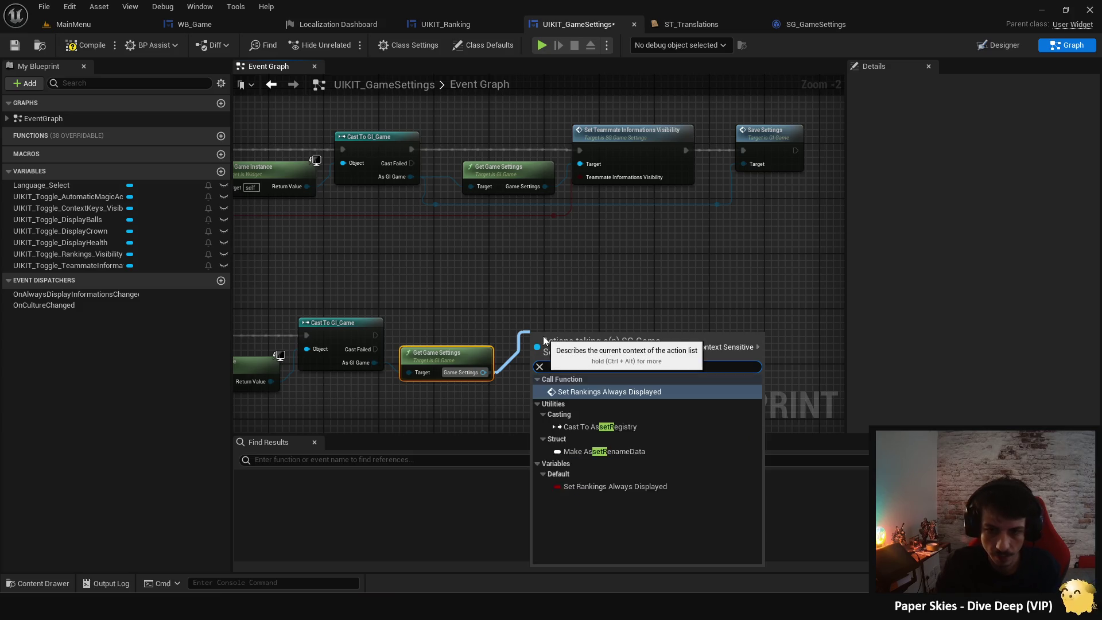
key(Return)
drag(374, 335, 532, 355)
scroll(408, 267, down, 1)
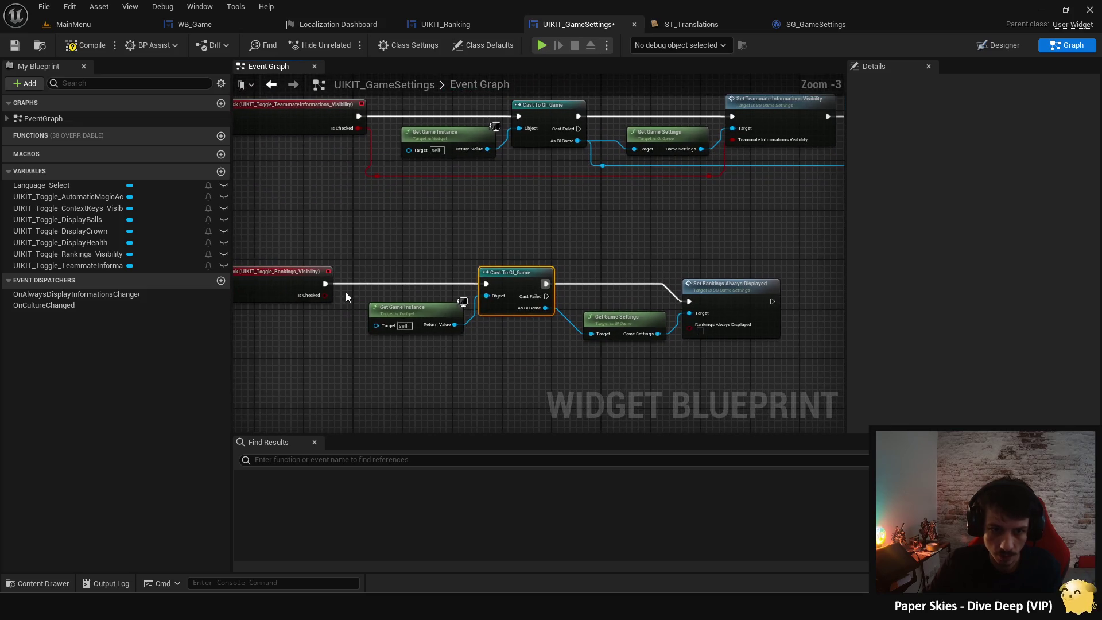
mouse_move(330, 293)
mouse_down()
mouse_move(490, 320)
mouse_move(691, 326)
mouse_up()
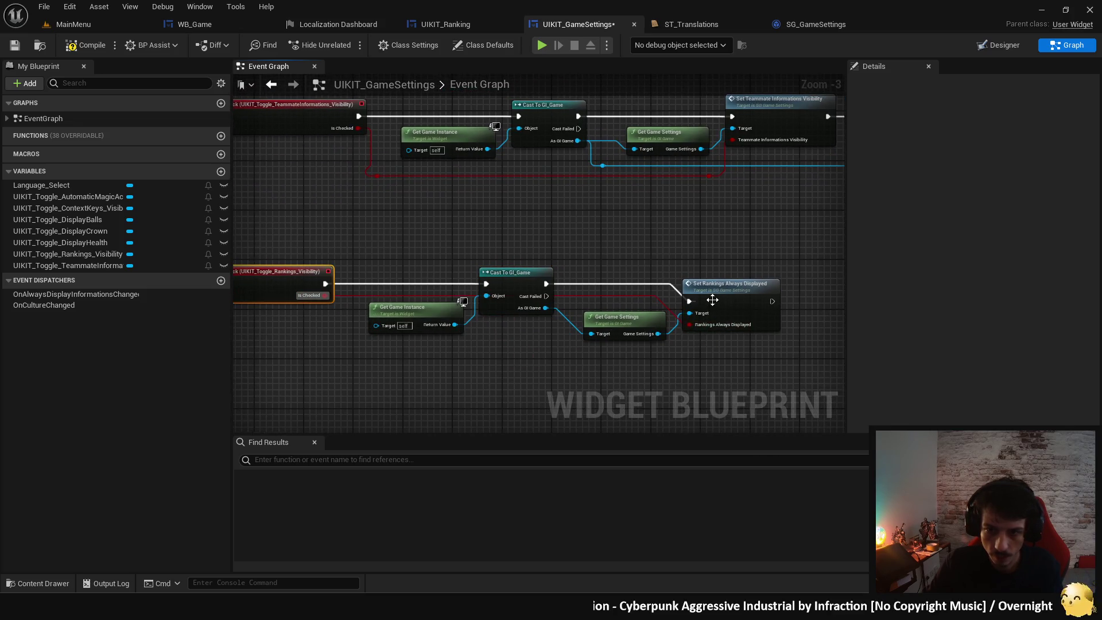
Run a duplicated Save Settings after the setter, compile and save, then start a test play.
click(681, 123)
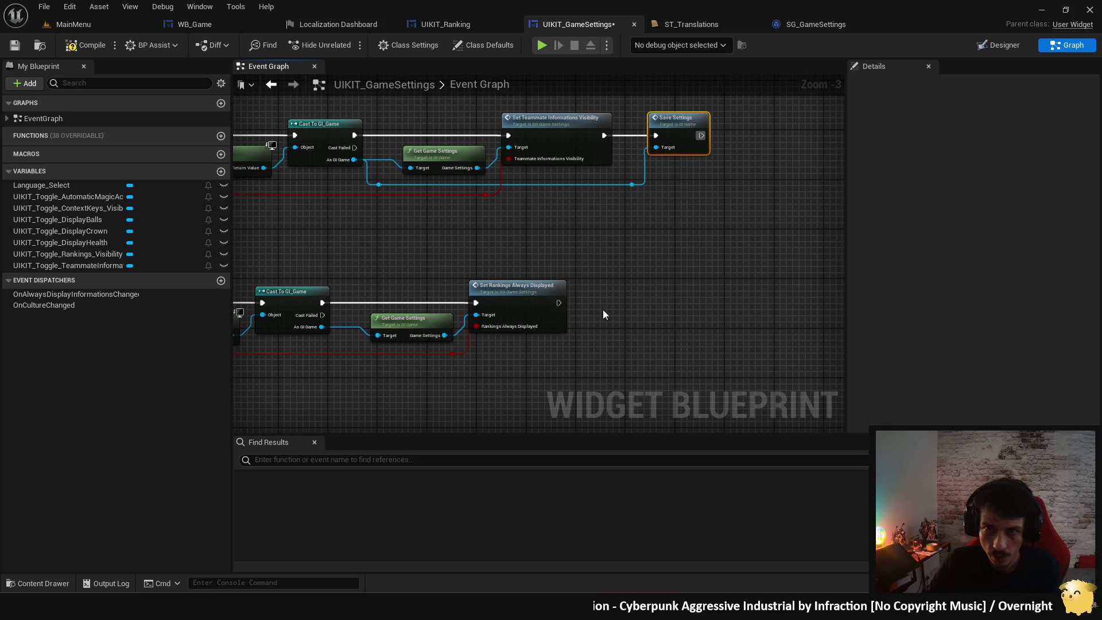
key(ctrl+v)
drag(559, 303, 602, 319)
drag(321, 327, 607, 334)
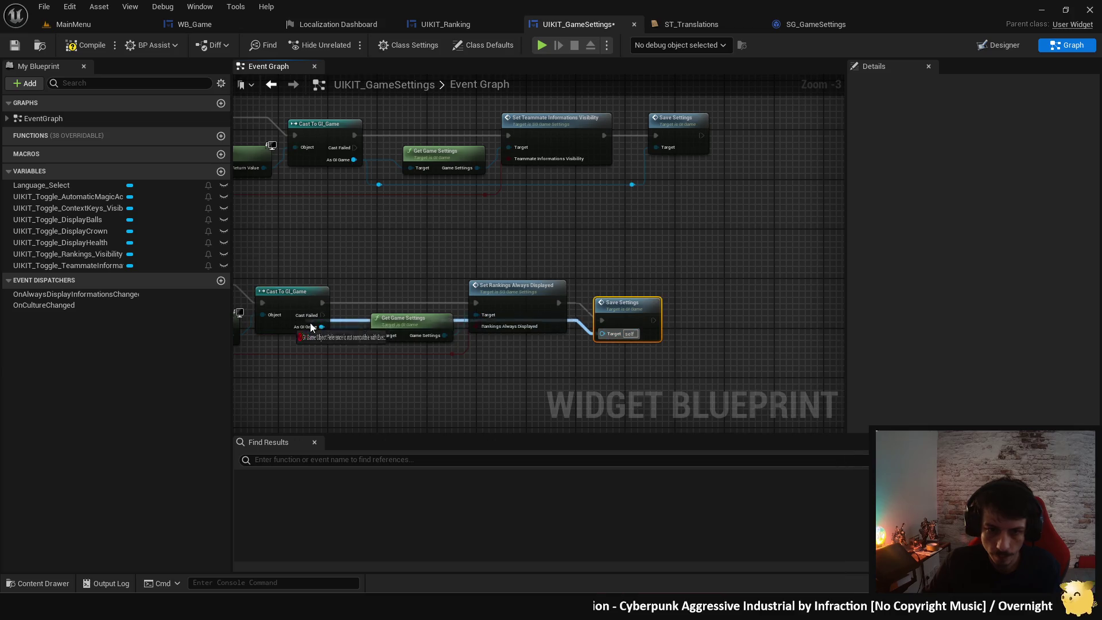
click(312, 298)
click(79, 46)
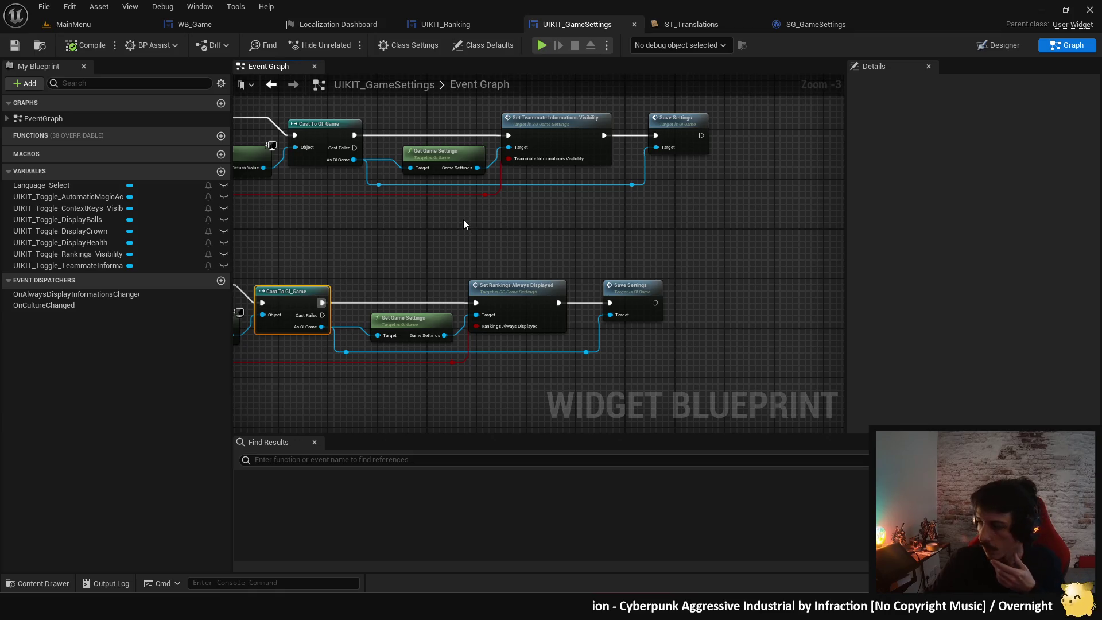
mouse_move(458, 231)
mouse_down()
mouse_move(591, 212)
mouse_move(515, 202)
mouse_up()
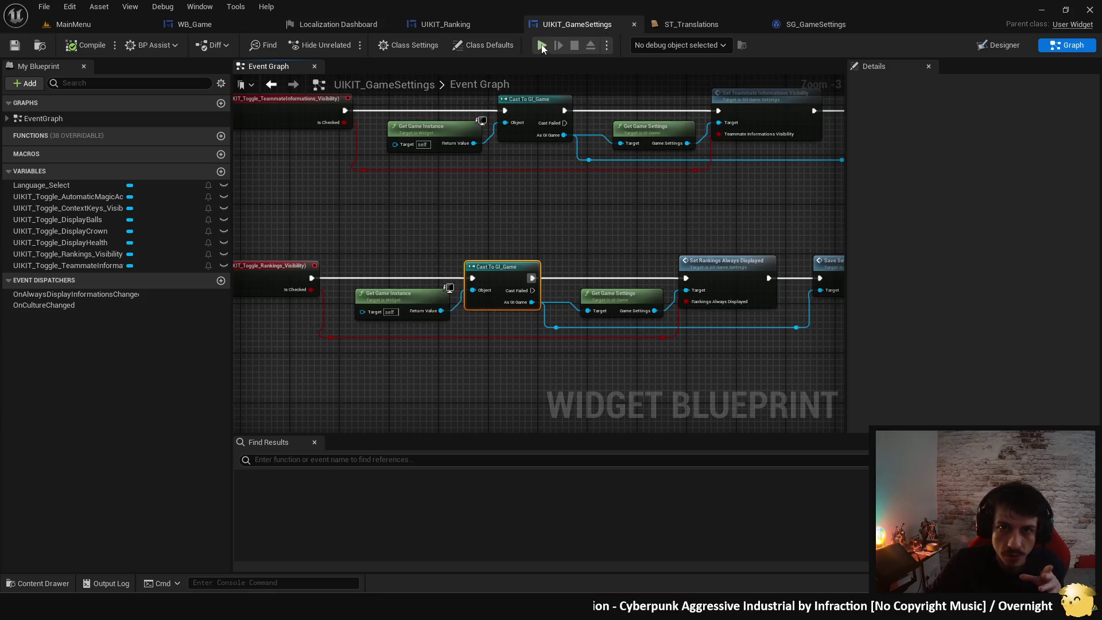
click(541, 44)
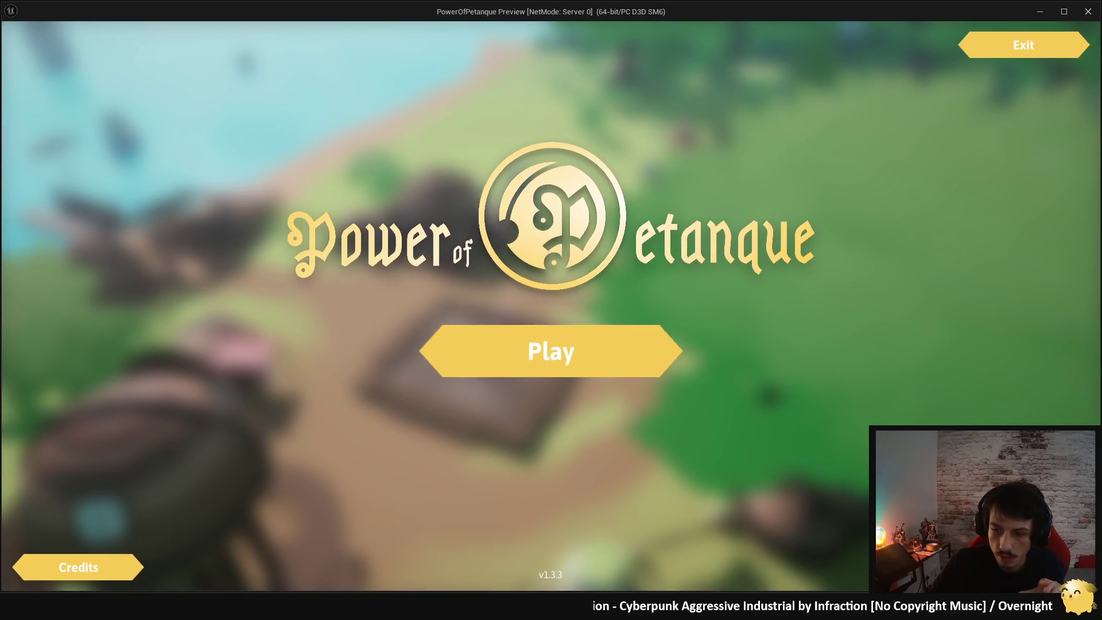
click(551, 350)
scroll(417, 441, down, 1)
scroll(417, 442, down, 1)
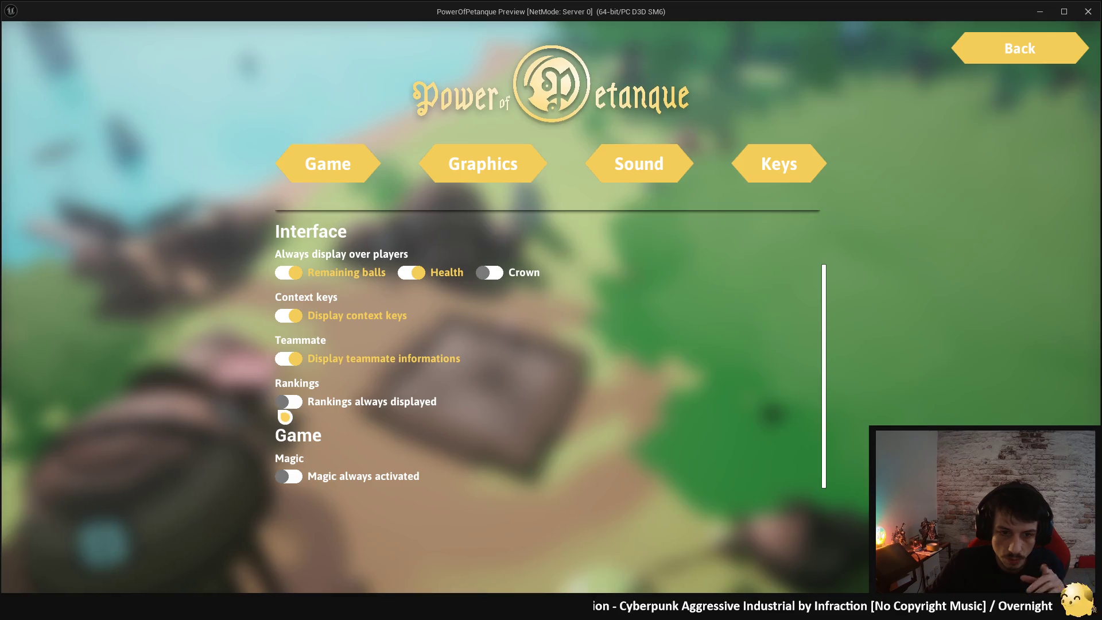
click(1002, 49)
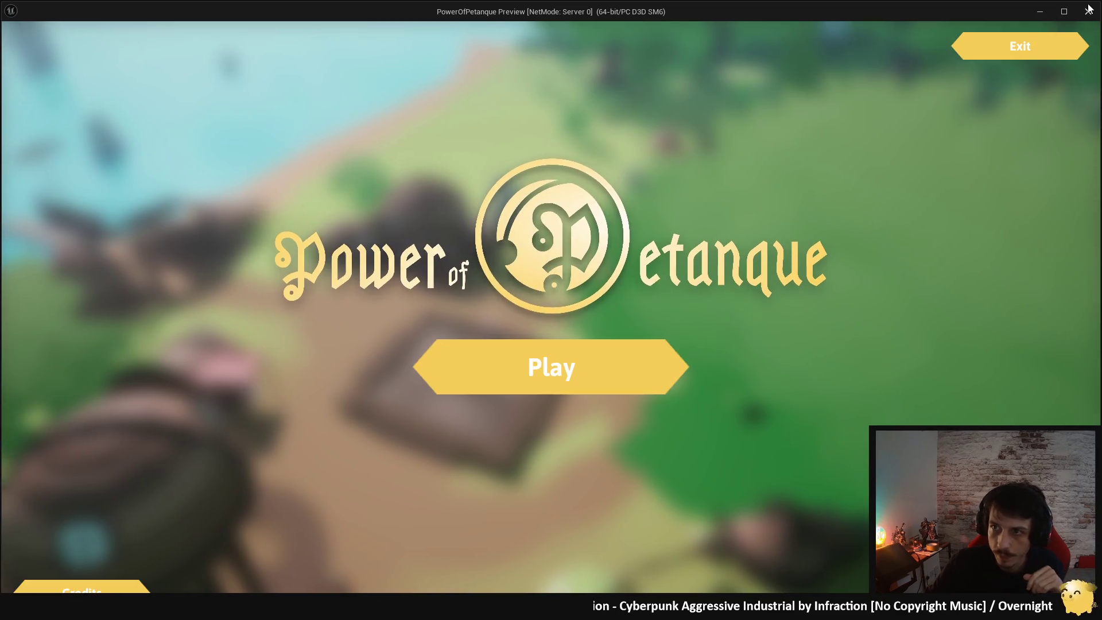
key(Escape)
drag(626, 194, 547, 226)
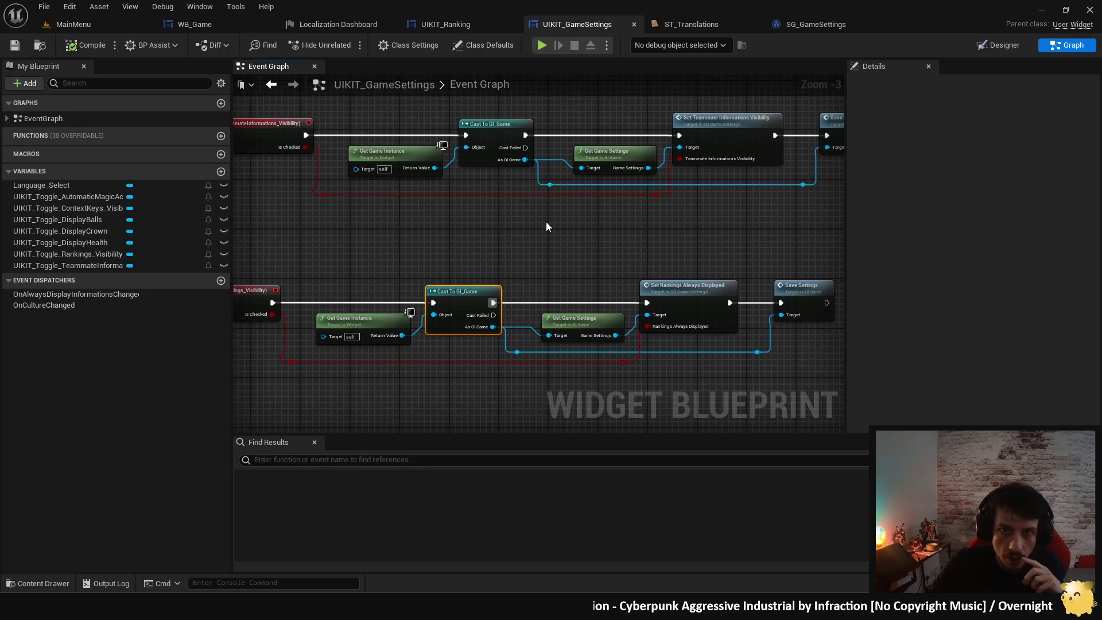
Show UIKIT_Ranking's Event Graph with its ranking update events centred.
click(454, 25)
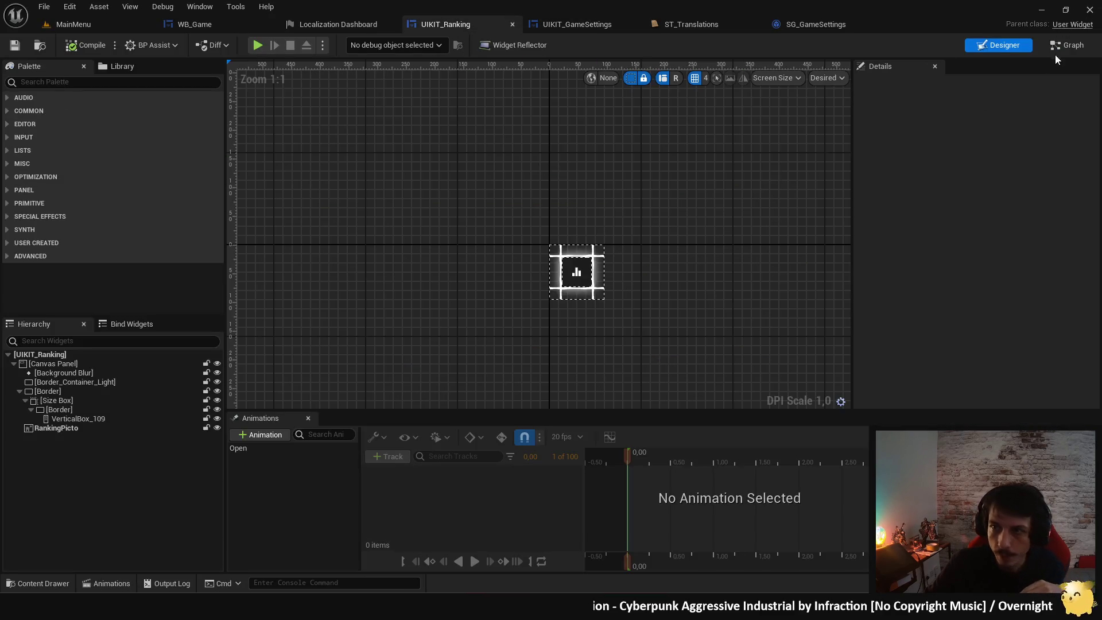
click(1056, 48)
scroll(436, 239, down, 5)
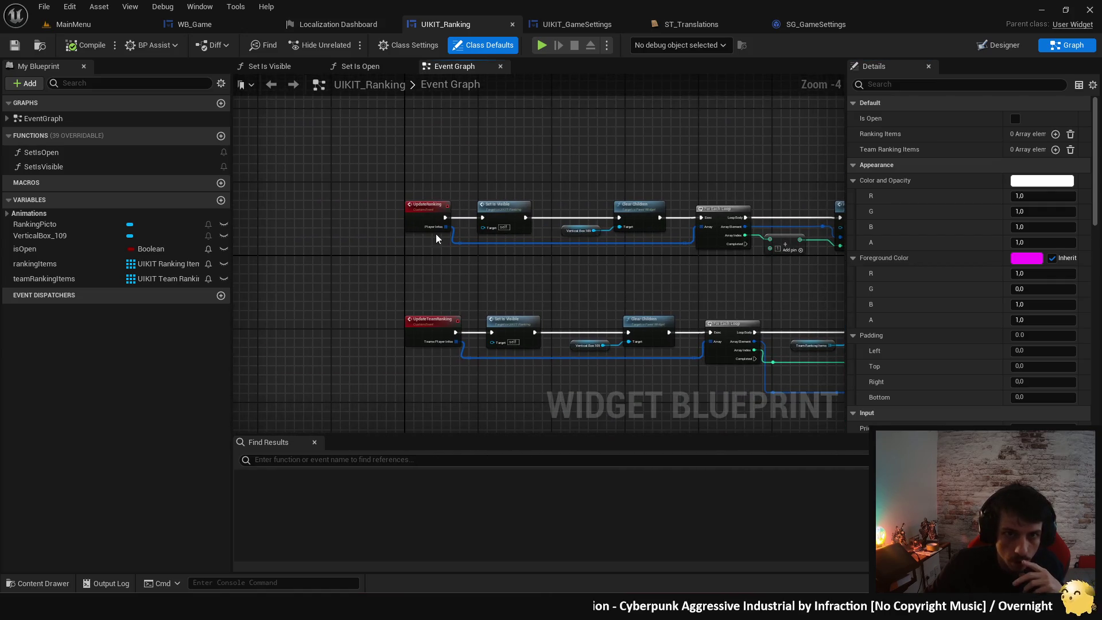
drag(436, 239, 466, 284)
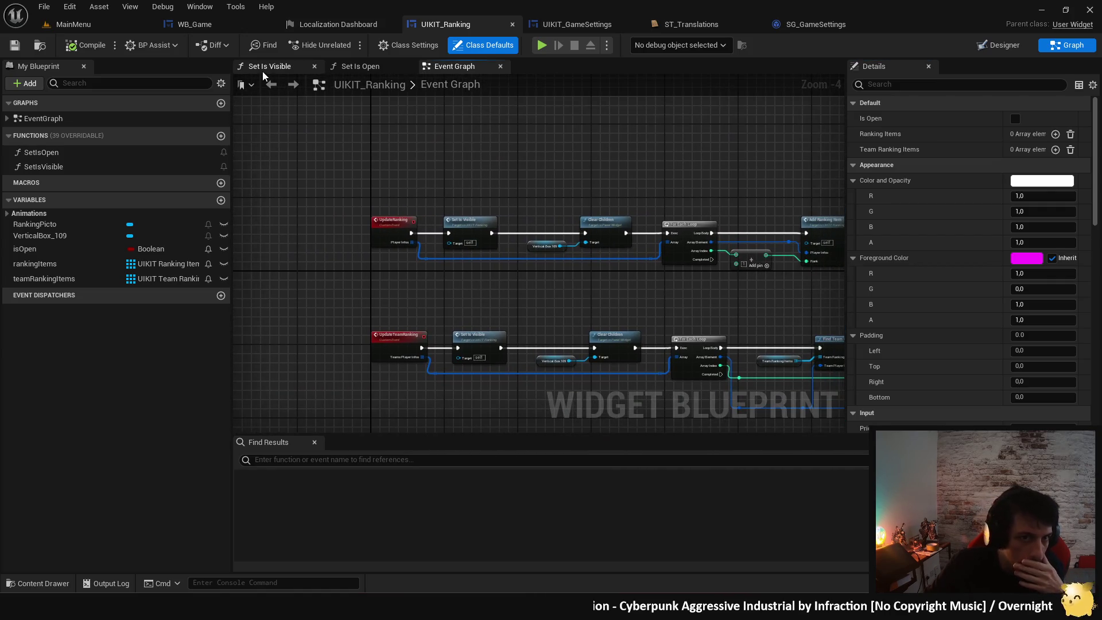
mouse_move(503, 129)
mouse_down()
mouse_move(403, 123)
mouse_move(390, 172)
mouse_move(405, 173)
mouse_move(406, 198)
mouse_up()
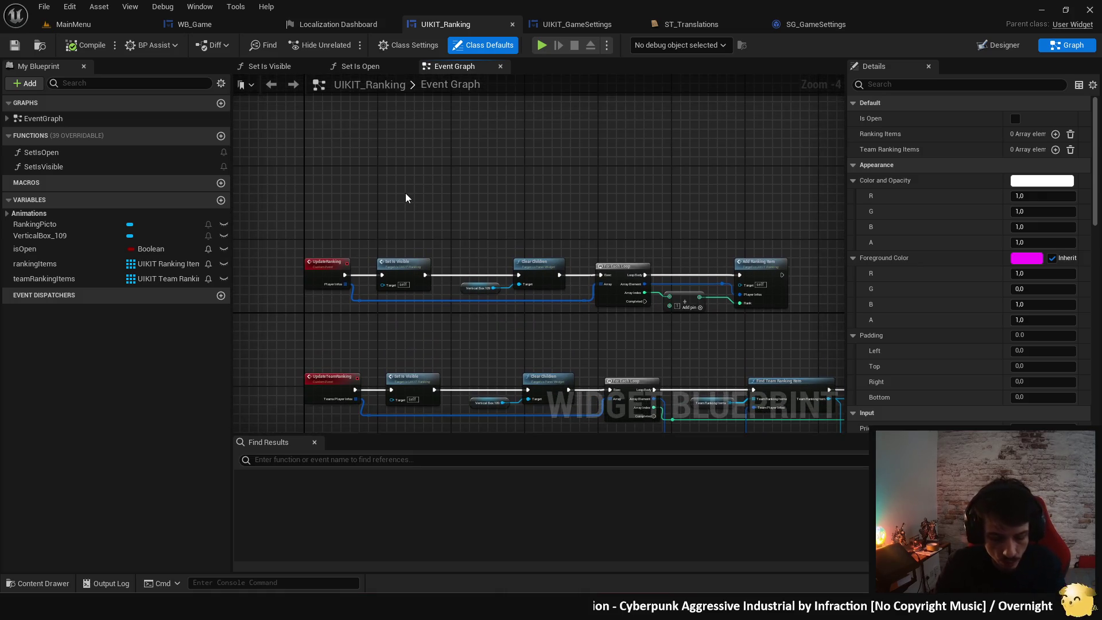
Open UIKIT_TeammateInformations via the 'mate' asset search and view its event graph's game instance nodes.
key(ctrl+p)
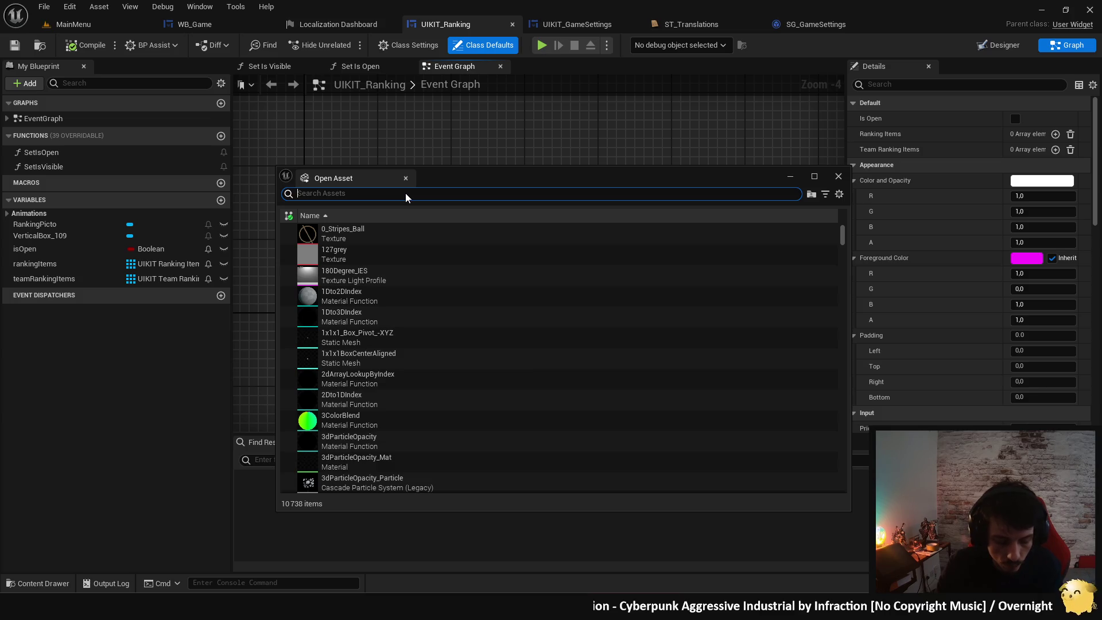
text(teamate)
double_click(368, 253)
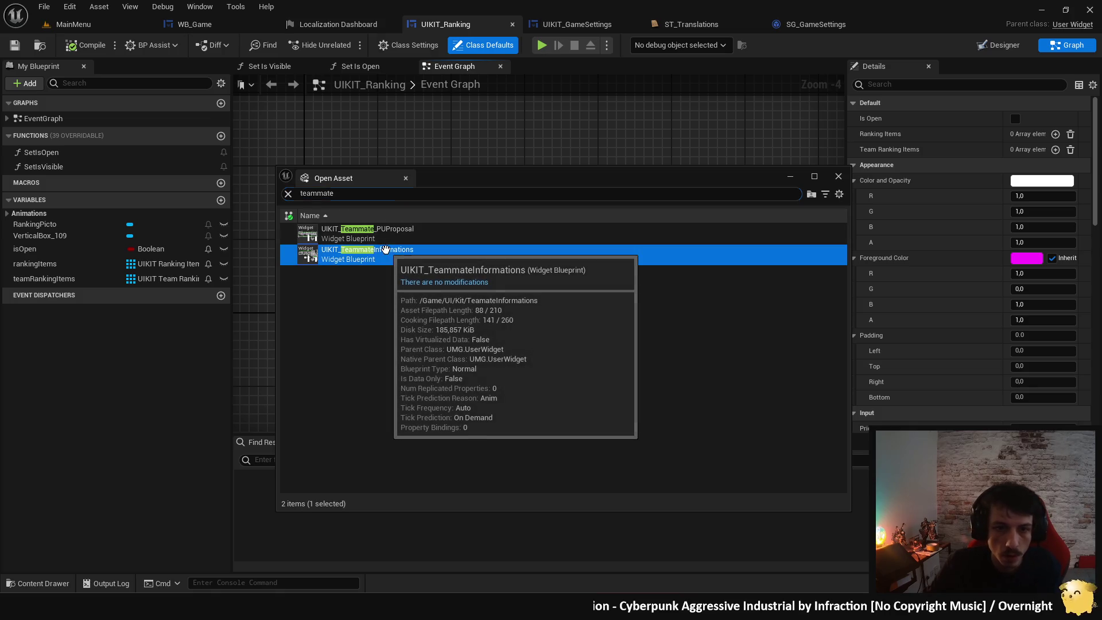
click(1064, 49)
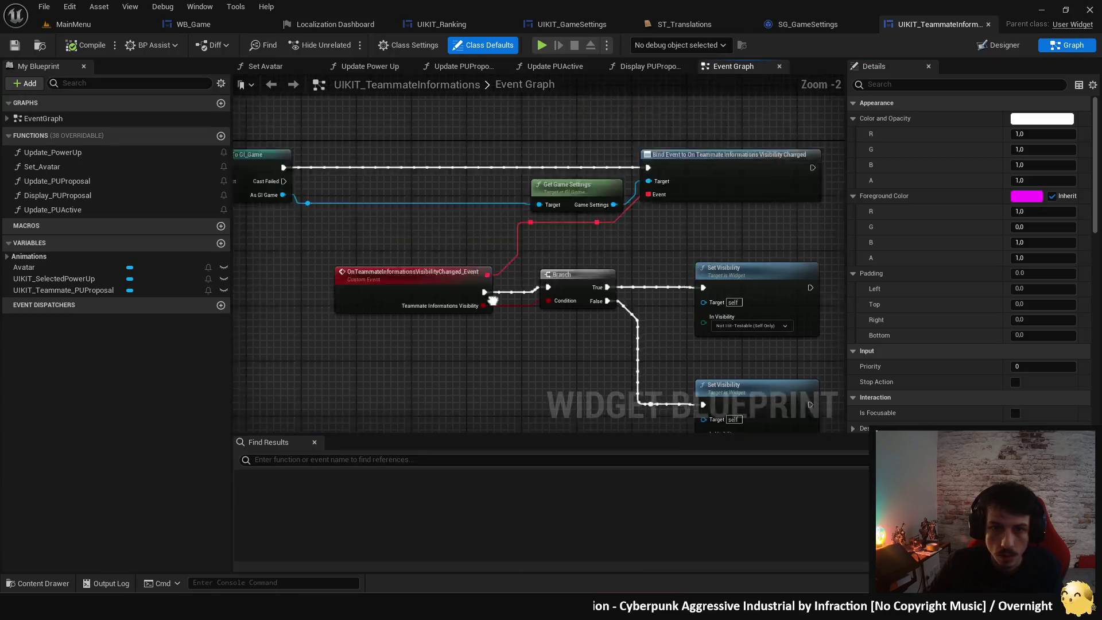
scroll(457, 234, down, 4)
scroll(472, 253, up, 3)
mouse_move(431, 271)
mouse_down()
mouse_move(244, 293)
mouse_move(371, 295)
mouse_move(514, 339)
mouse_move(506, 267)
mouse_move(423, 250)
mouse_up()
mouse_move(528, 334)
mouse_down()
mouse_move(494, 325)
mouse_move(673, 325)
mouse_up()
drag(546, 324, 536, 345)
Select its Get Game Instance, Cast To GI_Game and Get Game Settings nodes, then return to UIKIT_Ranking.
drag(360, 170, 434, 232)
drag(443, 272, 400, 310)
mouse_move(255, 184)
mouse_down()
mouse_move(298, 207)
mouse_move(709, 246)
mouse_up()
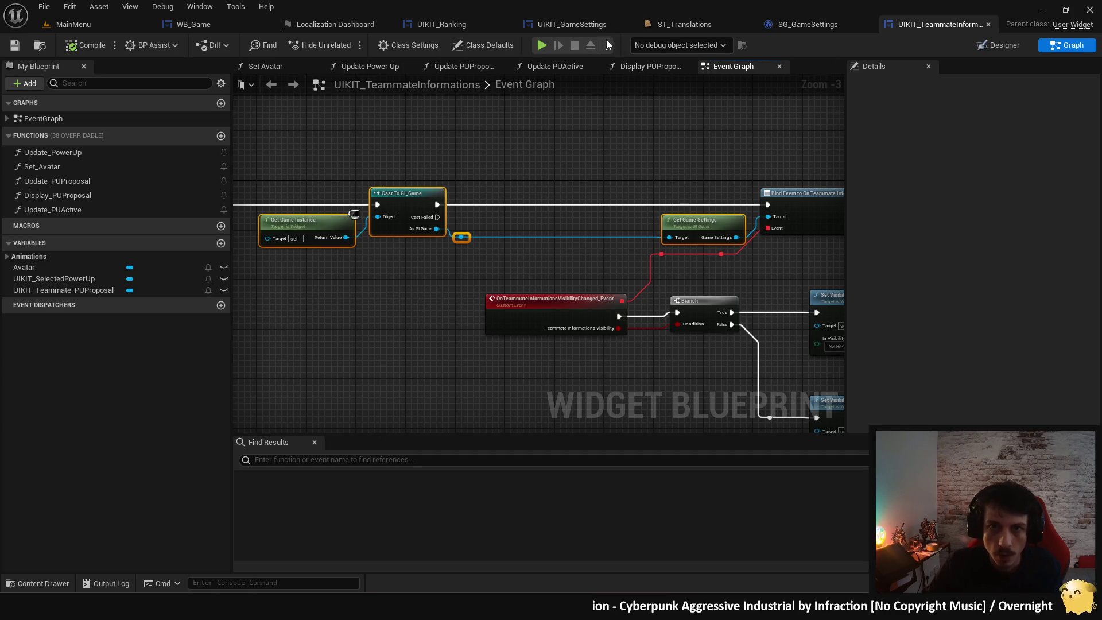
click(458, 27)
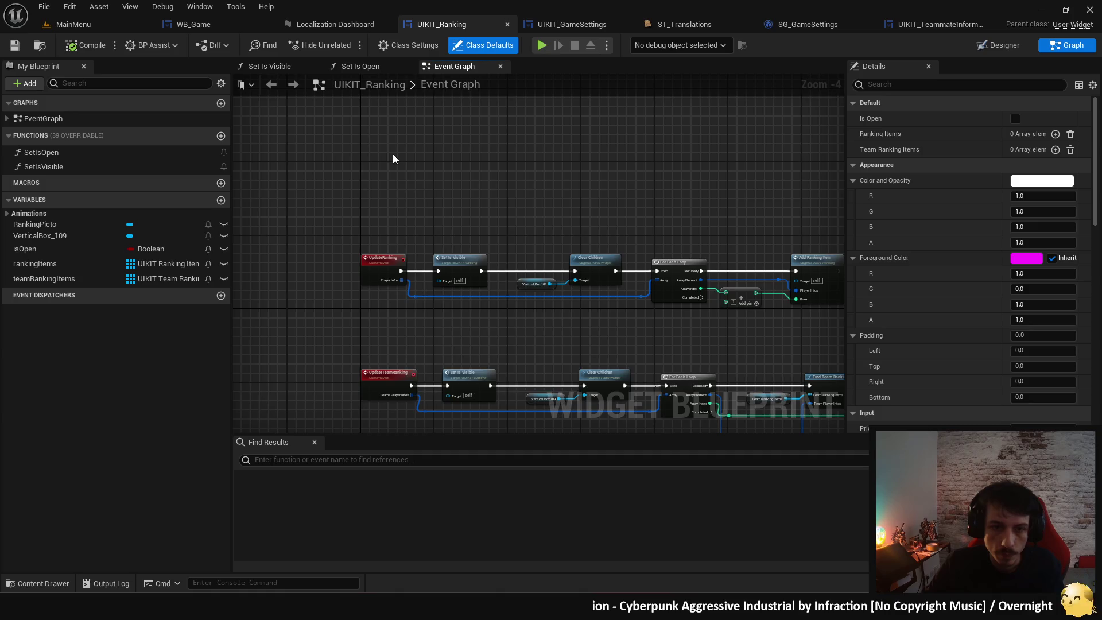
Add Event Construct and wire the pasted game instance, cast and settings nodes after it.
right_click(393, 155)
text(construct)
key(Return)
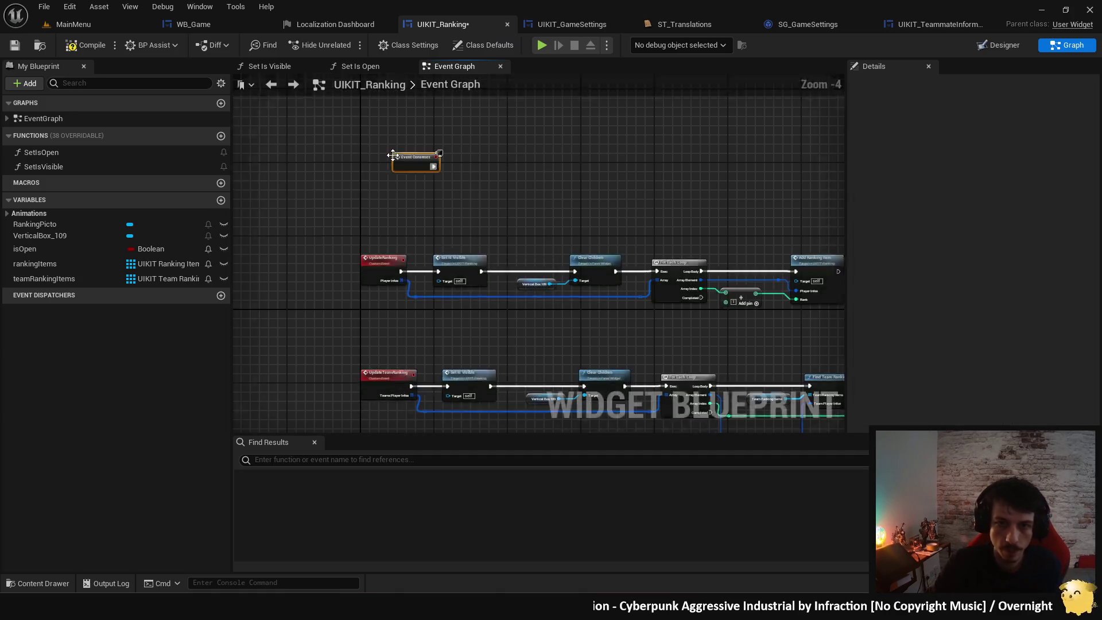
scroll(484, 178, up, 1)
key(ctrl+v)
scroll(485, 178, up, 1)
drag(456, 160, 538, 180)
drag(436, 181, 504, 180)
drag(725, 193, 555, 210)
From Game Settings, assign On Rankings Always Displayed Visibility Changed, creating its custom event.
drag(511, 246, 580, 222)
text(assig)
key(Down)
key(Down)
key(Up)
key(Return)
click(599, 237)
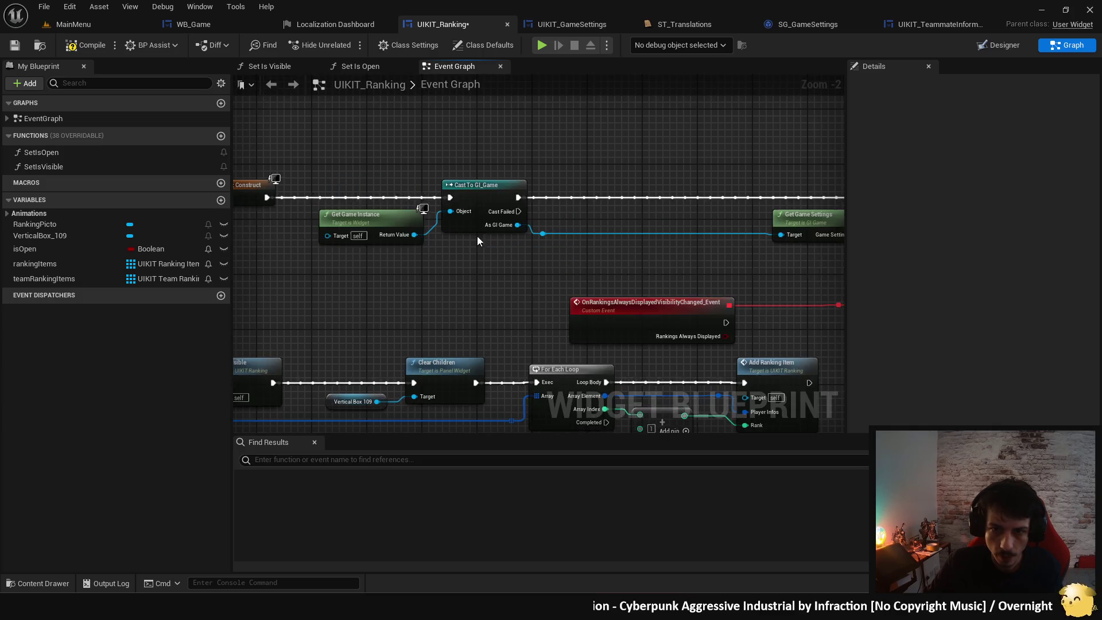
Move the rankings custom event beside the bind and view the Set Is Open function.
scroll(528, 256, down, 1)
scroll(528, 256, down, 1)
click(330, 177)
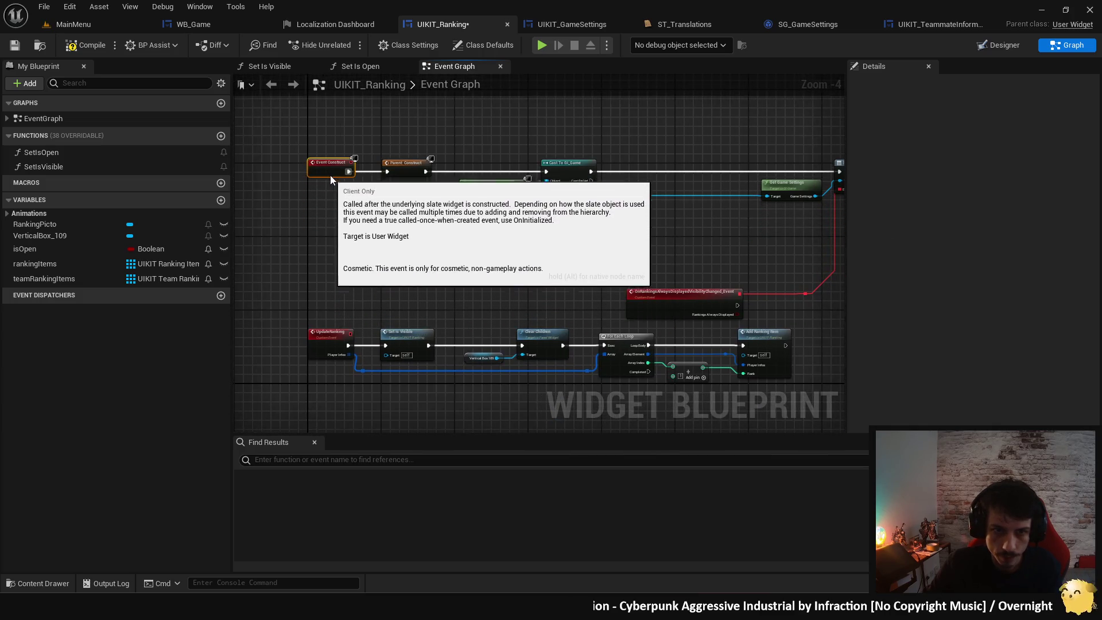
mouse_move(482, 278)
mouse_down()
mouse_move(492, 257)
mouse_move(559, 291)
mouse_move(516, 298)
mouse_up()
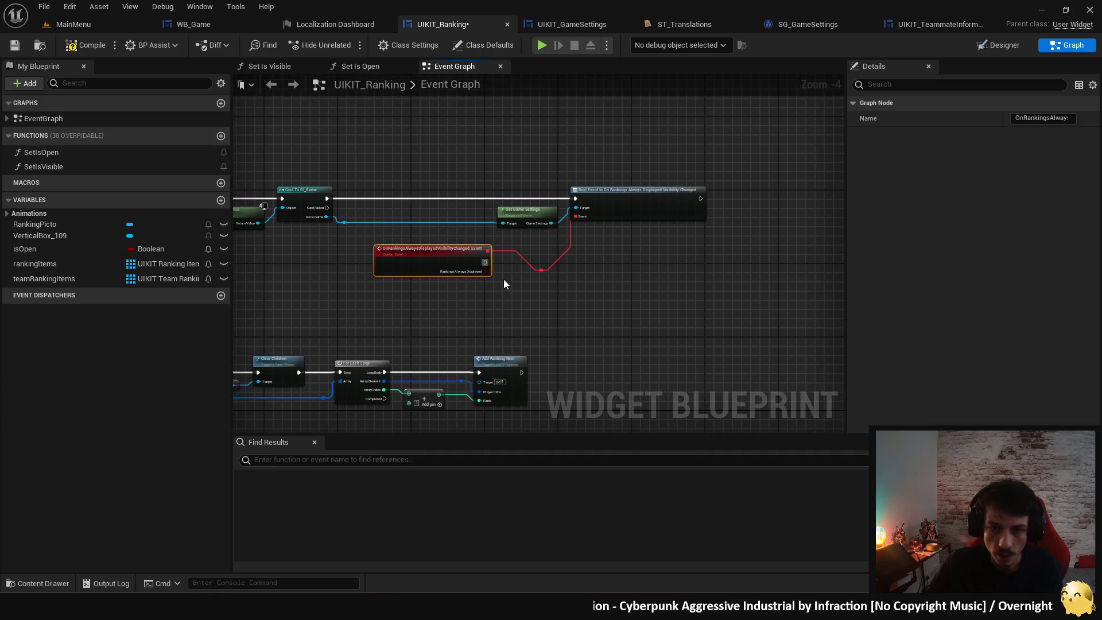
scroll(504, 279, up, 2)
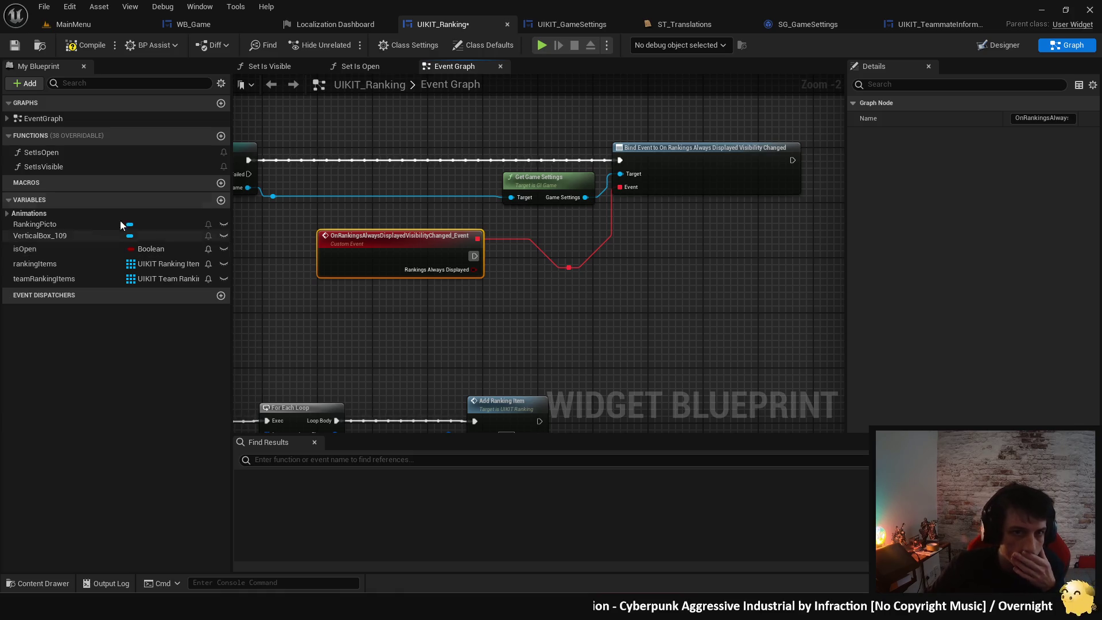
click(361, 66)
scroll(325, 152, down, 3)
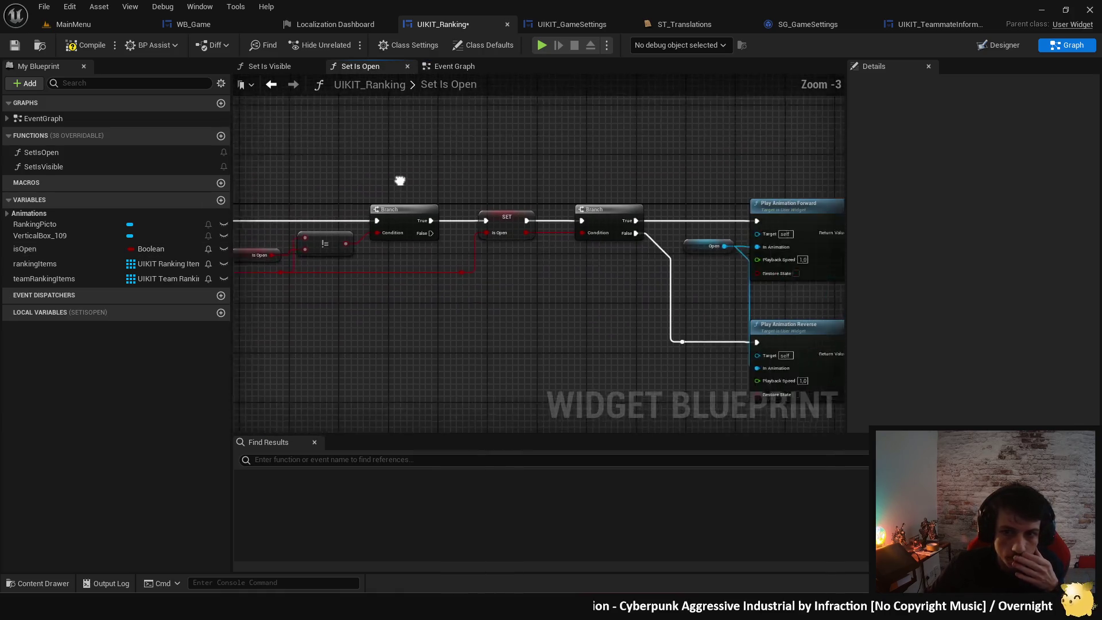
Compare Set Is Open with UIKIT_TeammateInformations' Branch and Set Visibility nodes.
drag(348, 172, 413, 174)
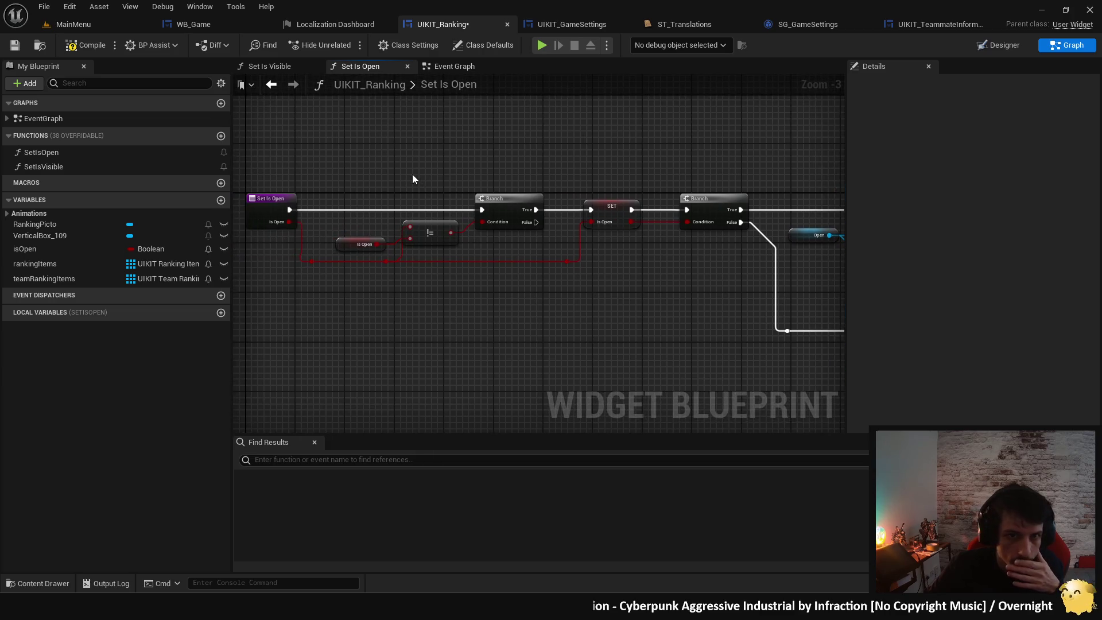
click(953, 24)
mouse_move(345, 290)
mouse_down()
mouse_move(249, 233)
mouse_move(431, 213)
mouse_up()
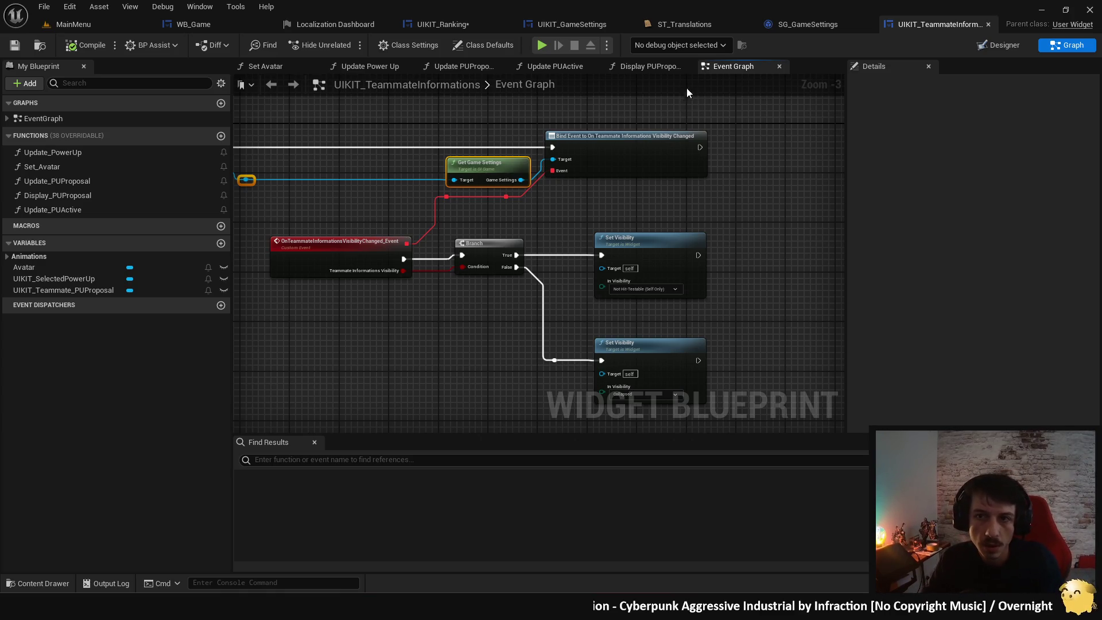
click(434, 26)
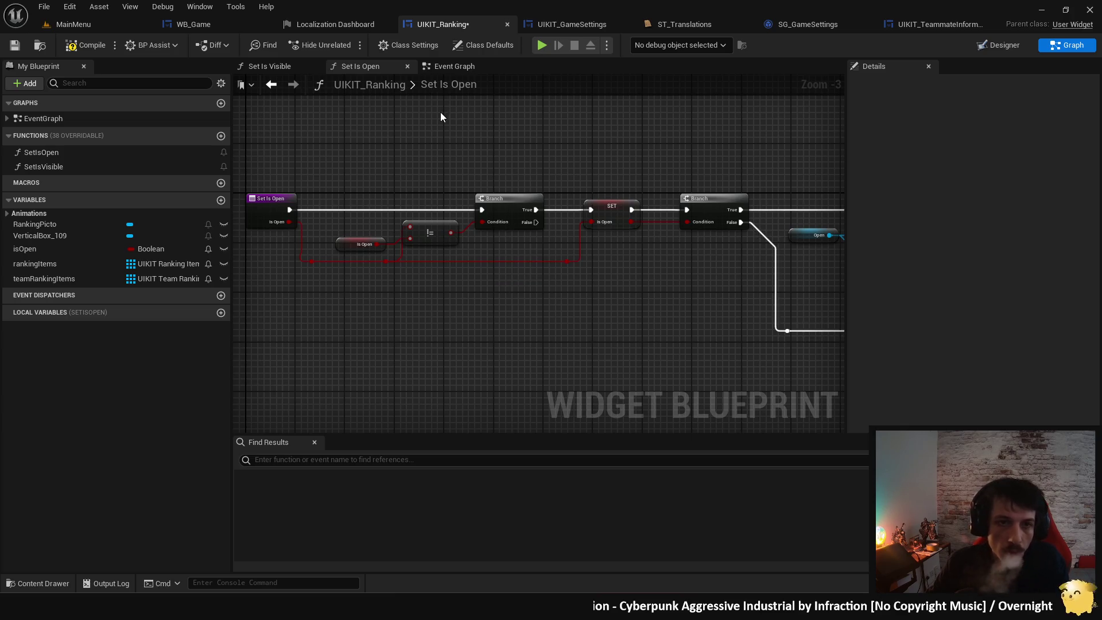
Find all references to Set Is Visible and locate its call in the Event Graph.
click(267, 67)
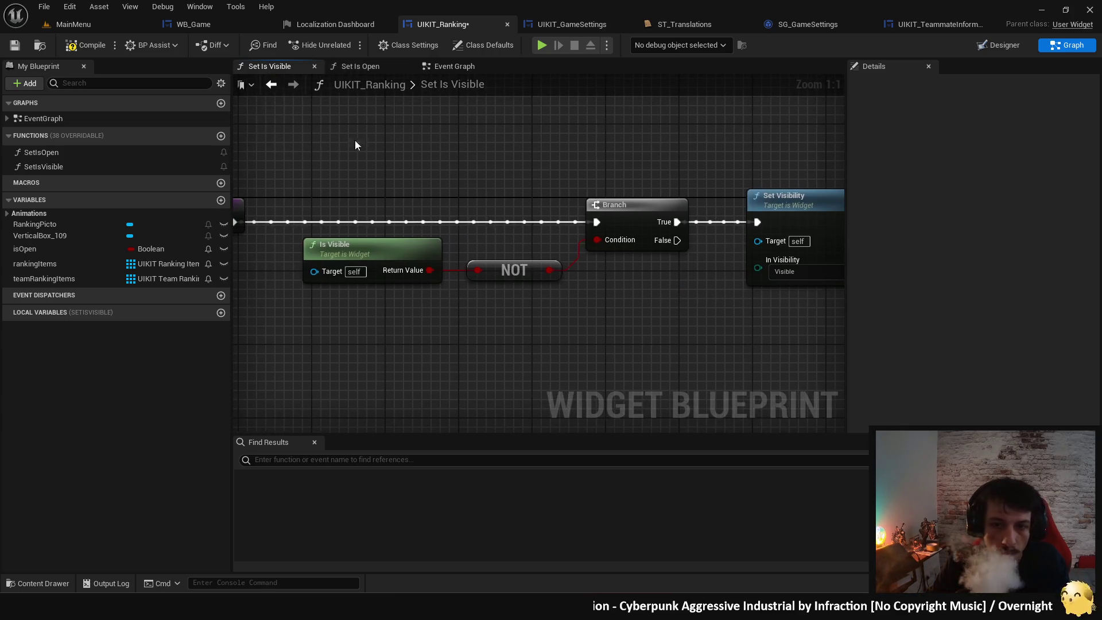
scroll(452, 141, down, 2)
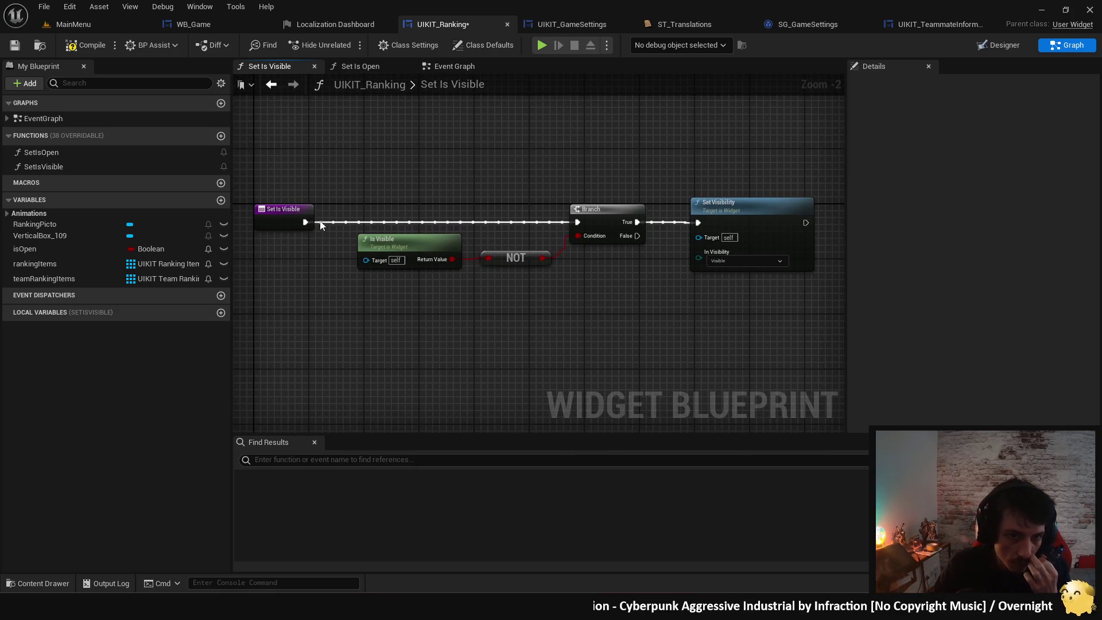
right_click(288, 228)
click(364, 339)
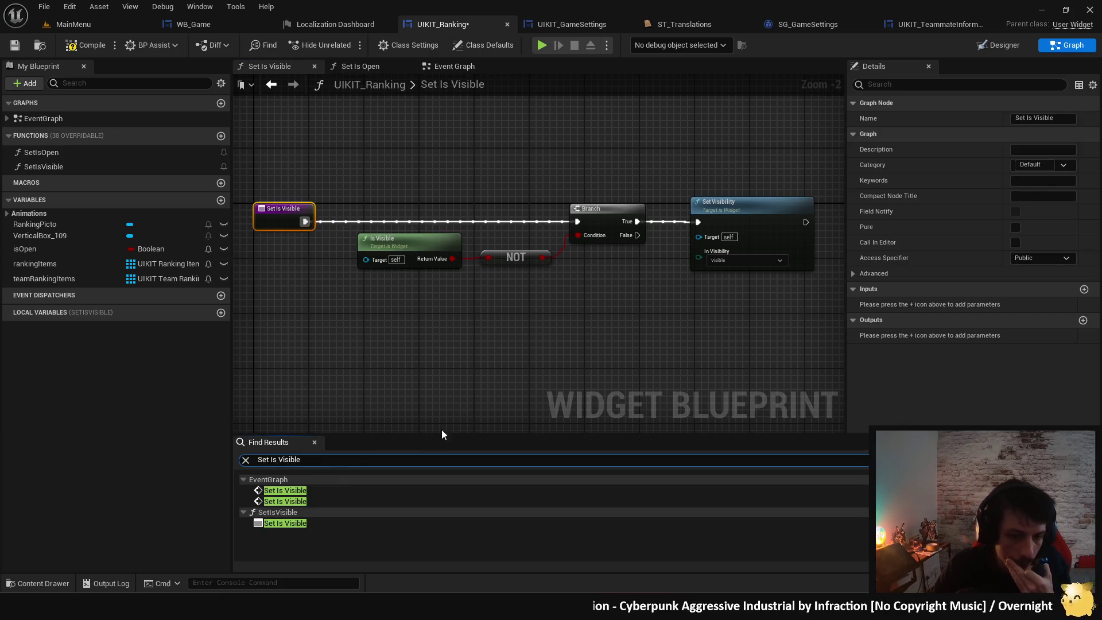
double_click(285, 490)
scroll(481, 349, down, 2)
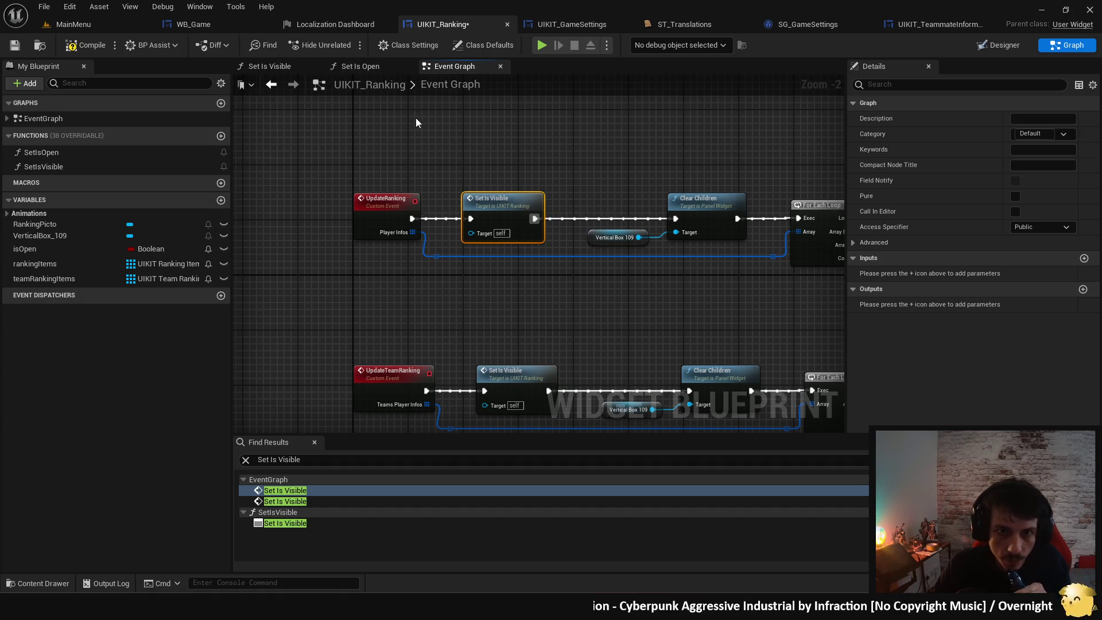
click(273, 68)
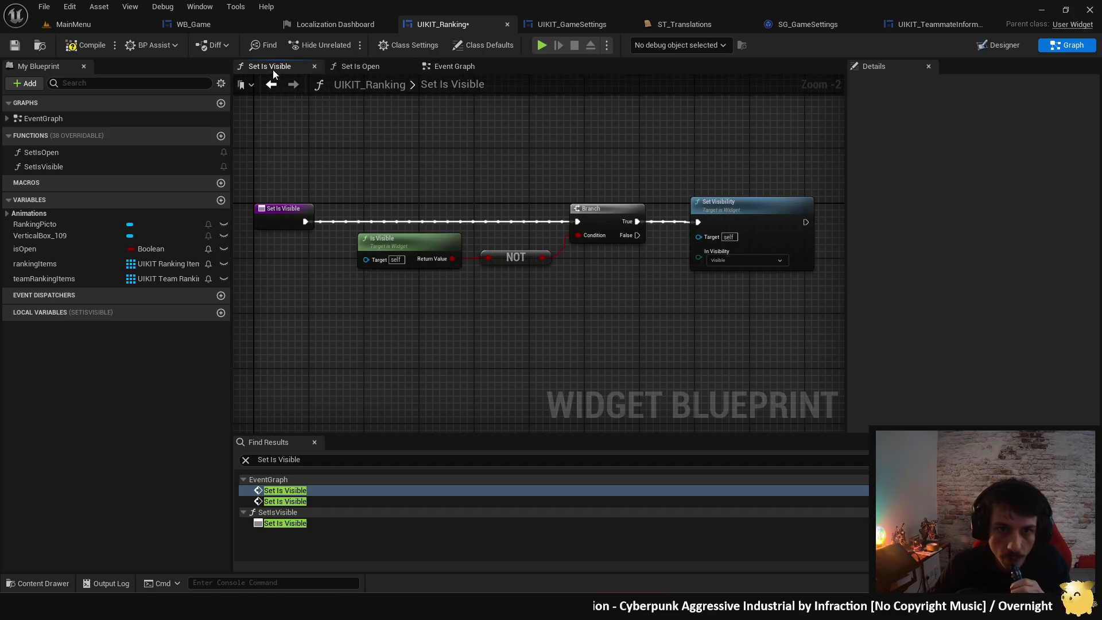
click(441, 67)
drag(527, 232, 537, 296)
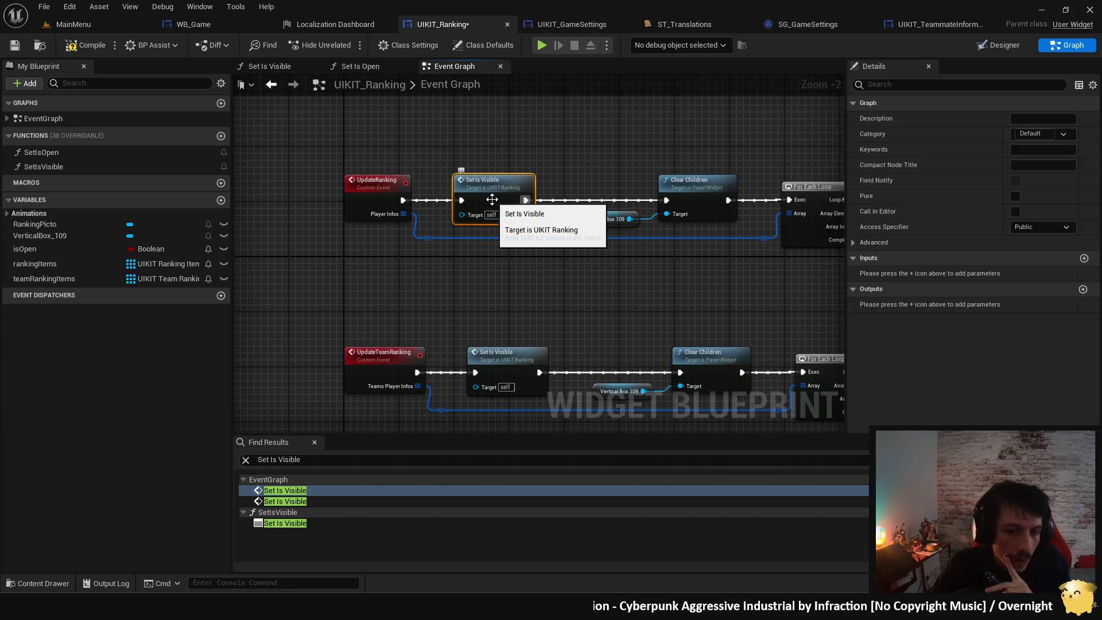
drag(486, 240, 401, 197)
Look over the UpdateRanking, AddRankingItem, UpdateTeamRanking and Construct/Bind Event rows of the Event Graph.
click(282, 67)
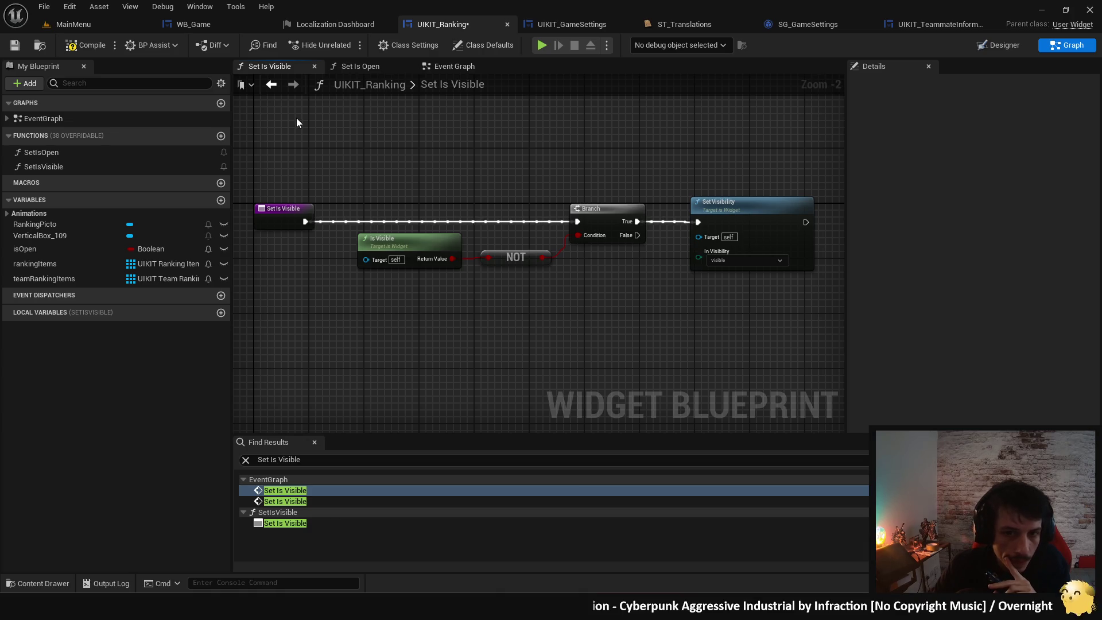
click(454, 67)
drag(427, 91, 419, 227)
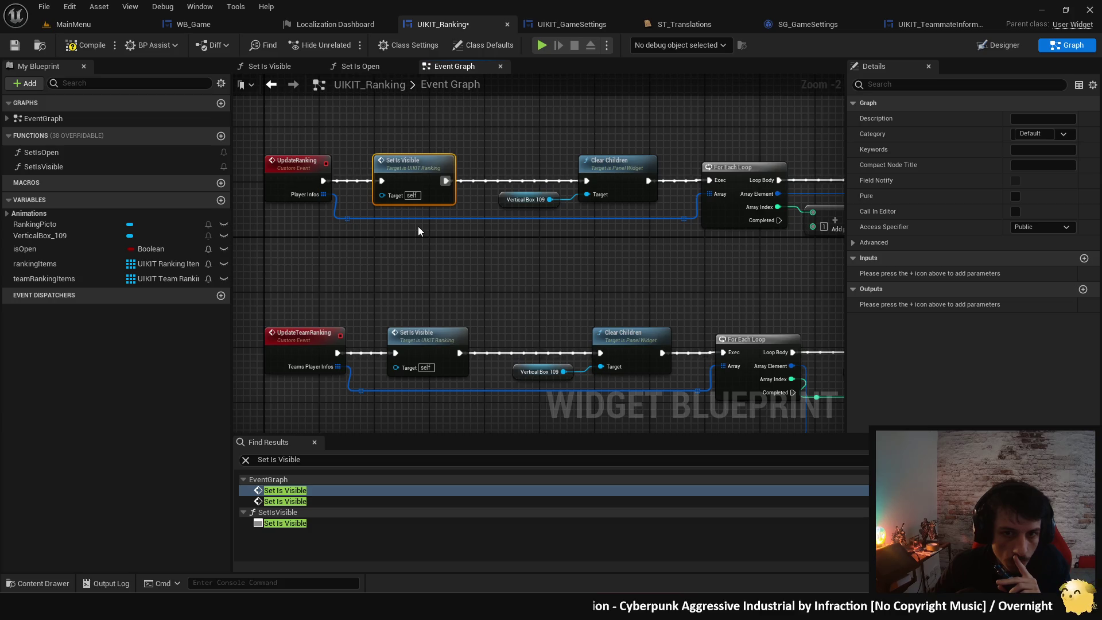
drag(380, 258, 344, 148)
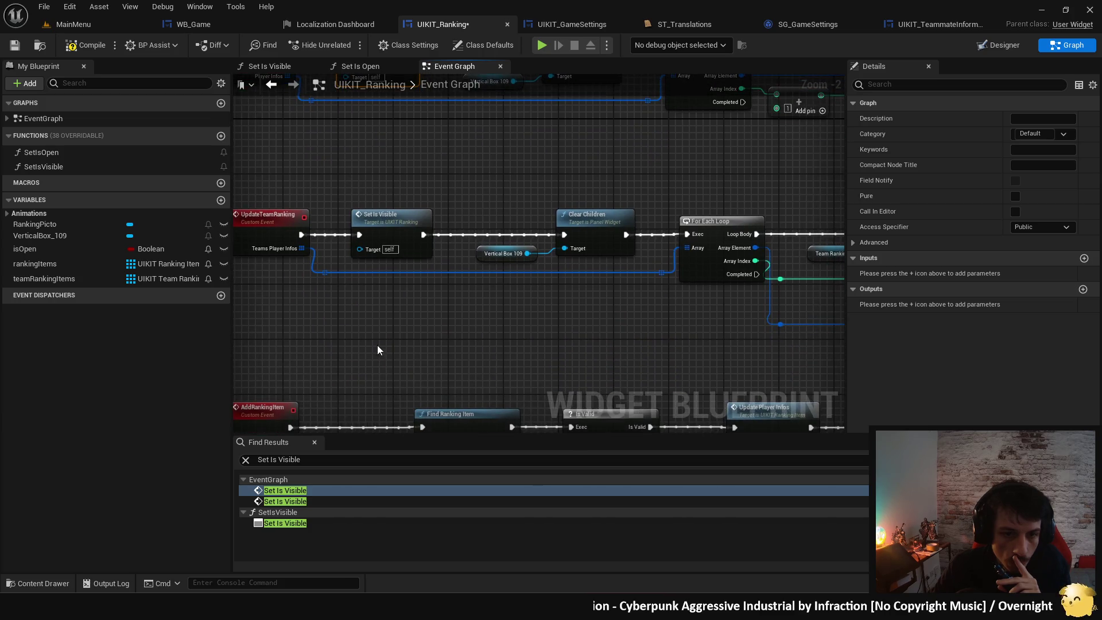
drag(377, 345, 389, 245)
mouse_move(347, 196)
mouse_down()
mouse_move(330, 236)
mouse_move(340, 293)
mouse_up()
scroll(411, 261, down, 1)
mouse_move(419, 202)
mouse_down()
mouse_move(439, 144)
mouse_move(514, 175)
mouse_up()
mouse_move(524, 294)
mouse_down()
mouse_move(531, 163)
mouse_move(546, 231)
mouse_move(546, 193)
mouse_move(510, 236)
mouse_move(525, 303)
mouse_up()
mouse_move(577, 209)
mouse_down()
mouse_move(550, 287)
mouse_move(529, 301)
mouse_up()
scroll(529, 300, down, 1)
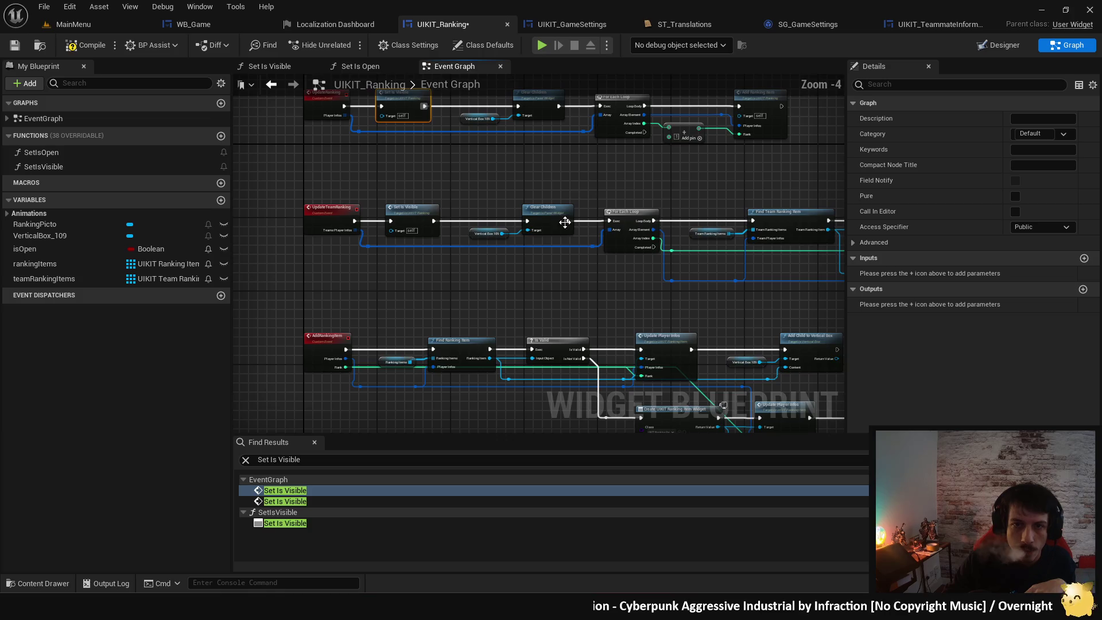
drag(564, 221, 556, 234)
mouse_move(596, 173)
mouse_down()
mouse_move(502, 224)
mouse_move(490, 243)
mouse_up()
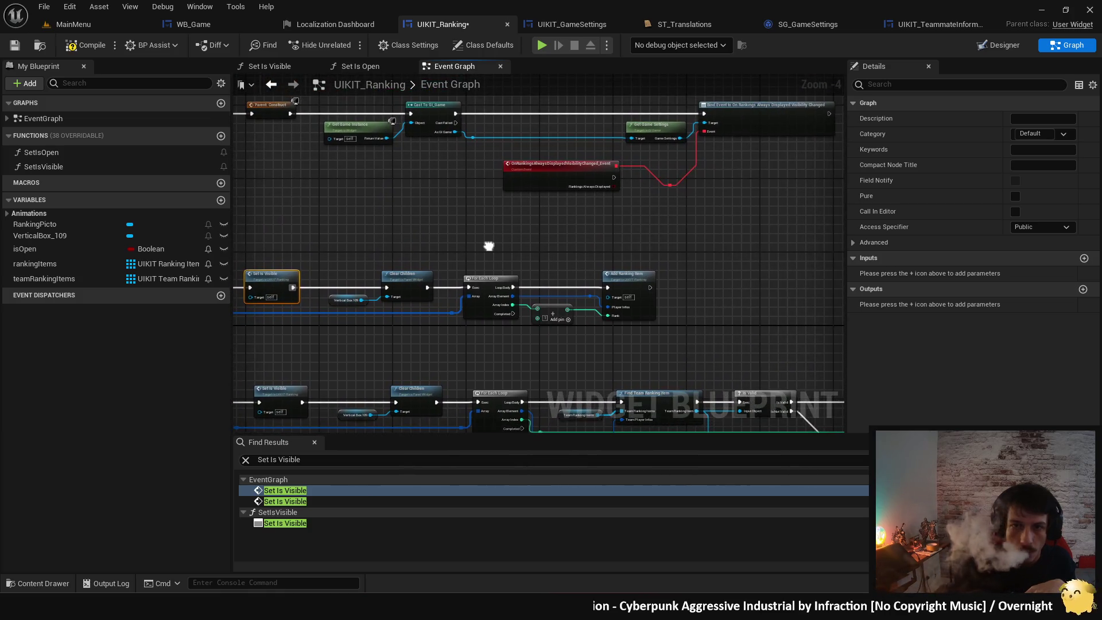
Check UIKIT_TeammateInformations' Display PUProposal function, then search assets for 'keyhint'.
click(889, 26)
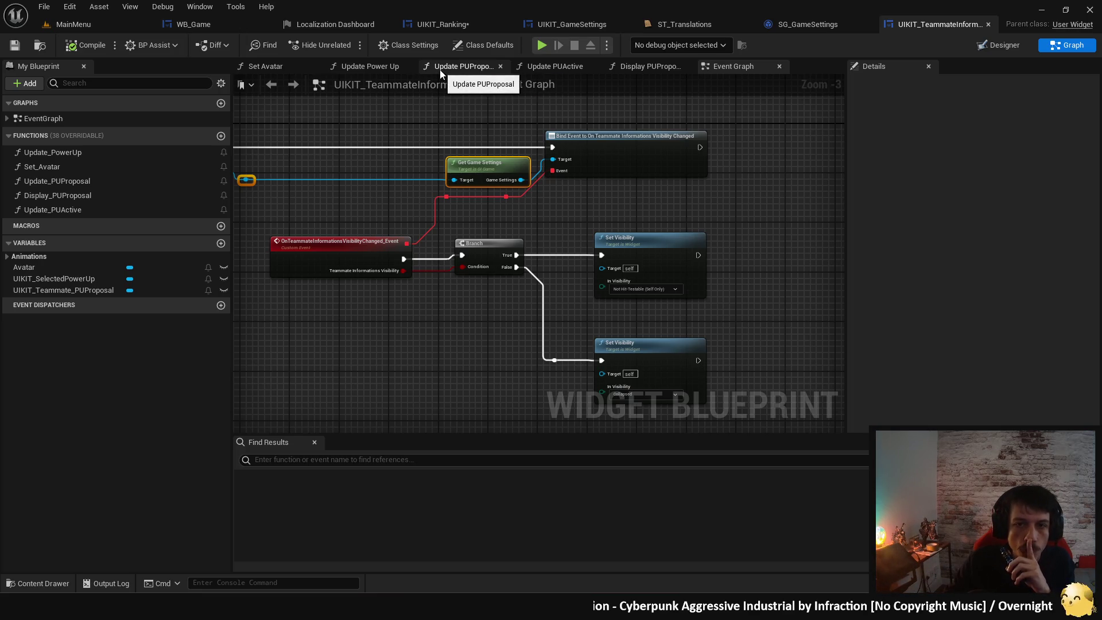
click(651, 67)
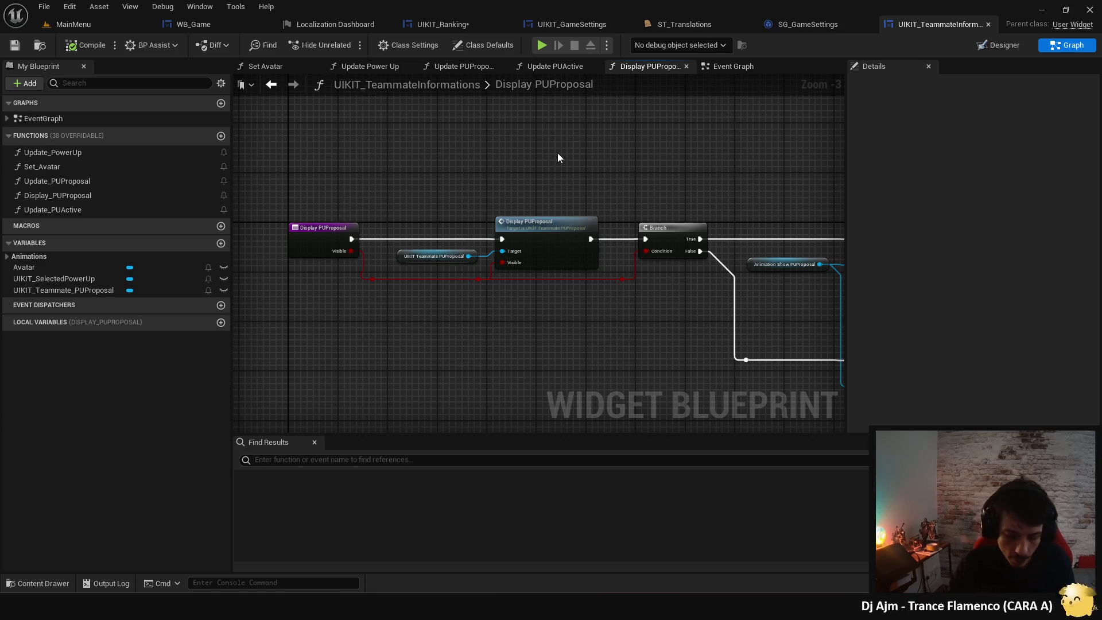
key(ctrl+p)
text(keyhint)
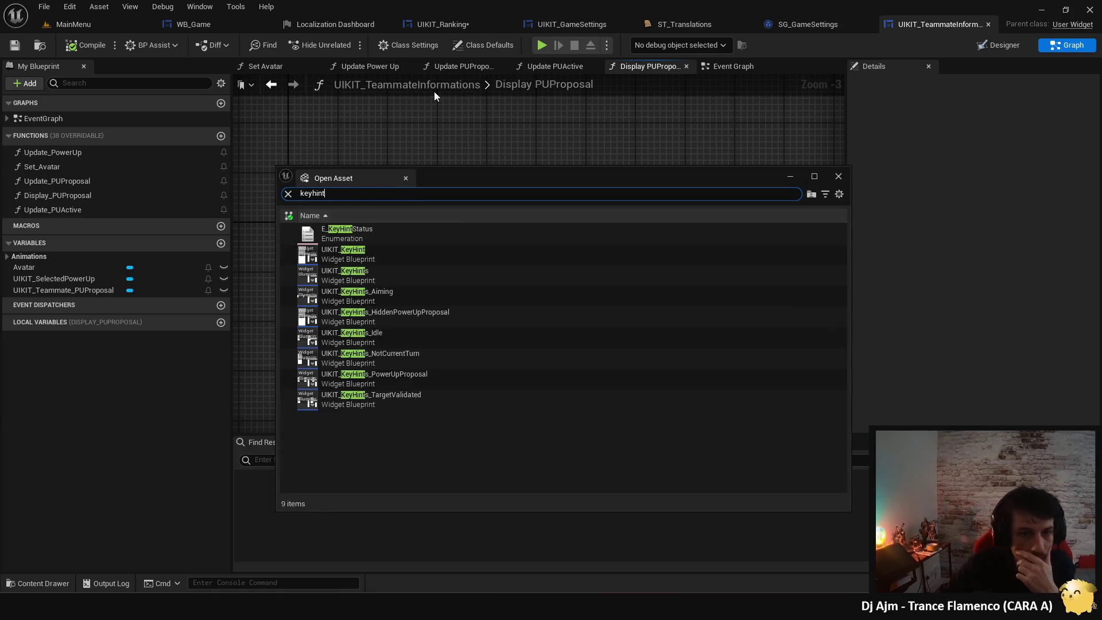
Open UIKIT_KeyHint's node graph and inspect its event graph and Set Enabled function.
double_click(384, 254)
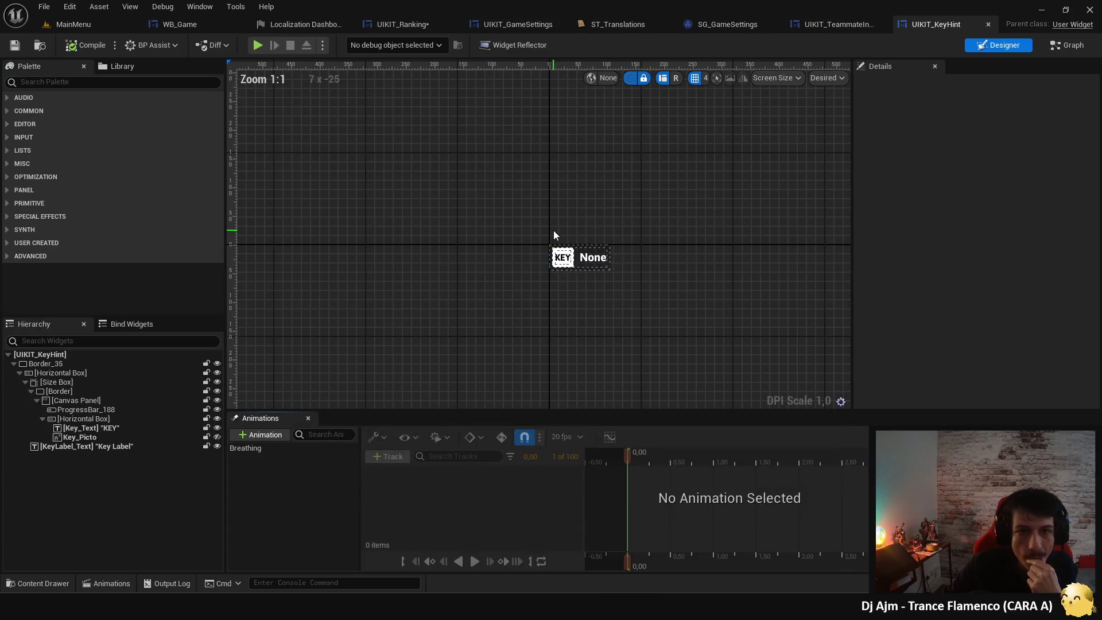
click(1056, 48)
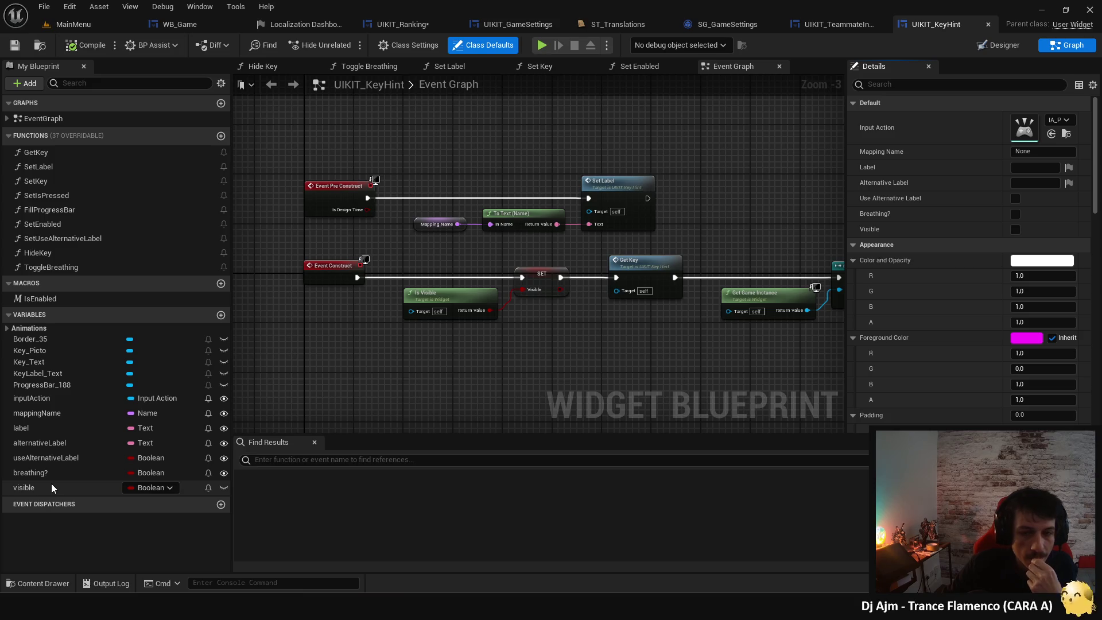
mouse_move(439, 376)
mouse_down()
mouse_move(443, 418)
mouse_move(487, 302)
mouse_move(403, 332)
mouse_move(471, 337)
mouse_move(410, 367)
mouse_move(369, 340)
mouse_up()
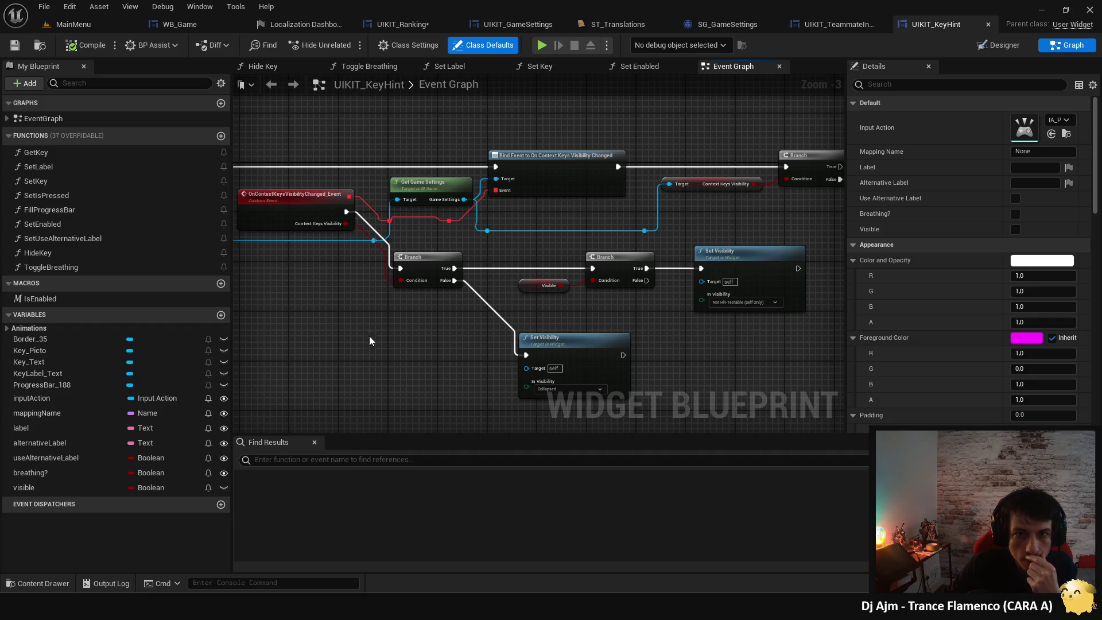
click(637, 68)
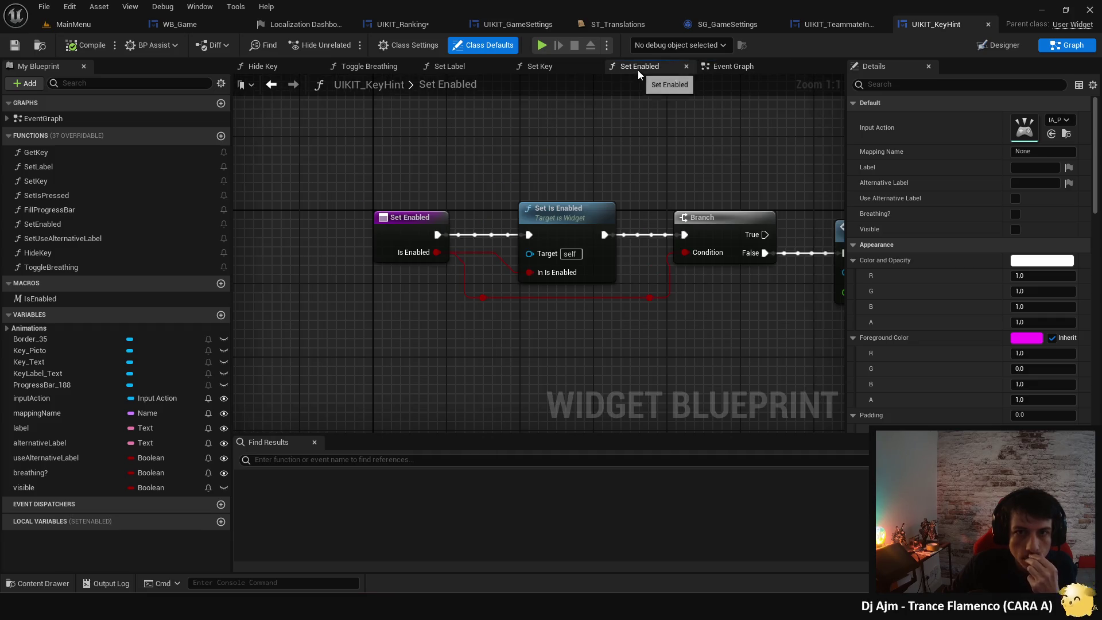
drag(606, 99, 518, 118)
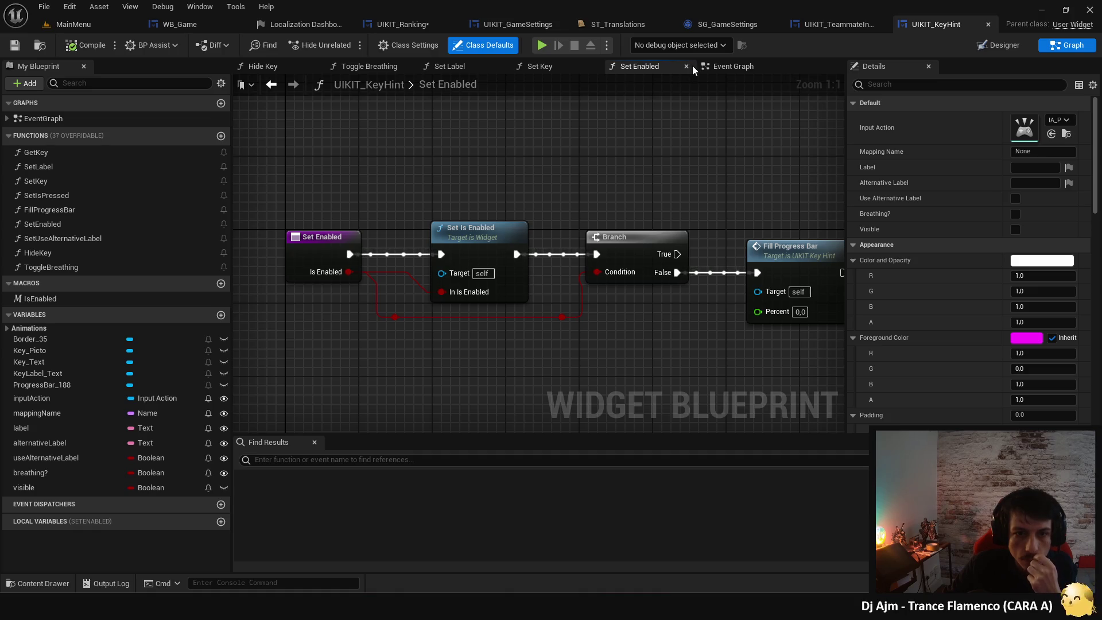
drag(657, 117, 624, 121)
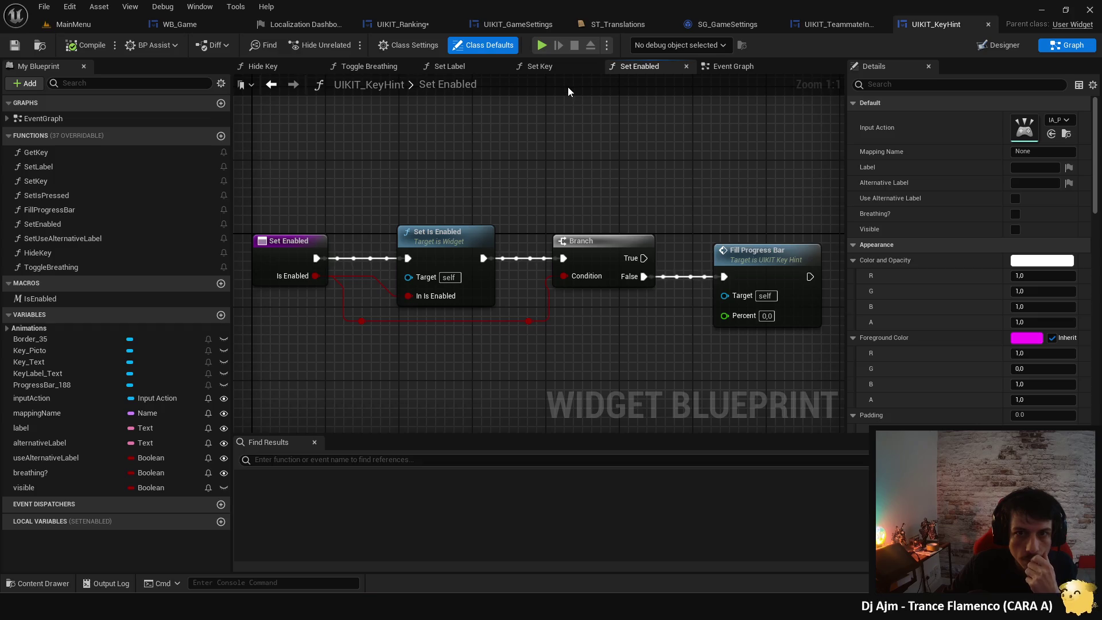
In Hide Key, box-select Get Game Instance, Cast To GI_Game and Get Game Settings.
click(288, 70)
drag(381, 222, 284, 225)
drag(519, 284, 381, 337)
drag(450, 353, 483, 357)
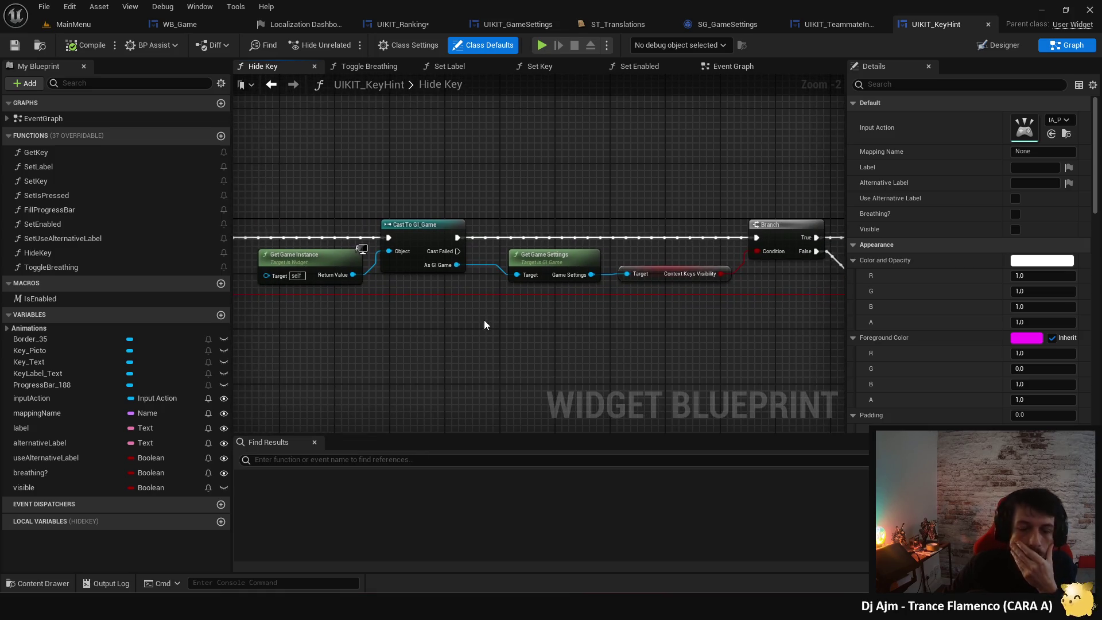
mouse_move(338, 226)
mouse_down()
mouse_move(612, 270)
mouse_move(588, 270)
mouse_move(575, 353)
mouse_up()
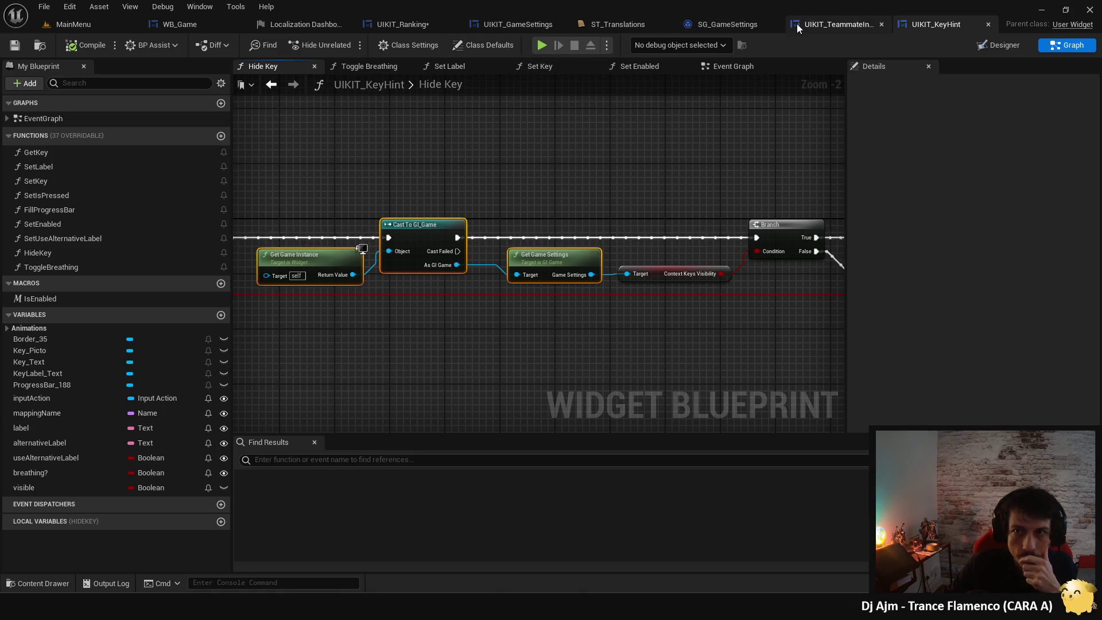
Add a Branch on Rankings Always Displayed after OnRankings event, True driving Set Is Visible.
click(416, 25)
scroll(517, 230, up, 2)
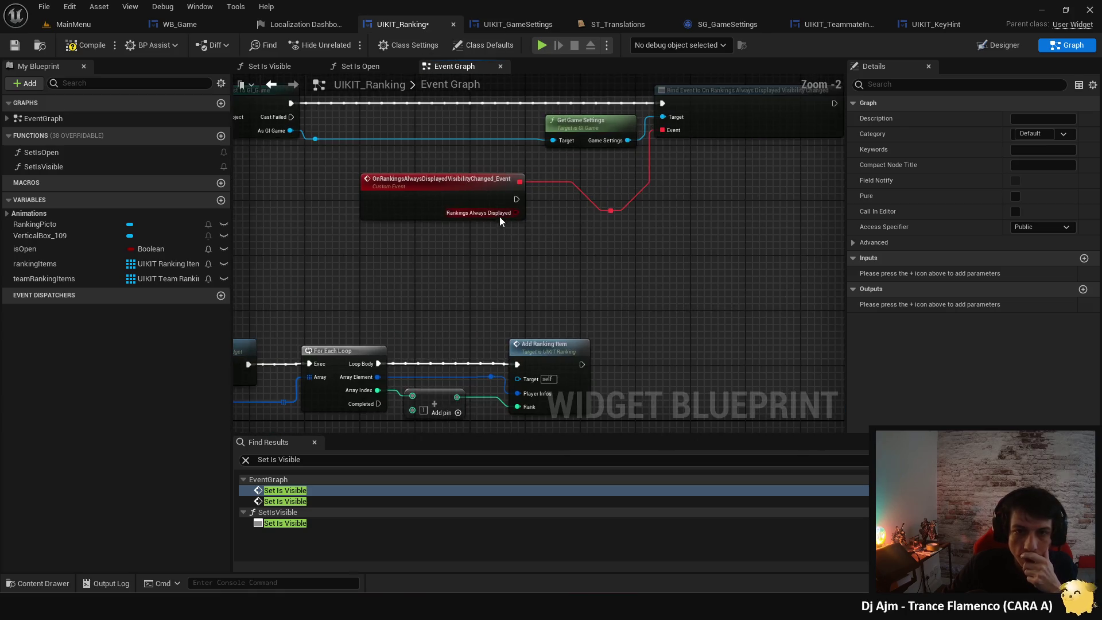
mouse_move(353, 281)
mouse_down()
mouse_move(733, 164)
mouse_move(469, 208)
mouse_move(485, 208)
mouse_move(389, 296)
mouse_move(256, 291)
mouse_move(340, 299)
mouse_up()
mouse_move(43, 166)
mouse_down()
mouse_move(291, 276)
mouse_move(522, 236)
mouse_move(467, 233)
mouse_move(481, 238)
mouse_up()
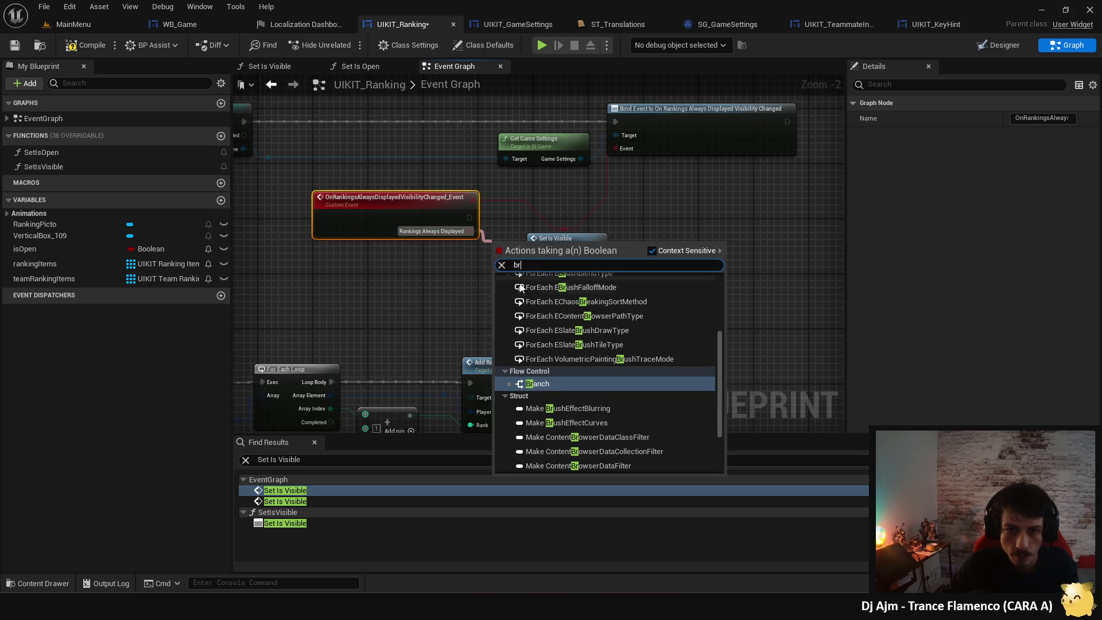
click(524, 387)
drag(569, 234, 610, 252)
Chain a Set Is Open call after Set Is Visible with Is Open checked.
mouse_move(641, 317)
mouse_down()
mouse_move(598, 247)
mouse_move(595, 304)
mouse_up()
scroll(562, 305, down, 1)
scroll(519, 260, down, 1)
scroll(648, 227, up, 1)
mouse_move(49, 157)
mouse_down()
mouse_move(705, 171)
mouse_move(710, 190)
mouse_move(764, 176)
mouse_up()
click(737, 217)
Compile and save UIKIT_Ranking, then look over the Set Is Open function graph.
click(90, 46)
click(346, 68)
mouse_move(518, 166)
mouse_down()
mouse_move(637, 221)
mouse_move(566, 304)
mouse_move(683, 292)
mouse_move(359, 276)
mouse_move(642, 273)
mouse_up()
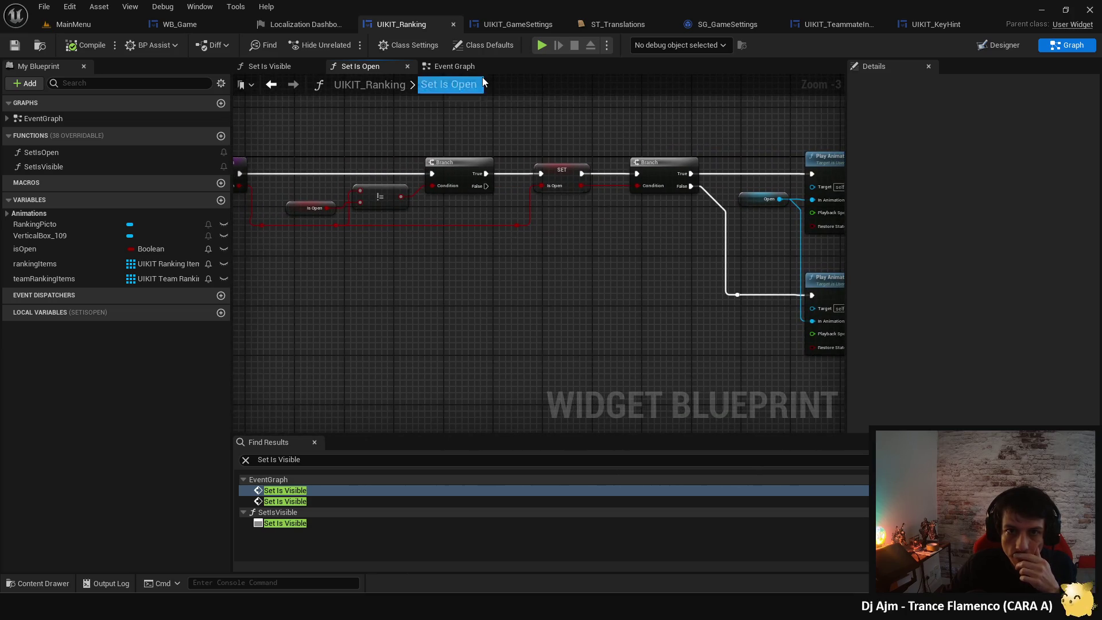
Duplicate Set Is Open, wire Branch False into it, and uncheck its Is Open.
click(455, 66)
scroll(506, 255, down, 2)
scroll(411, 237, up, 2)
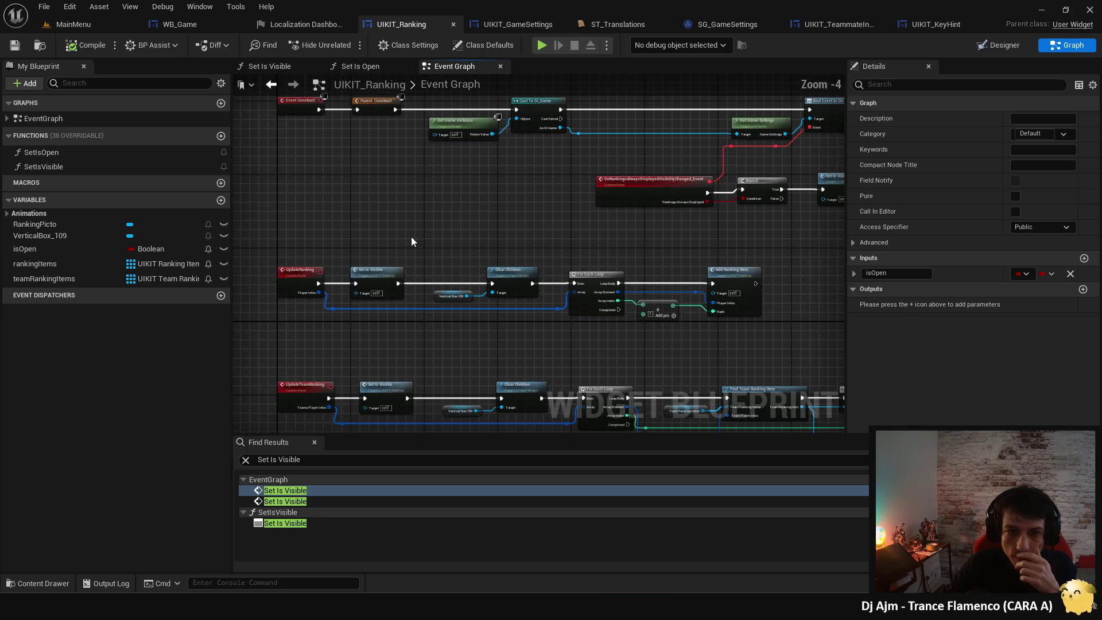
mouse_move(325, 240)
mouse_down()
mouse_move(508, 251)
mouse_move(472, 117)
mouse_move(483, 174)
mouse_move(464, 246)
mouse_move(449, 256)
mouse_up()
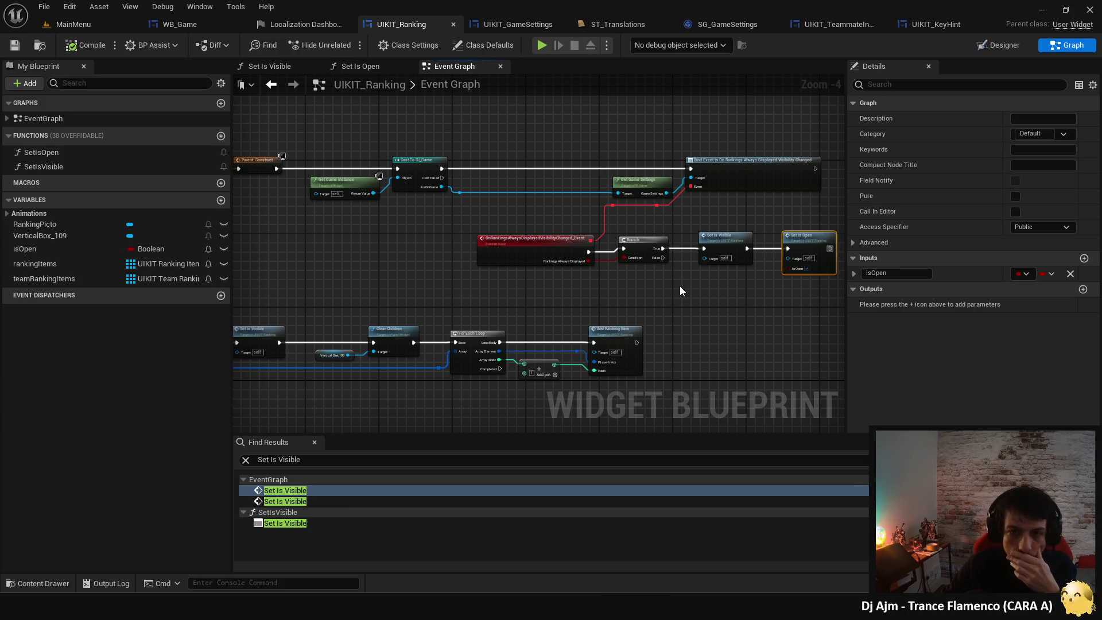
drag(673, 291, 585, 297)
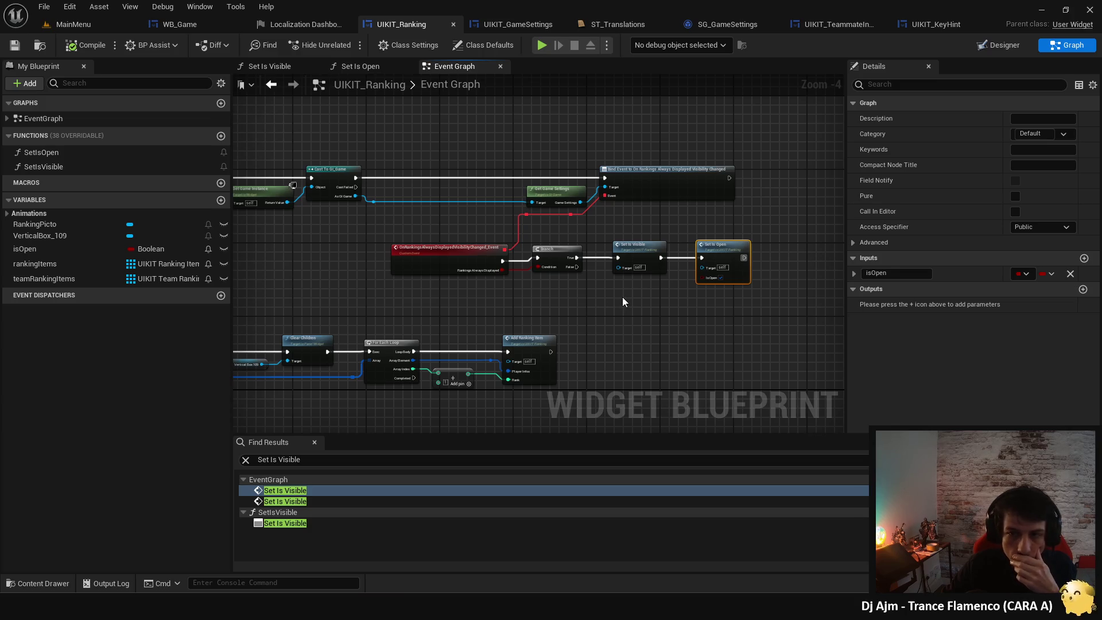
scroll(623, 297, up, 1)
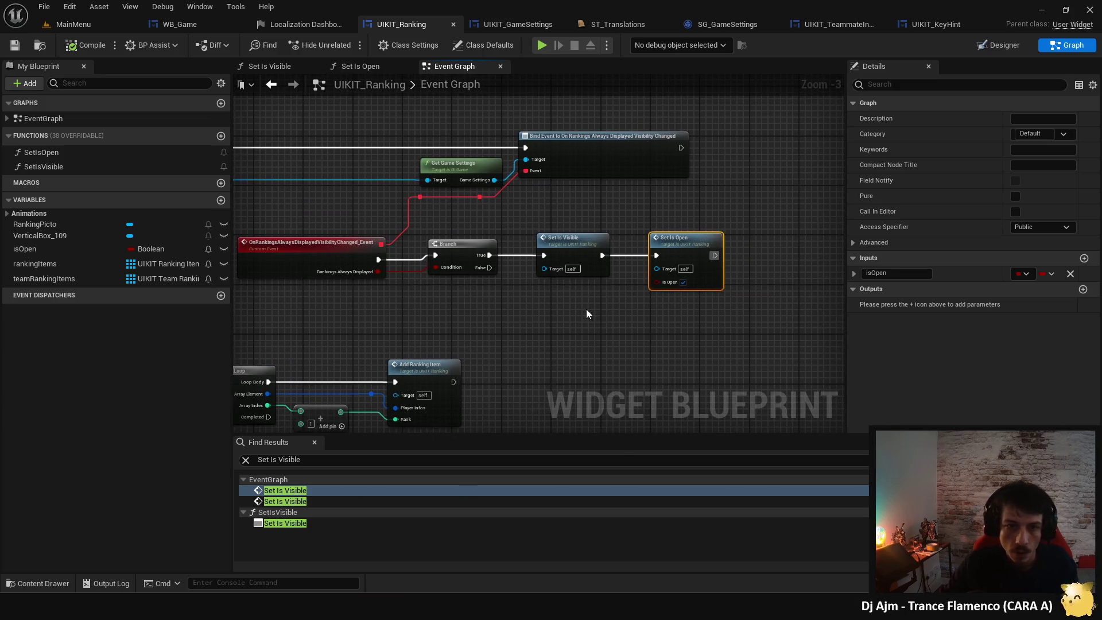
key(ctrl+c)
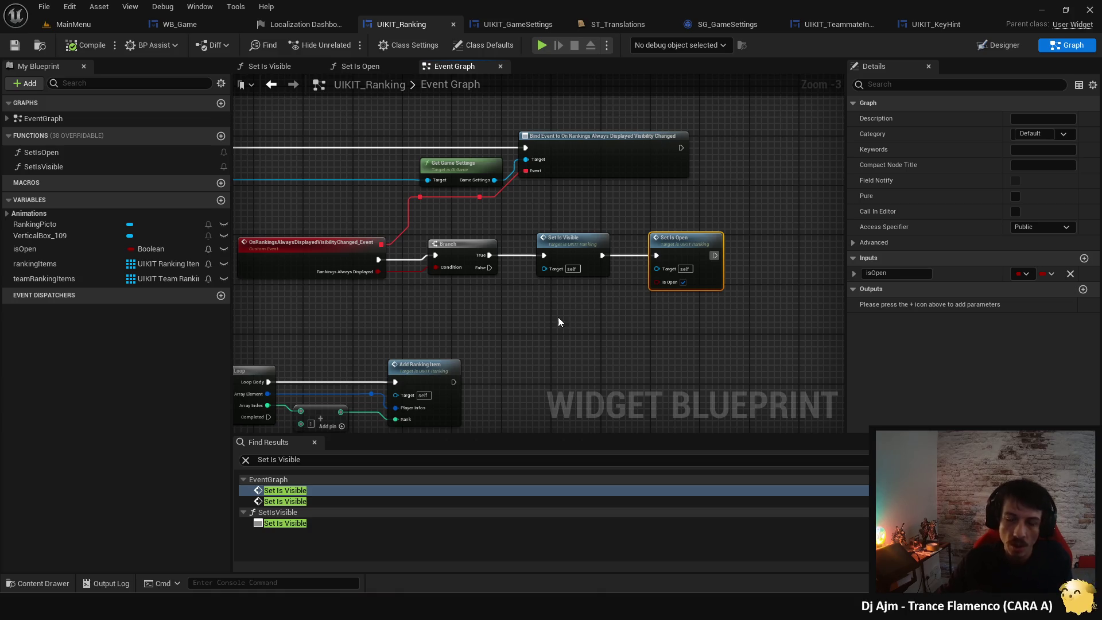
key(ctrl+v)
drag(491, 268, 550, 329)
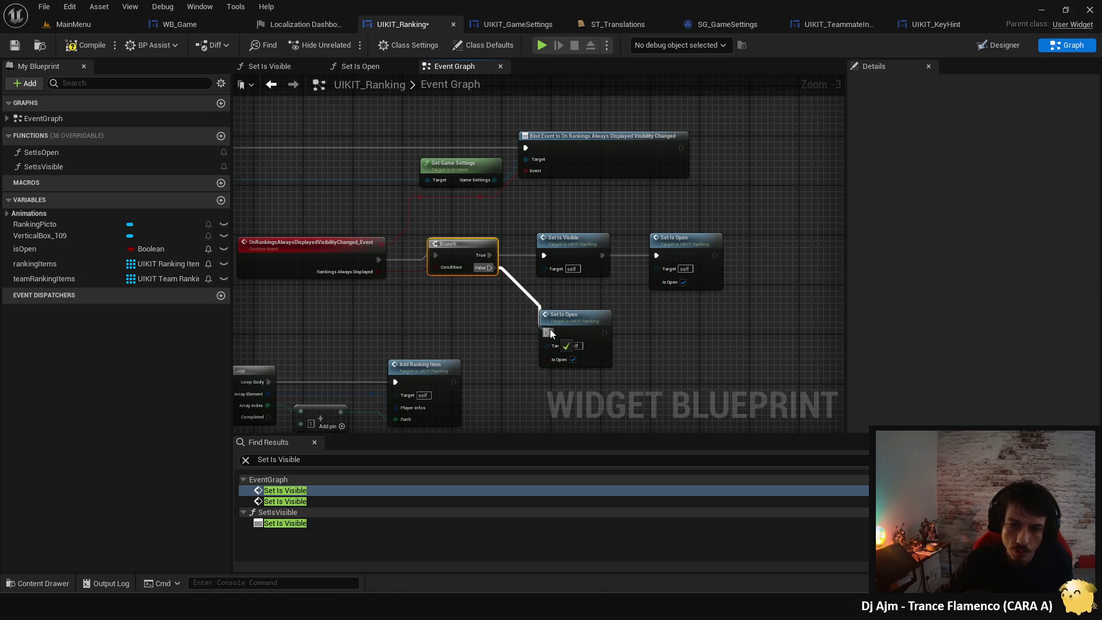
click(573, 359)
Compile and save the blueprint, then bring up the Set Is Open function graph.
click(86, 44)
key(ctrl+s)
drag(452, 284, 514, 288)
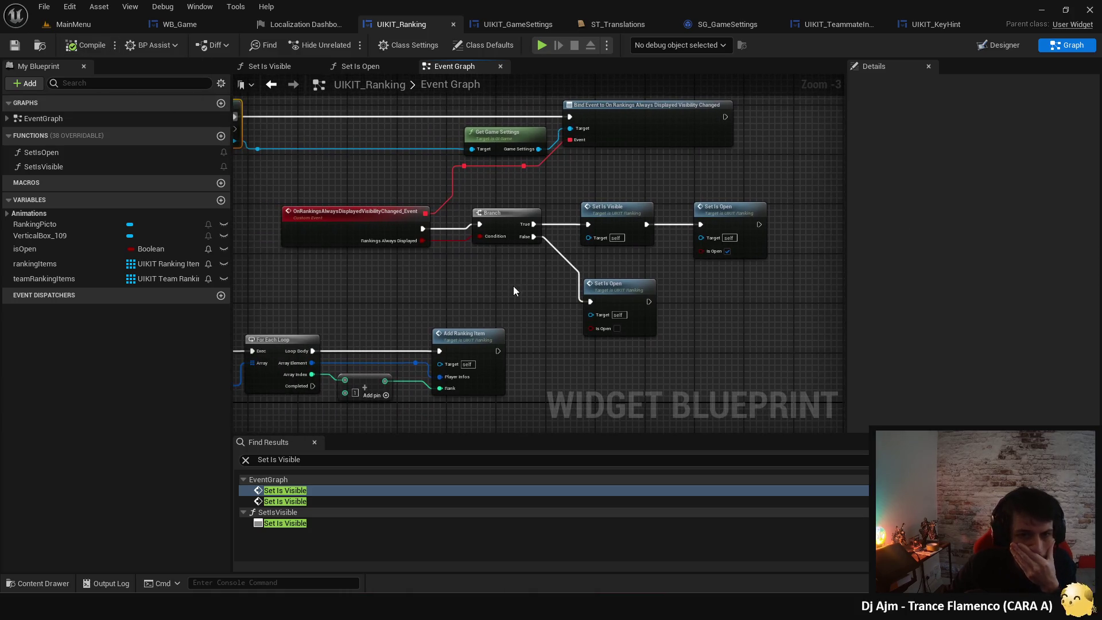
click(360, 66)
mouse_move(400, 214)
mouse_down()
mouse_move(480, 313)
mouse_move(457, 187)
mouse_move(428, 211)
mouse_move(412, 184)
mouse_up()
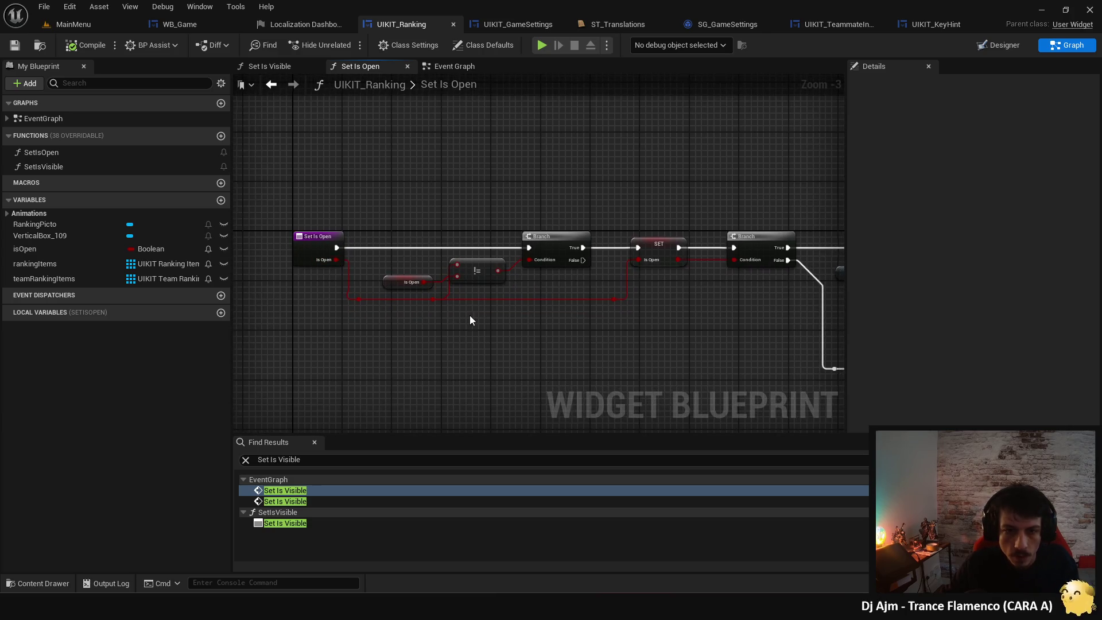
Copy the Get Game Instance, Cast To GI_Game and Get Game Settings nodes into Set Is Open.
drag(470, 315, 433, 320)
right_click(436, 163)
text(set is open)
double_click(442, 85)
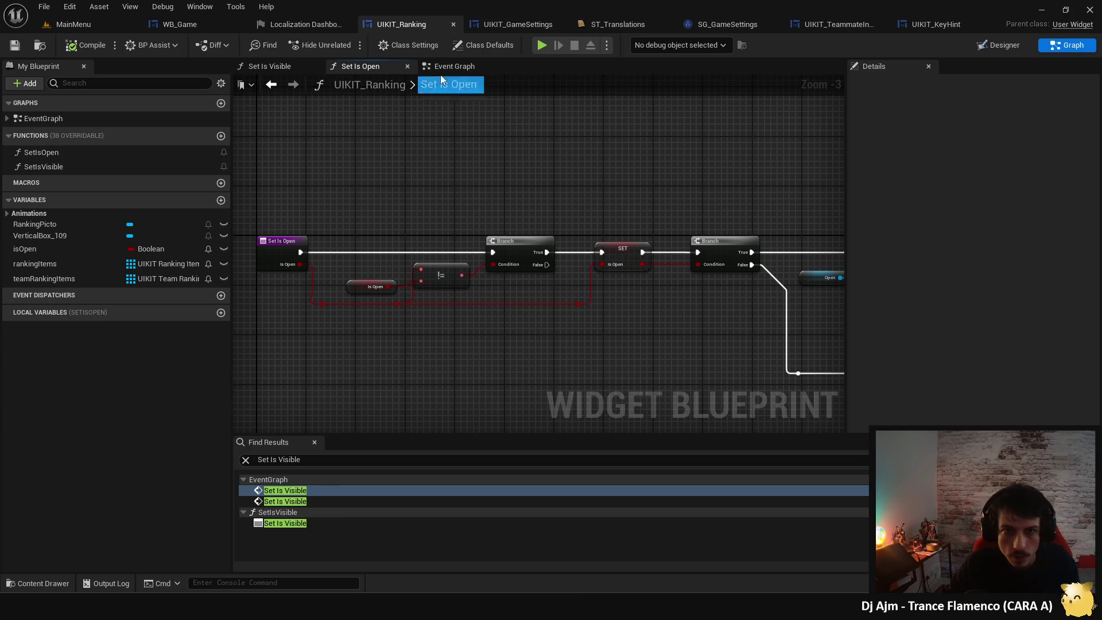
click(445, 66)
mouse_move(454, 126)
mouse_down()
mouse_move(488, 214)
mouse_move(393, 233)
mouse_move(593, 258)
mouse_up()
drag(345, 151, 702, 228)
click(360, 66)
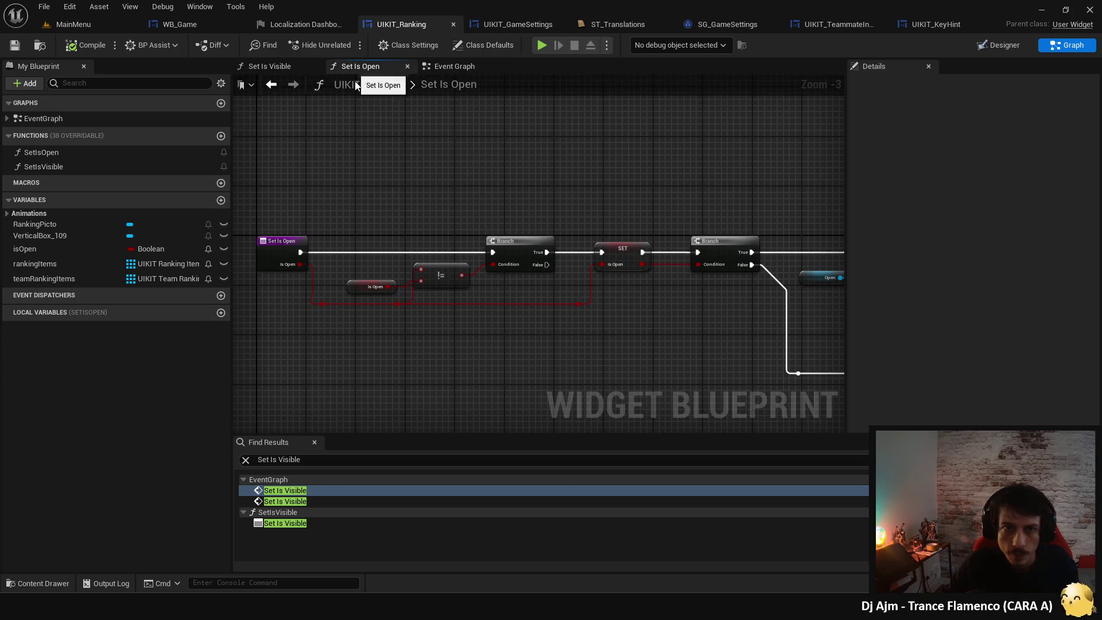
mouse_move(326, 149)
mouse_down()
mouse_move(483, 315)
mouse_move(460, 293)
mouse_up()
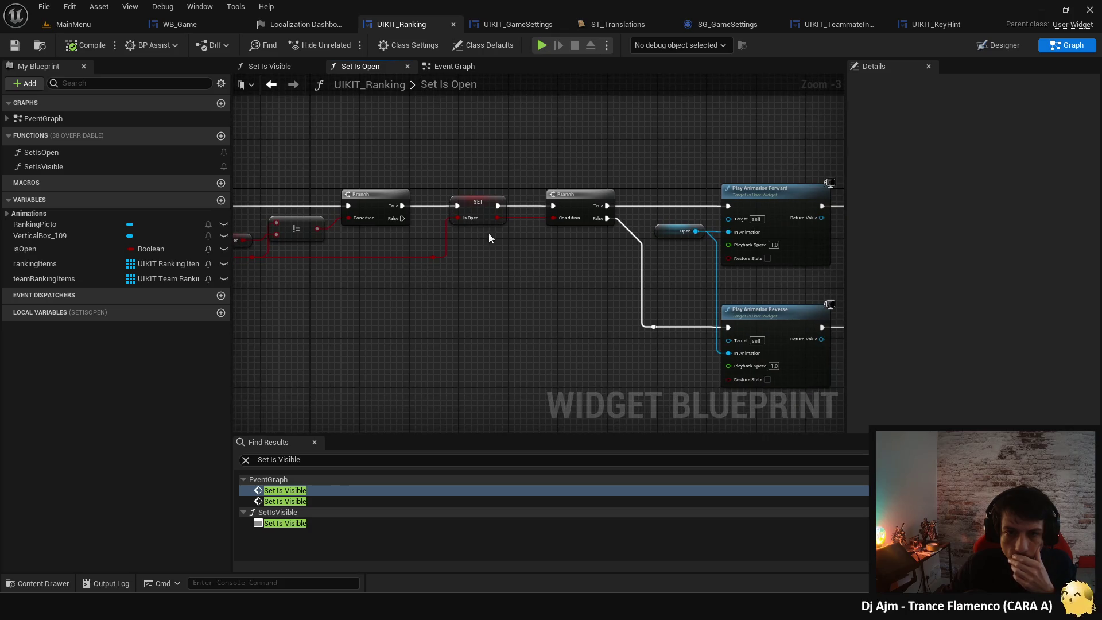
mouse_move(598, 261)
mouse_down()
mouse_move(431, 277)
mouse_move(493, 236)
mouse_move(505, 211)
mouse_up()
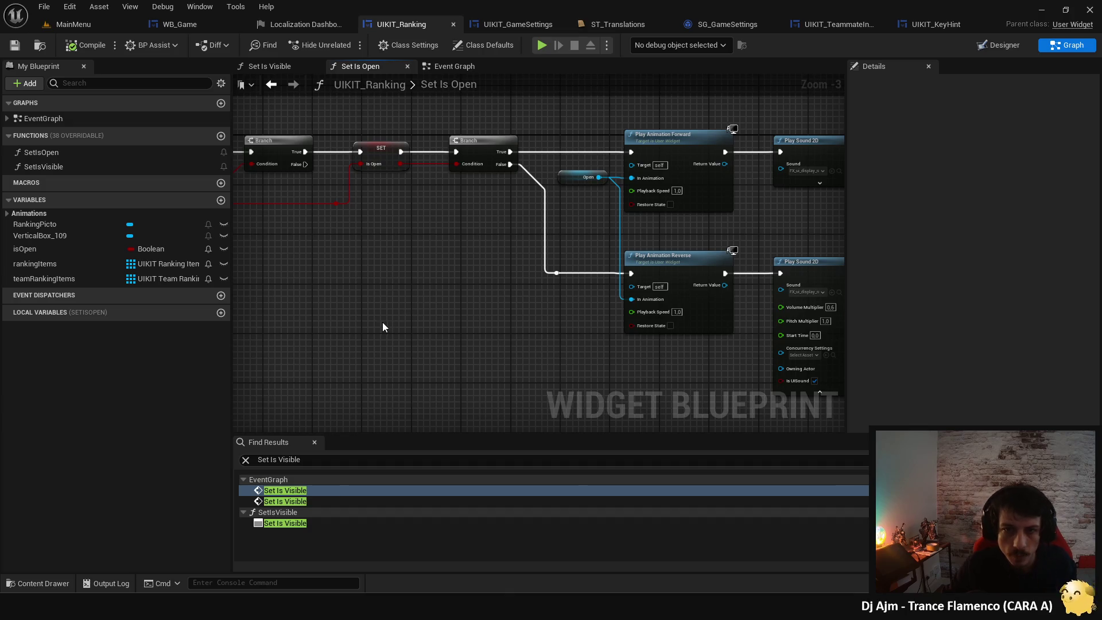
drag(379, 324, 483, 309)
key(ctrl+v)
Add a Rankings Always Displayed getter from Game Settings and invert it with a NOT node.
drag(523, 355, 564, 338)
text(rankin)
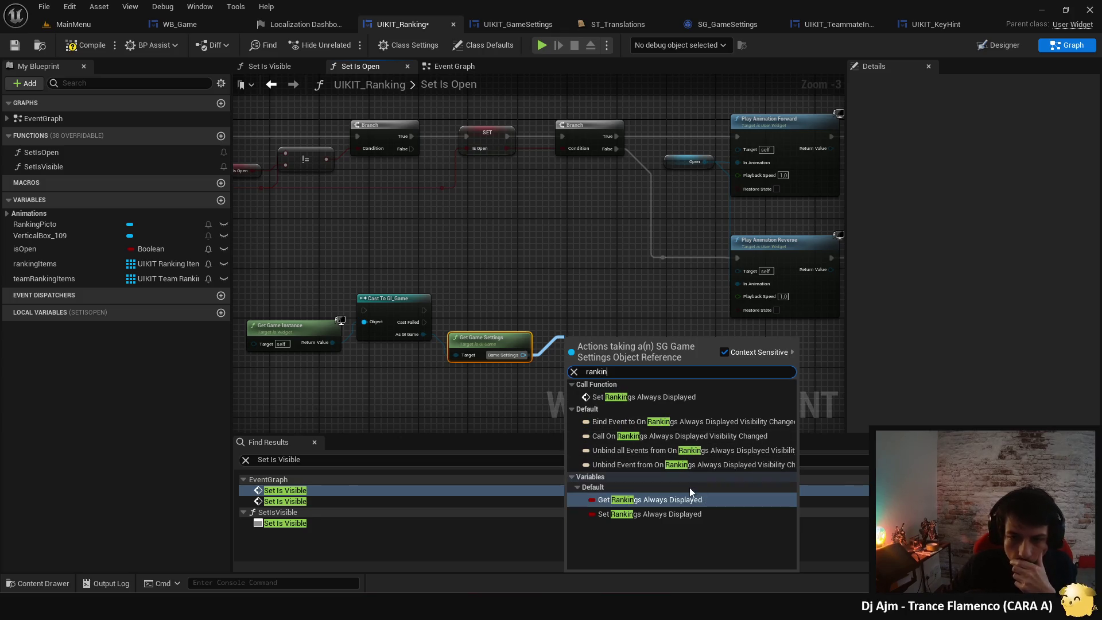
click(663, 499)
mouse_move(653, 354)
mouse_down()
mouse_move(654, 336)
mouse_move(639, 326)
mouse_up()
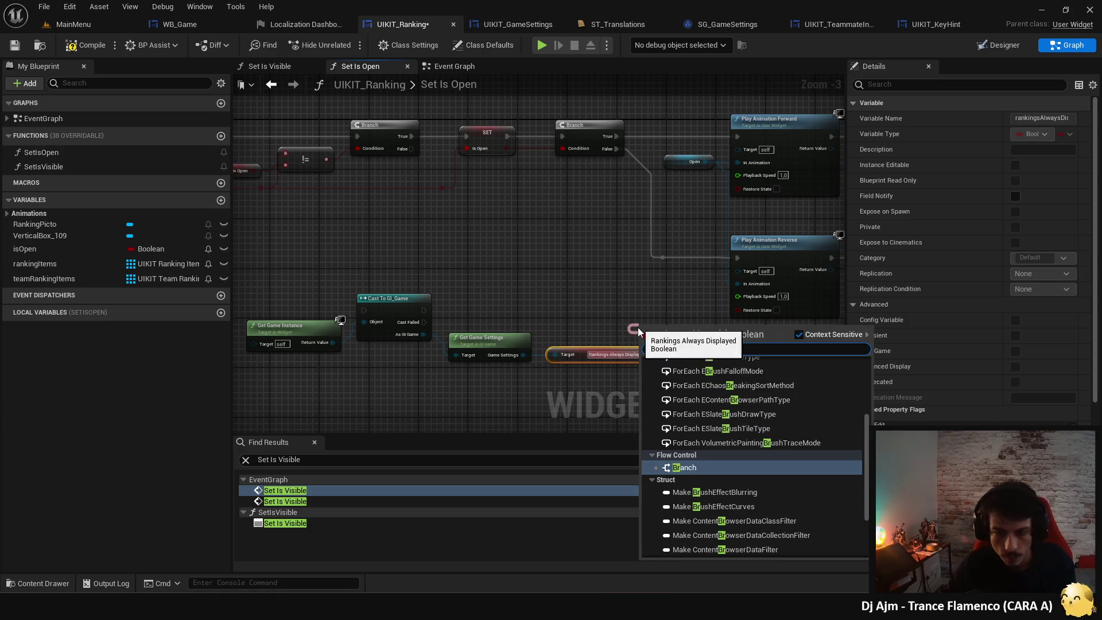
click(631, 401)
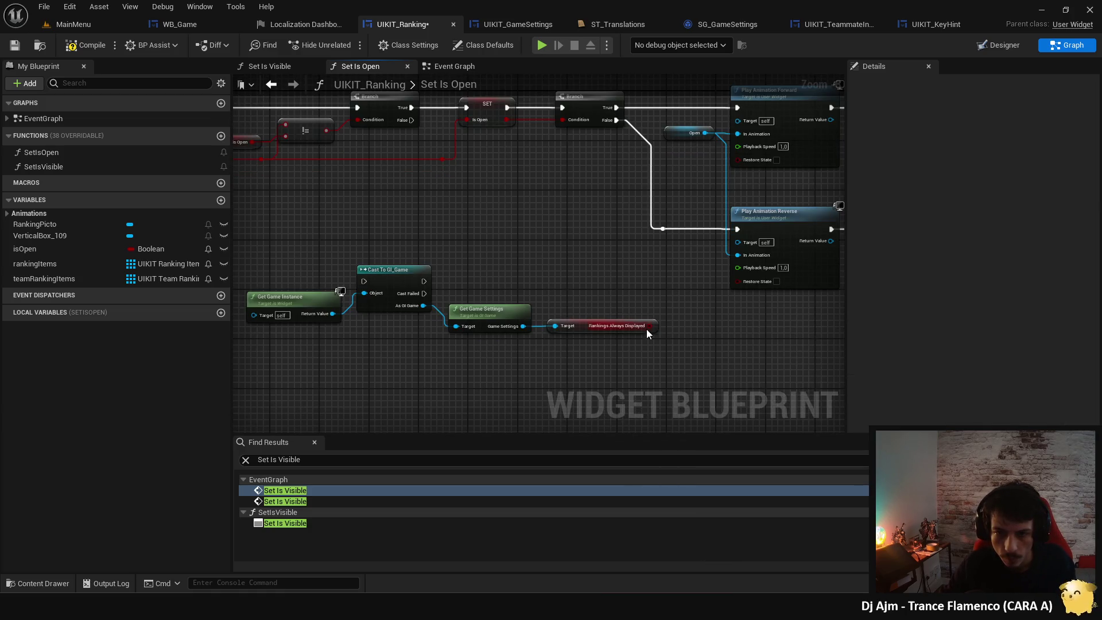
drag(647, 330, 667, 333)
text(!)
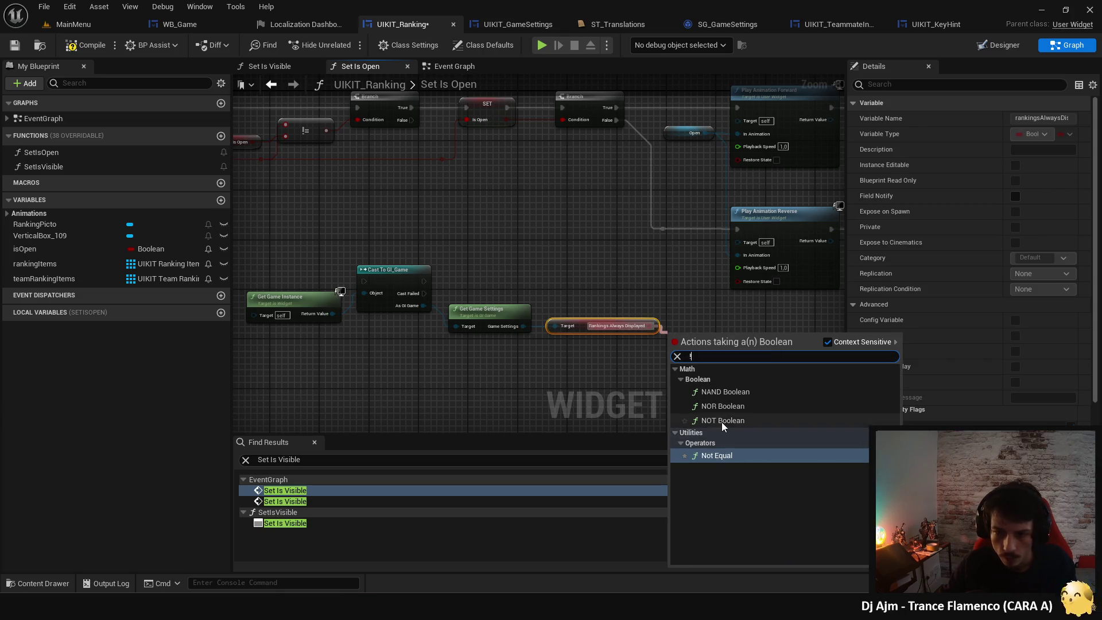
click(722, 421)
drag(745, 327, 751, 328)
key(Escape)
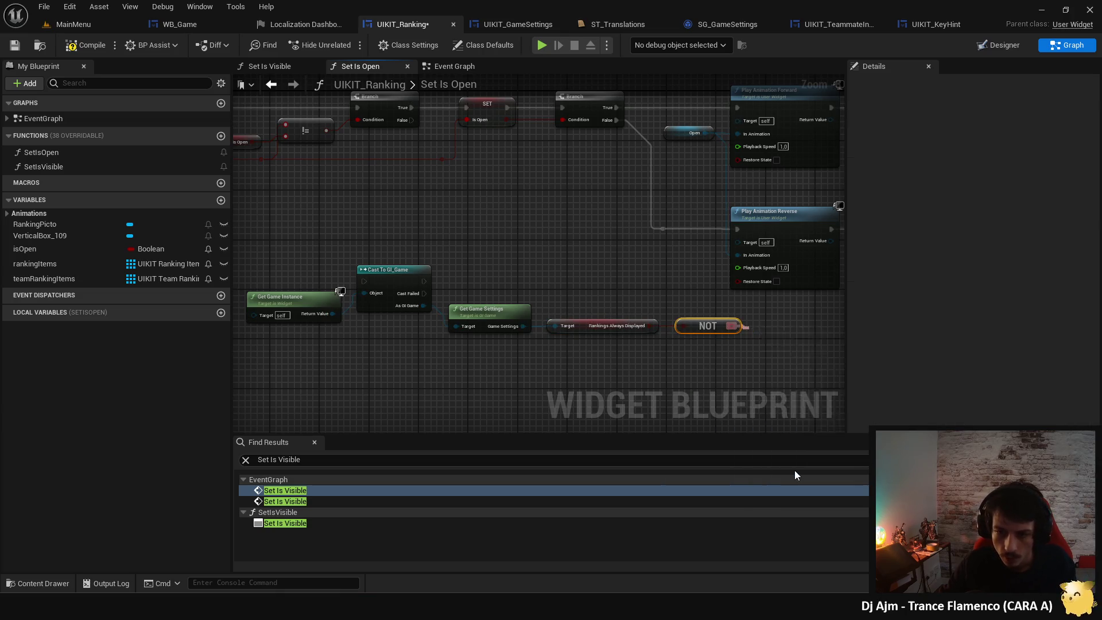
Link the upper Branch False to Cast To GI_Game, compile, and start a test play.
mouse_move(424, 281)
mouse_down()
mouse_move(617, 312)
mouse_move(663, 229)
mouse_up()
drag(617, 120, 364, 281)
click(391, 272)
mouse_move(657, 296)
mouse_down()
mouse_move(605, 310)
mouse_move(597, 324)
mouse_up()
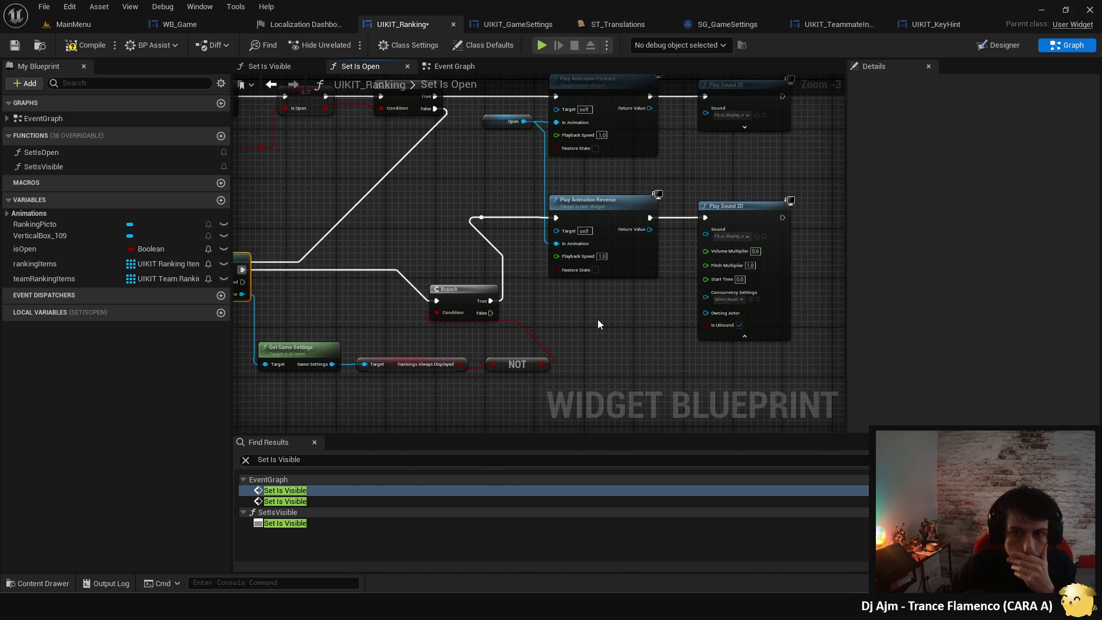
click(82, 46)
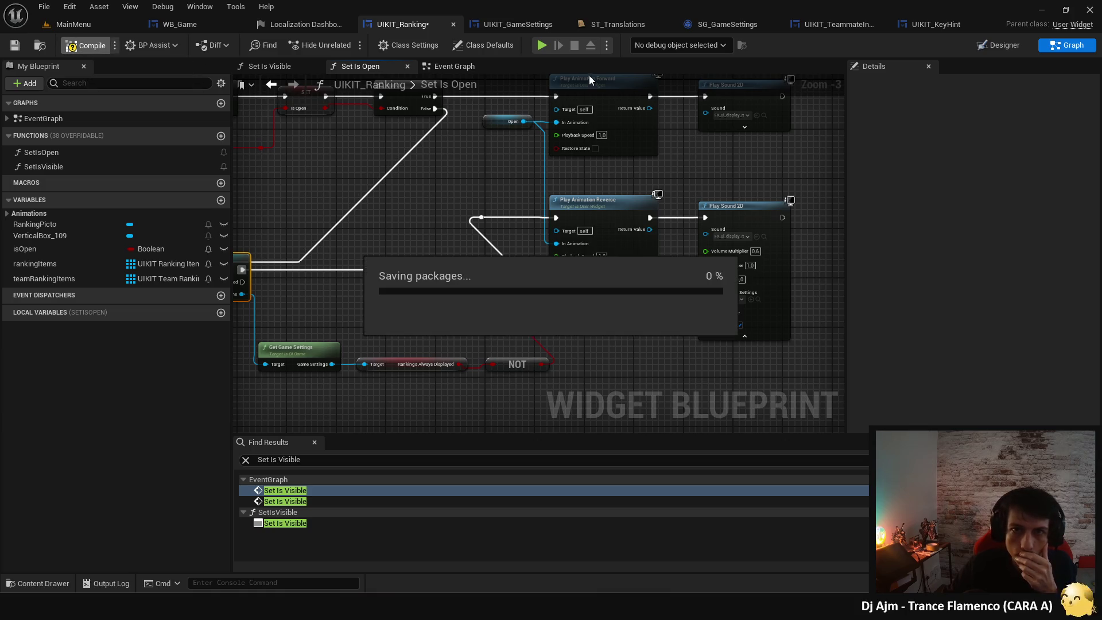
click(542, 44)
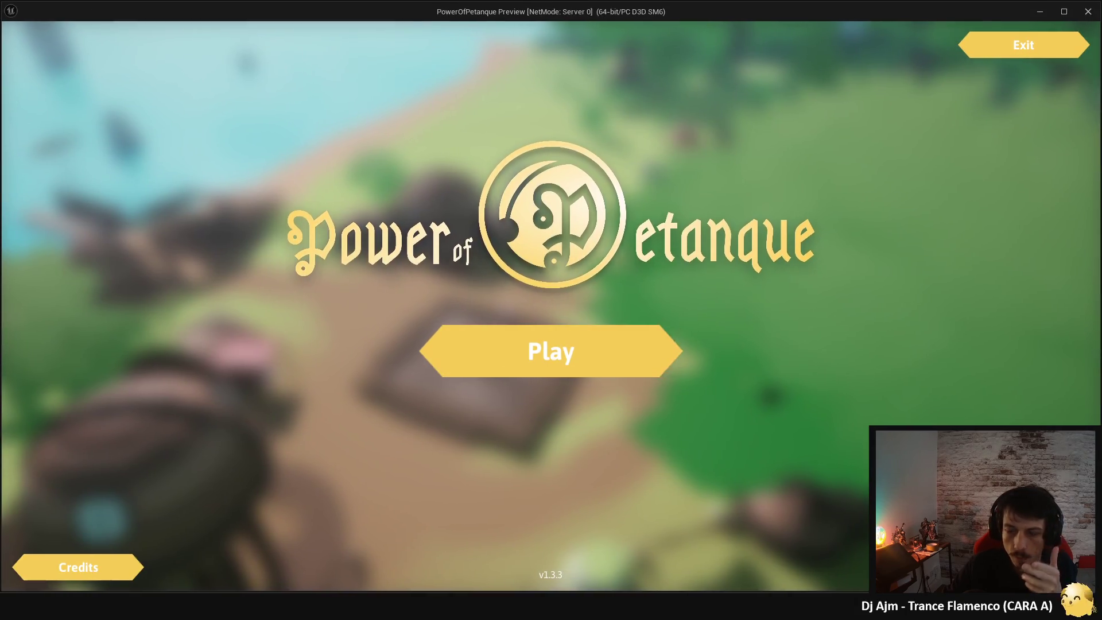
key(Return)
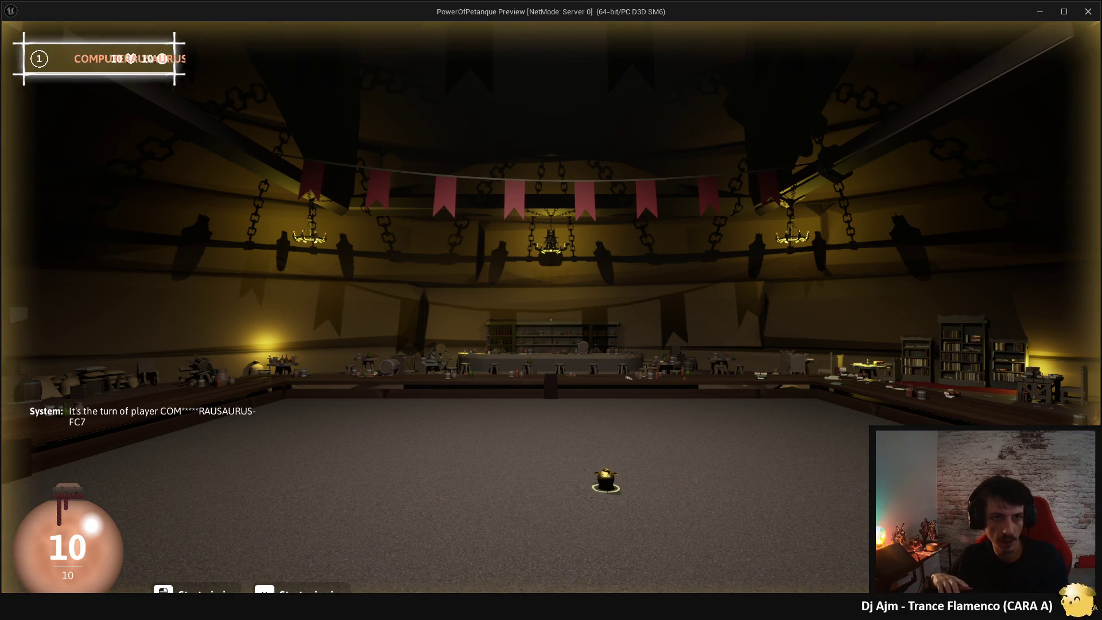
key(Escape)
click(595, 314)
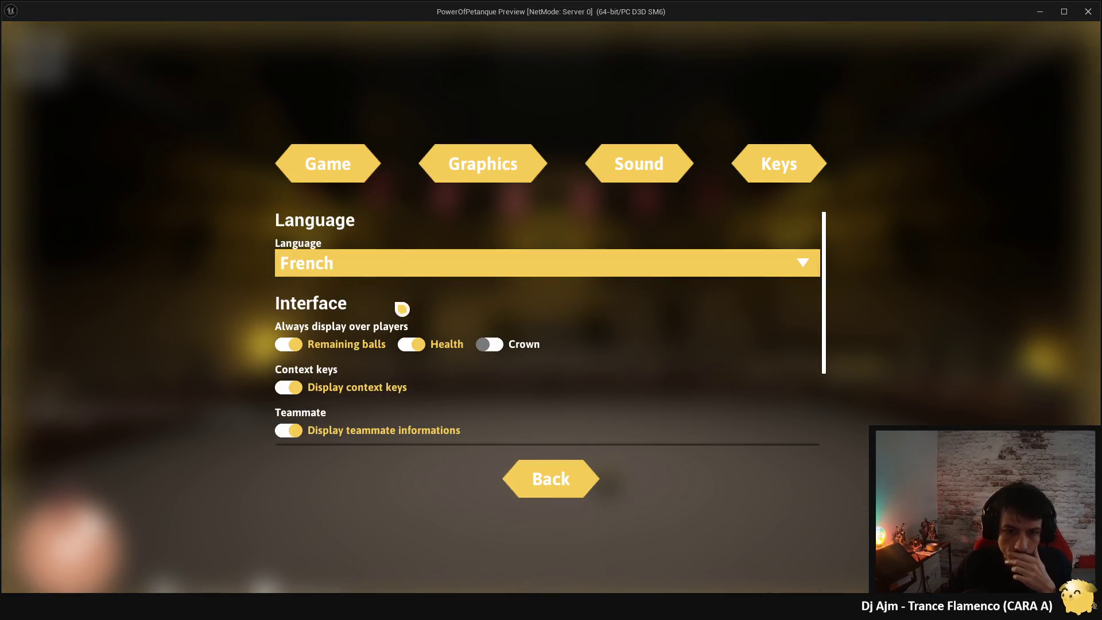
scroll(405, 321, down, 2)
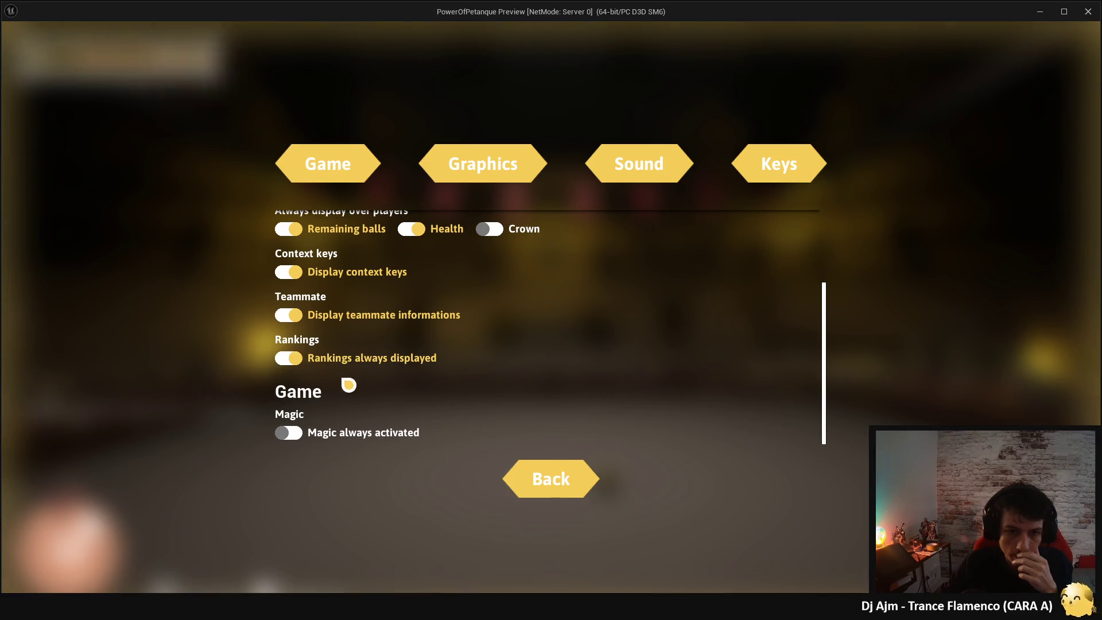
click(568, 484)
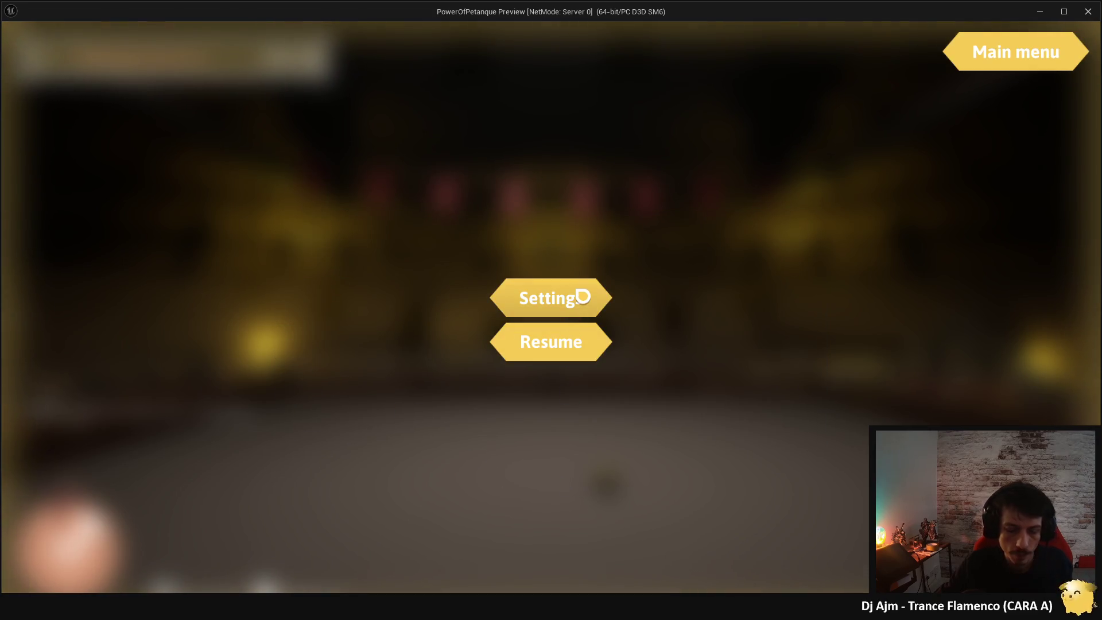
key(Escape)
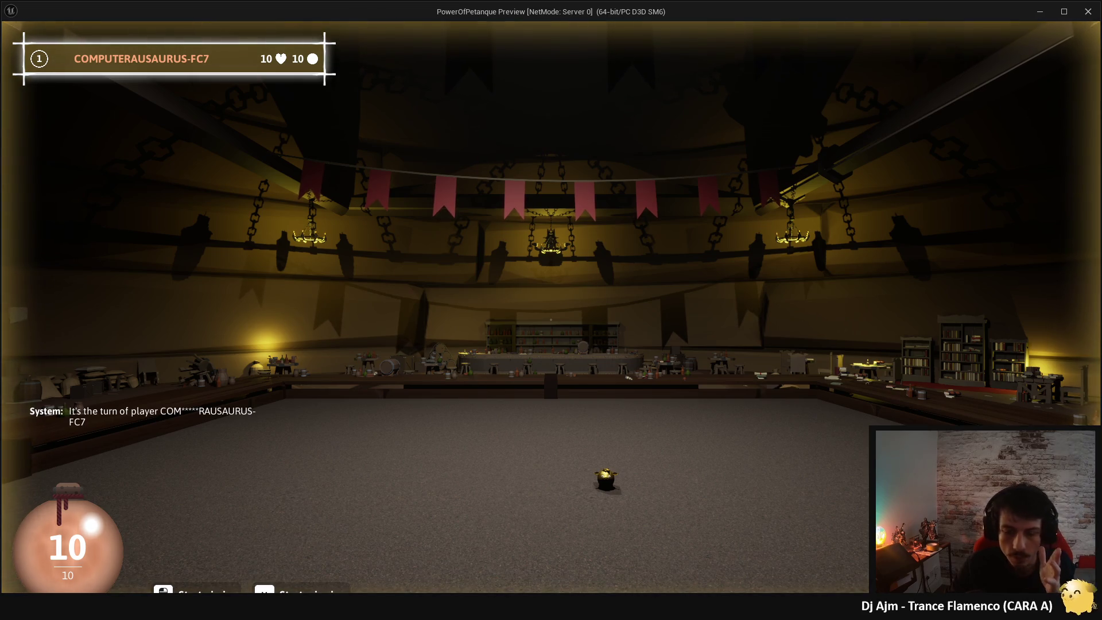
key(Escape)
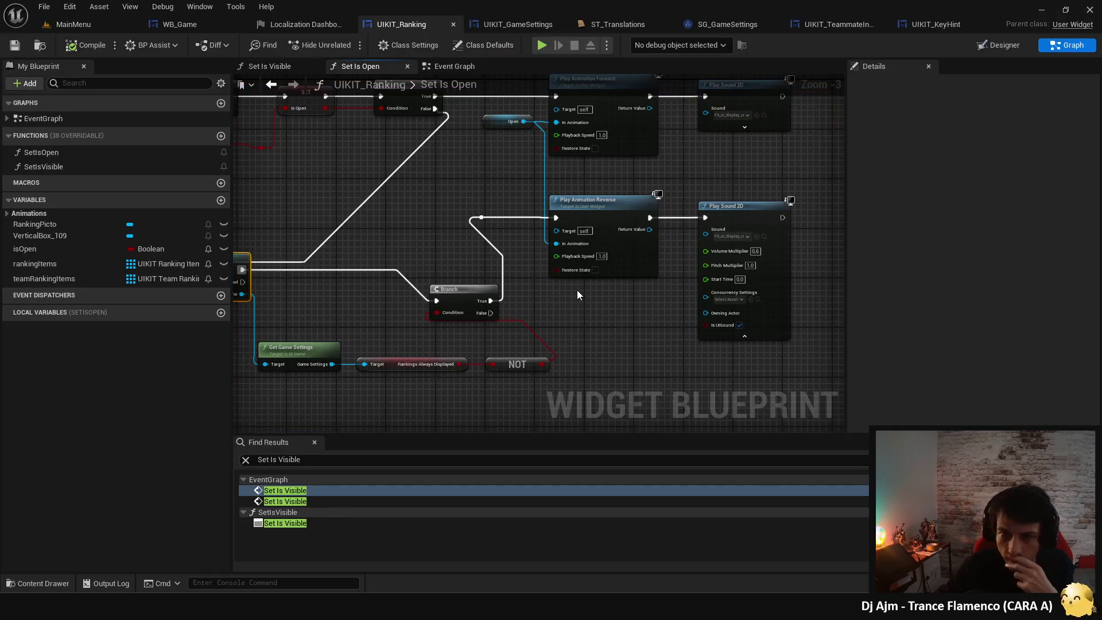
Route Set Is Open entry through Cast and the NOT-branch before the is Open check, straightened, then test-play.
mouse_move(294, 215)
mouse_down()
mouse_move(497, 253)
mouse_move(539, 205)
mouse_move(618, 196)
mouse_up()
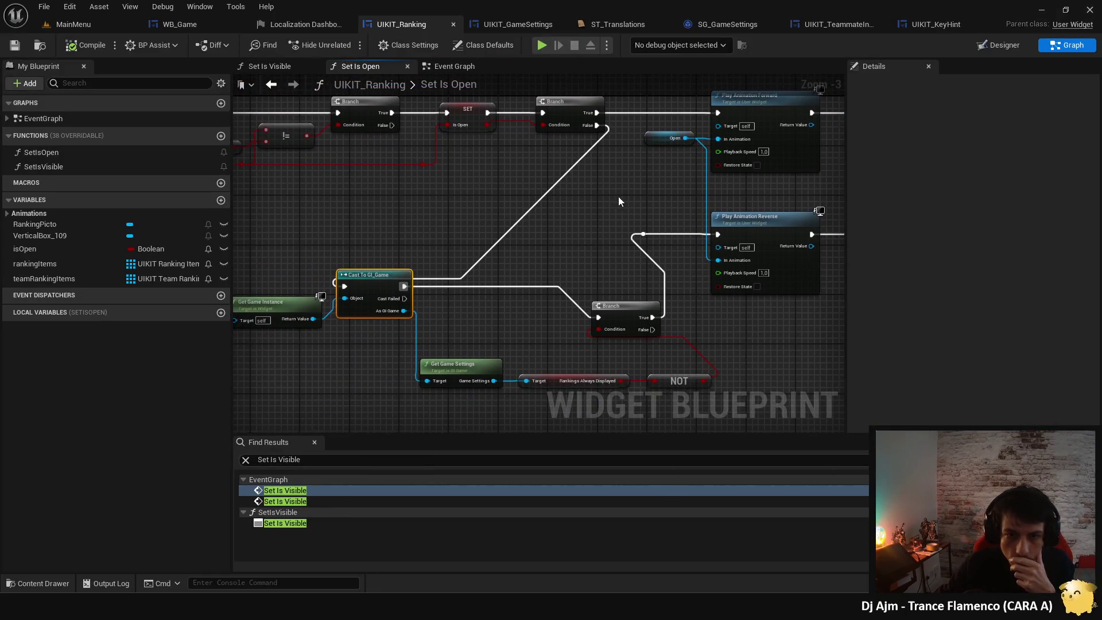
drag(575, 146, 598, 190)
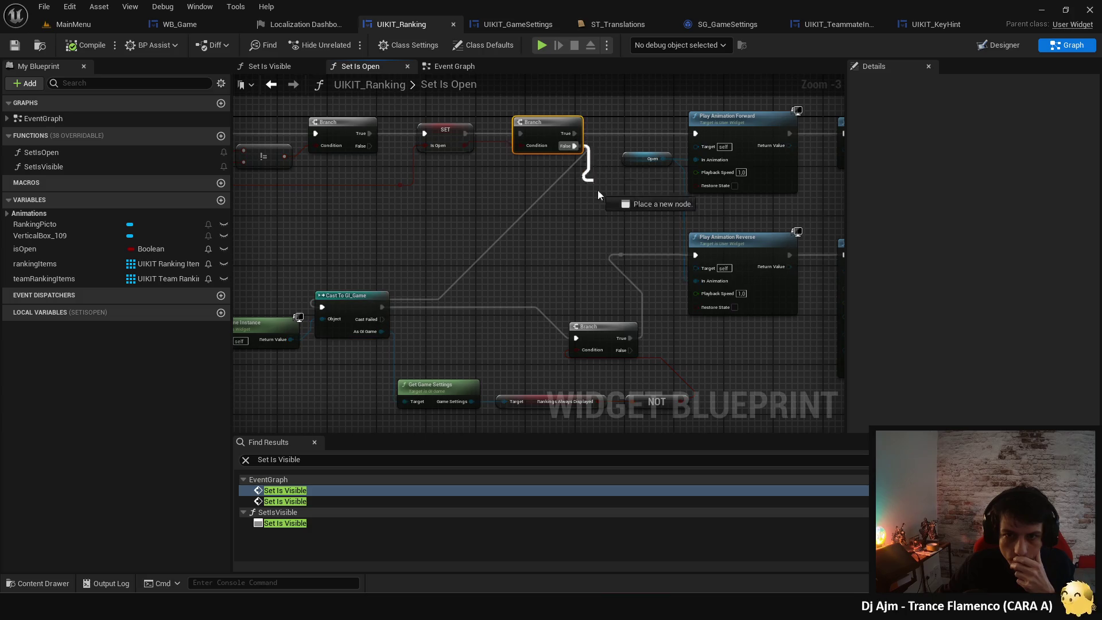
mouse_move(622, 259)
mouse_down()
mouse_move(694, 278)
mouse_move(504, 253)
mouse_move(410, 171)
mouse_up()
drag(365, 135, 561, 308)
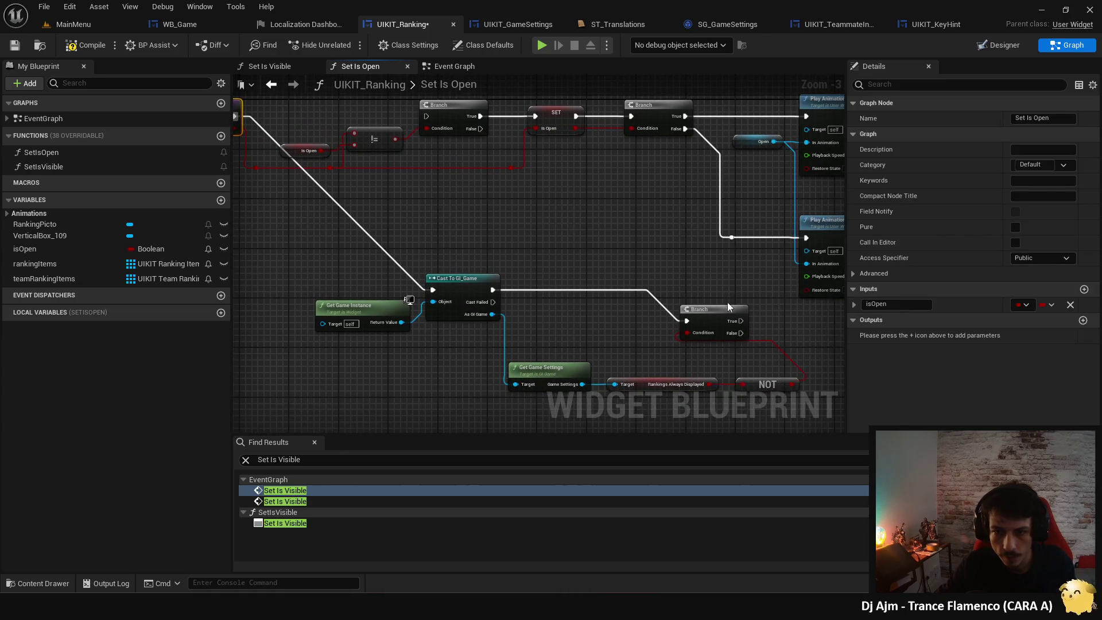
mouse_move(740, 320)
mouse_down()
mouse_move(505, 261)
mouse_move(566, 123)
mouse_move(450, 131)
mouse_up()
key(f)
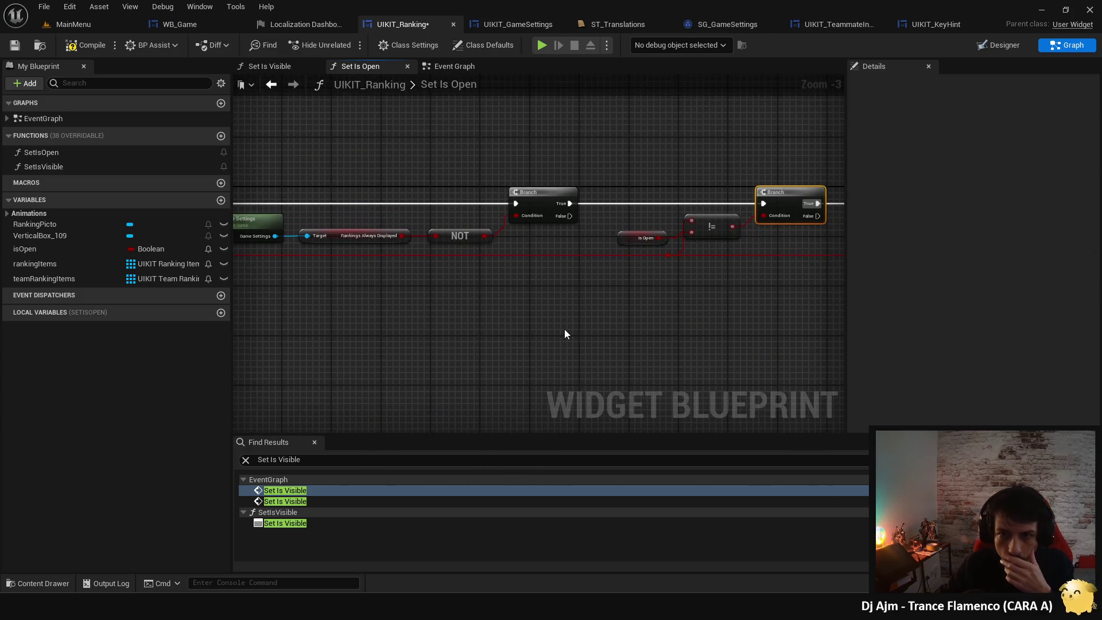
drag(574, 330, 525, 325)
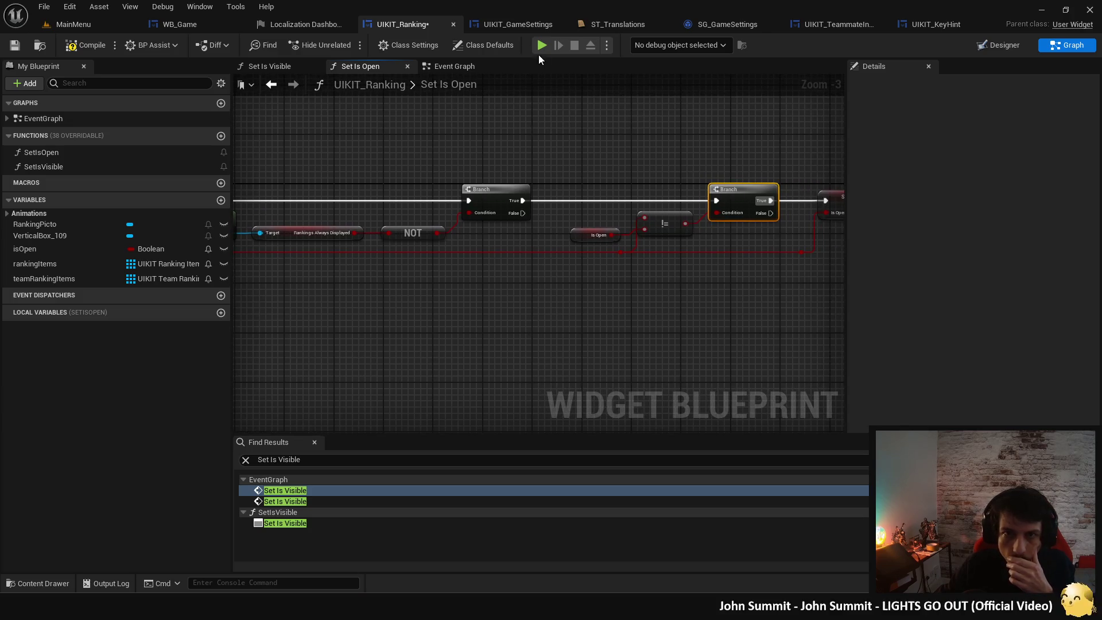
key(alt+p)
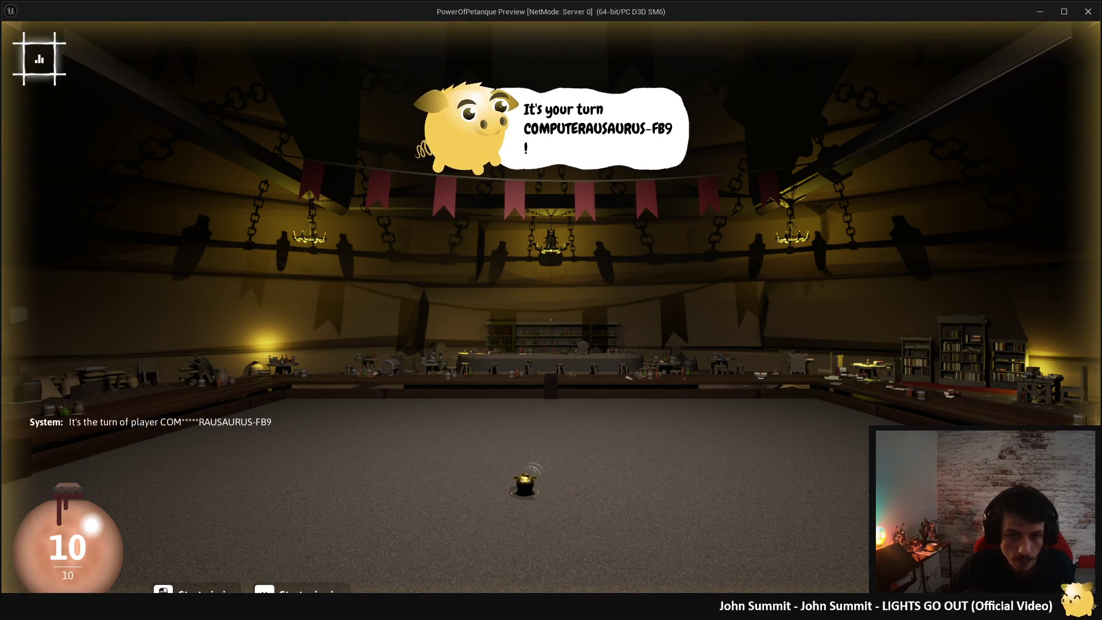
Stop the play session and return to the Set Is Open graph's Get Game Settings nodes.
key(Escape)
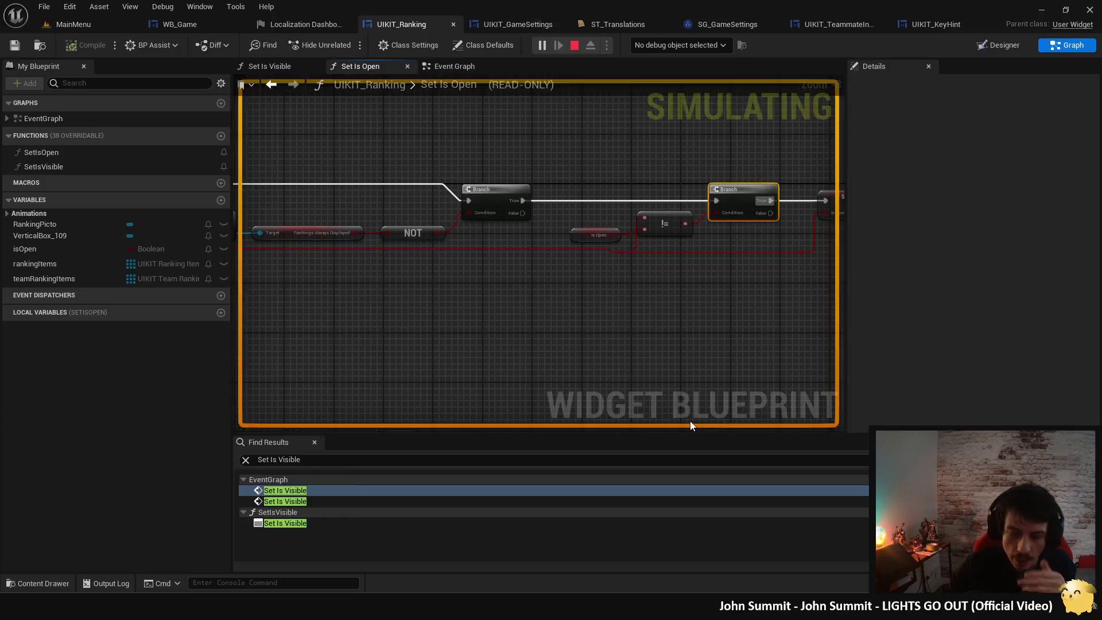
mouse_move(493, 308)
mouse_down()
mouse_move(573, 310)
mouse_move(515, 321)
mouse_up()
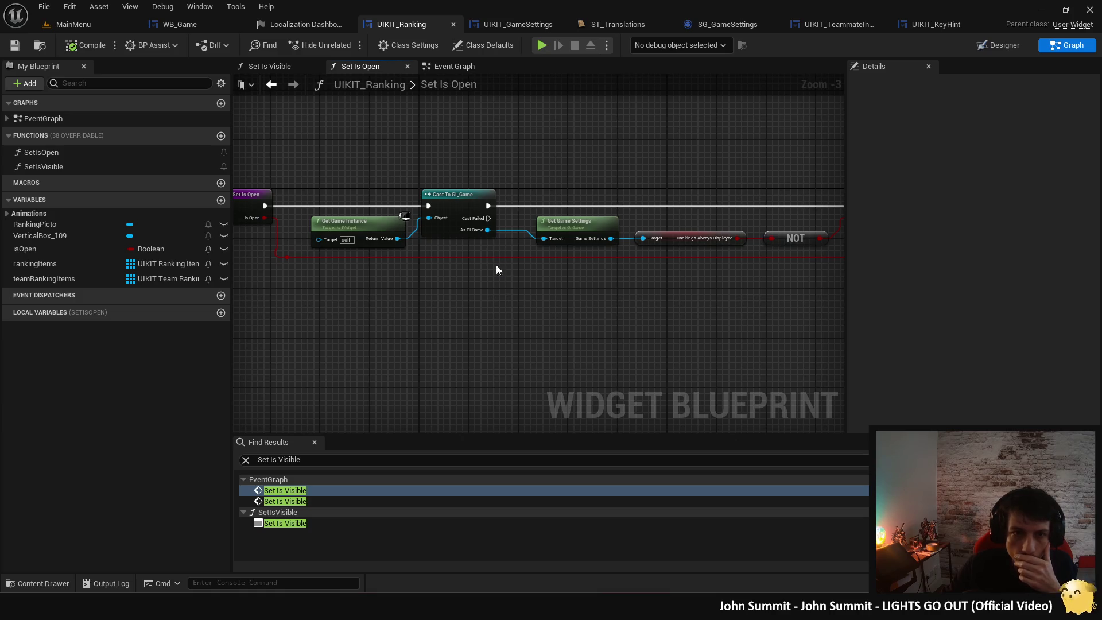
Add a Branch on NOT isOpen, fed by the first Branch's False output.
click(455, 67)
mouse_move(576, 235)
mouse_down()
mouse_move(621, 212)
mouse_move(712, 201)
mouse_move(275, 221)
mouse_move(312, 186)
mouse_up()
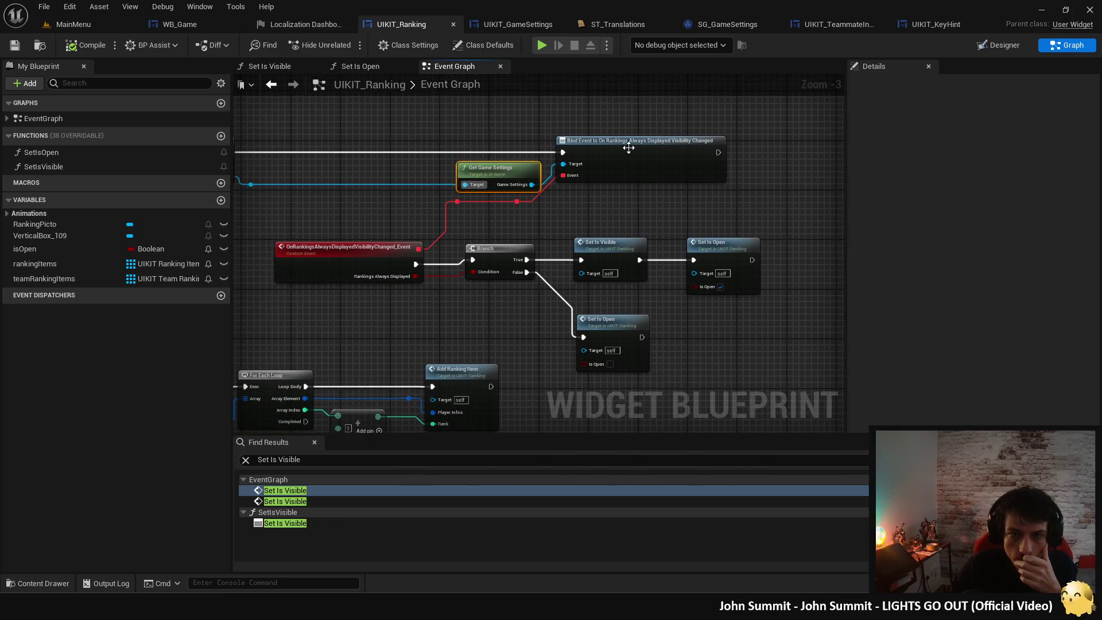
click(604, 179)
key(f)
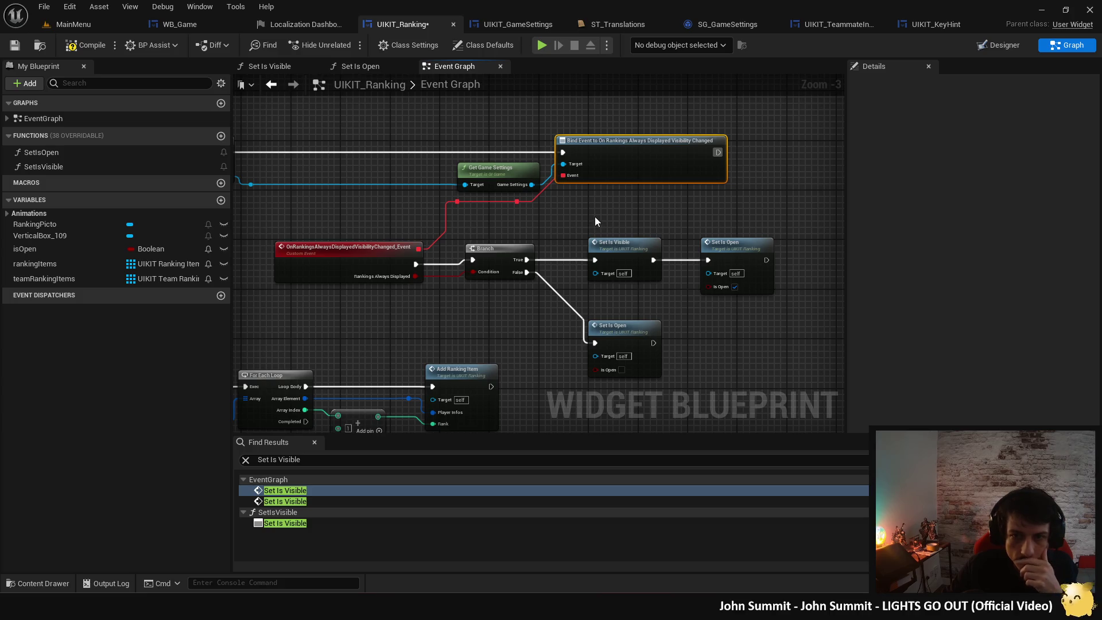
drag(612, 330, 635, 300)
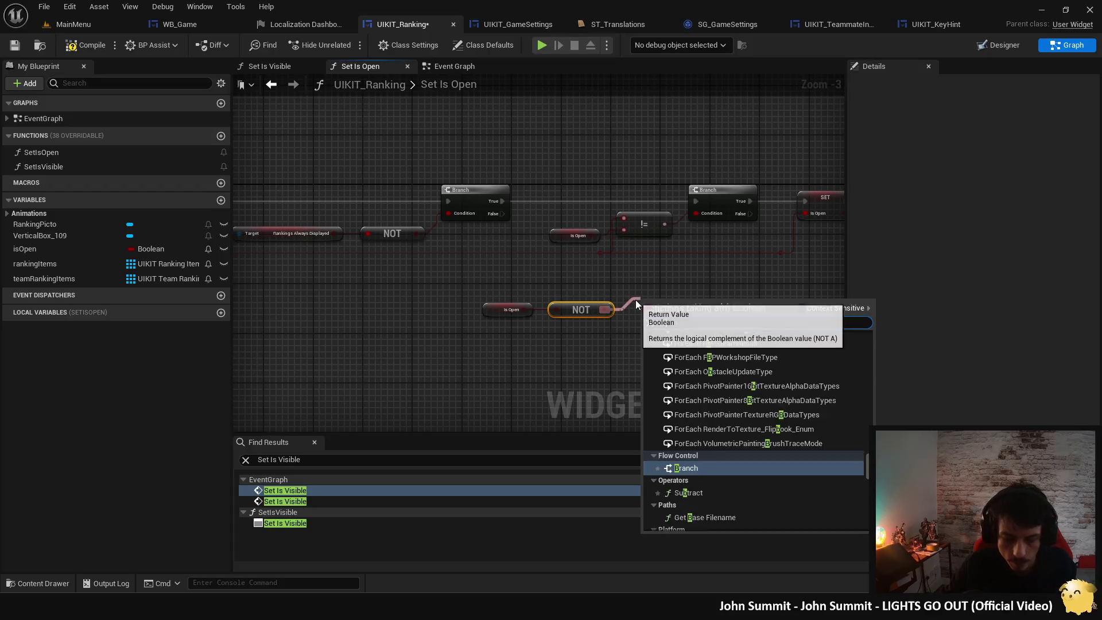
click(677, 439)
mouse_move(502, 214)
mouse_down()
mouse_move(659, 303)
mouse_move(644, 312)
mouse_up()
Paste a SET isOpen on the new Branch's True path, leading into Play Animation Forward.
mouse_move(533, 323)
mouse_down()
mouse_move(645, 238)
mouse_move(640, 213)
mouse_up()
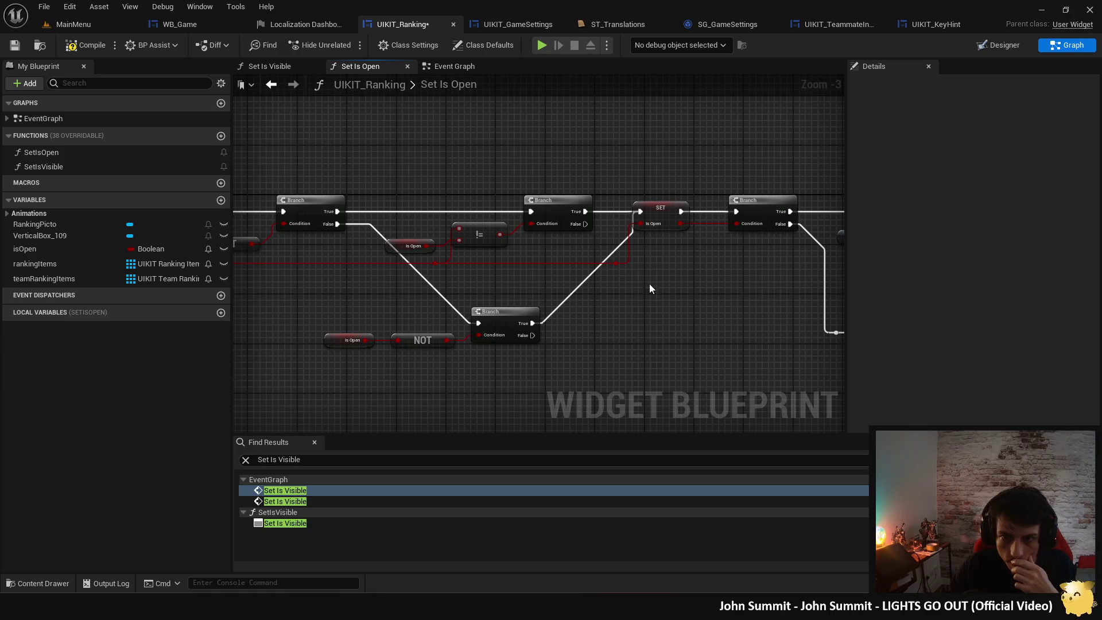
drag(533, 324, 736, 215)
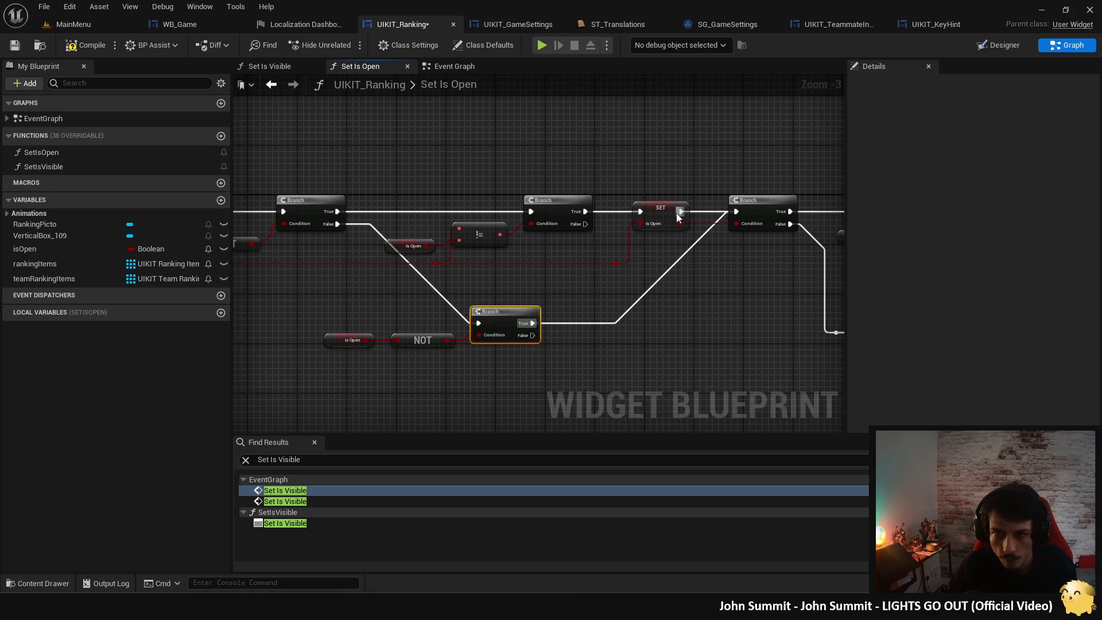
click(669, 221)
key(ctrl+c)
key(ctrl+v)
mouse_move(533, 323)
mouse_down()
mouse_move(577, 336)
mouse_move(701, 224)
mouse_move(736, 212)
mouse_up()
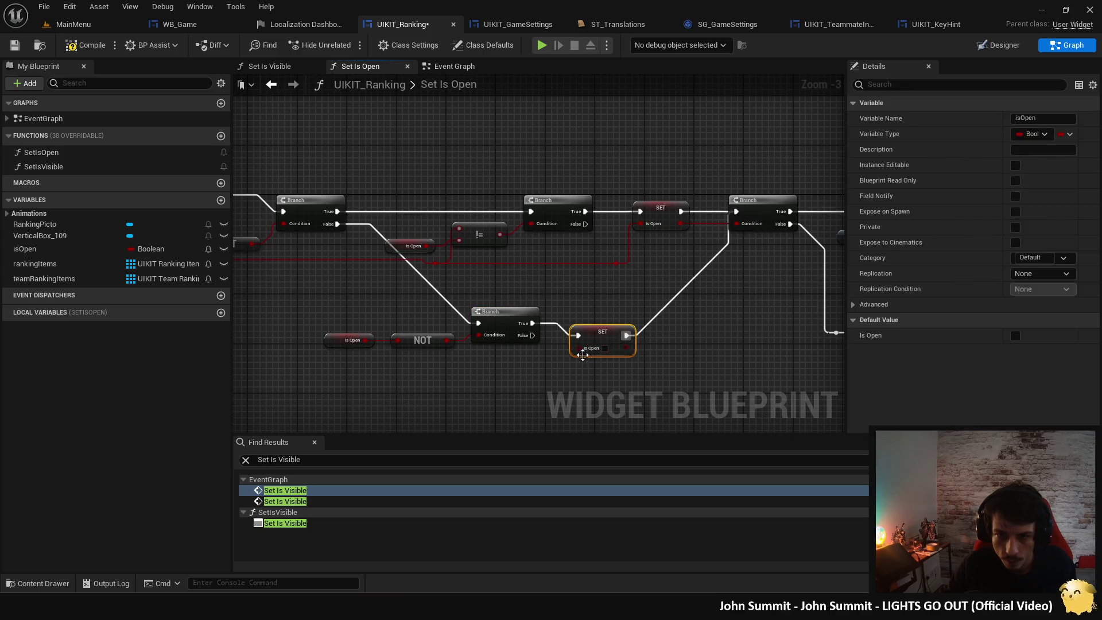
mouse_move(702, 353)
mouse_down()
mouse_move(593, 347)
mouse_move(505, 322)
mouse_up()
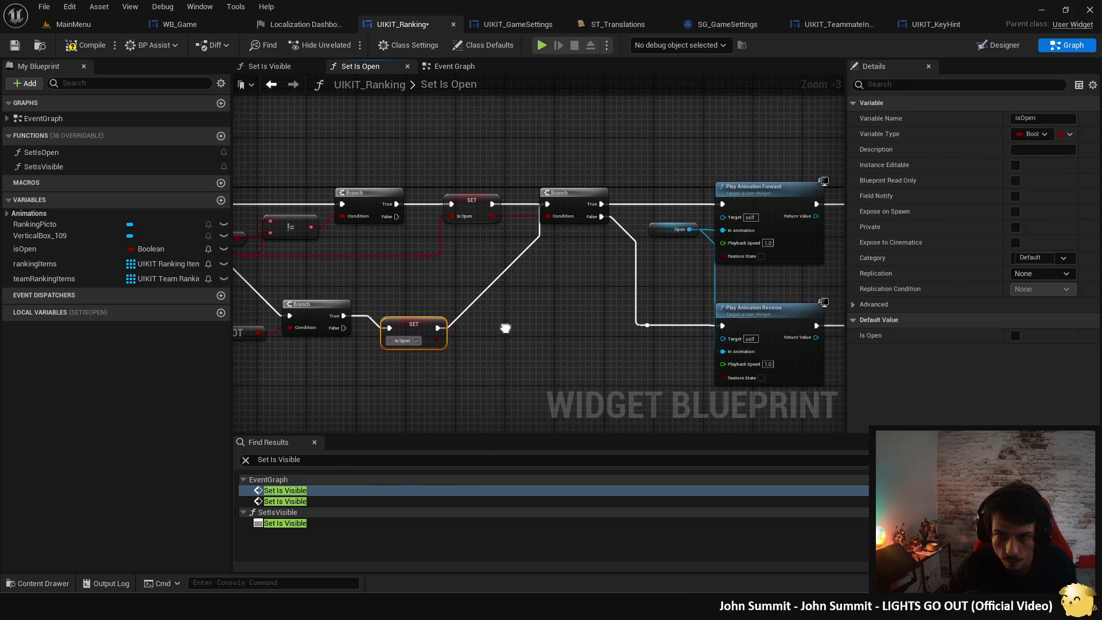
mouse_move(436, 329)
mouse_down()
mouse_move(610, 308)
mouse_move(721, 203)
mouse_up()
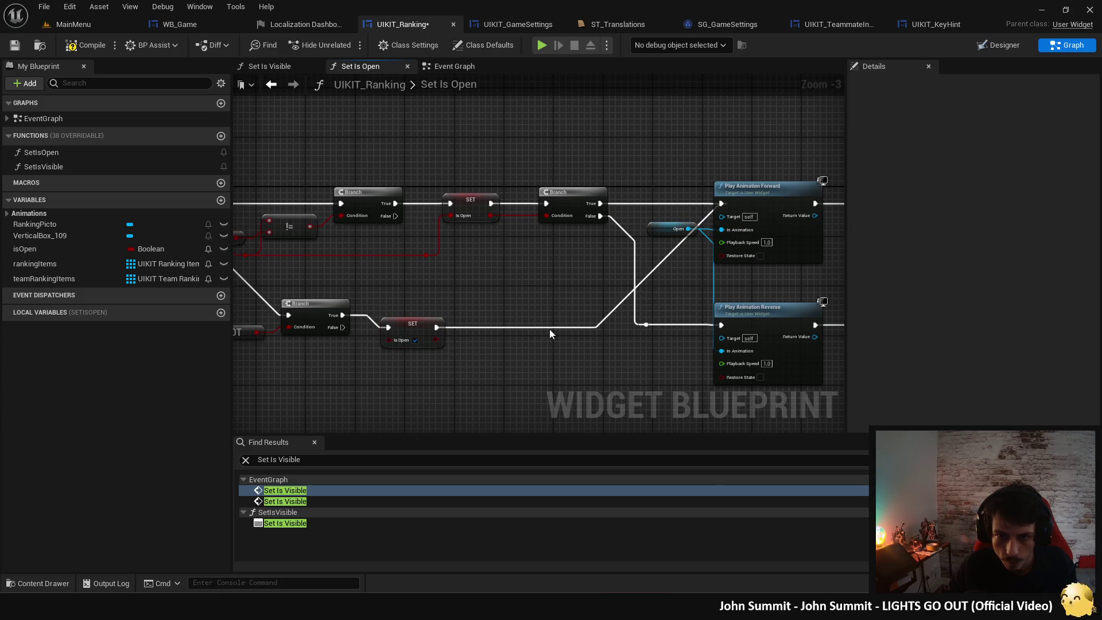
Straighten the Branch, NOT and SET row, save UIKIT_Ranking, and launch a test play.
drag(550, 329, 562, 321)
key(f)
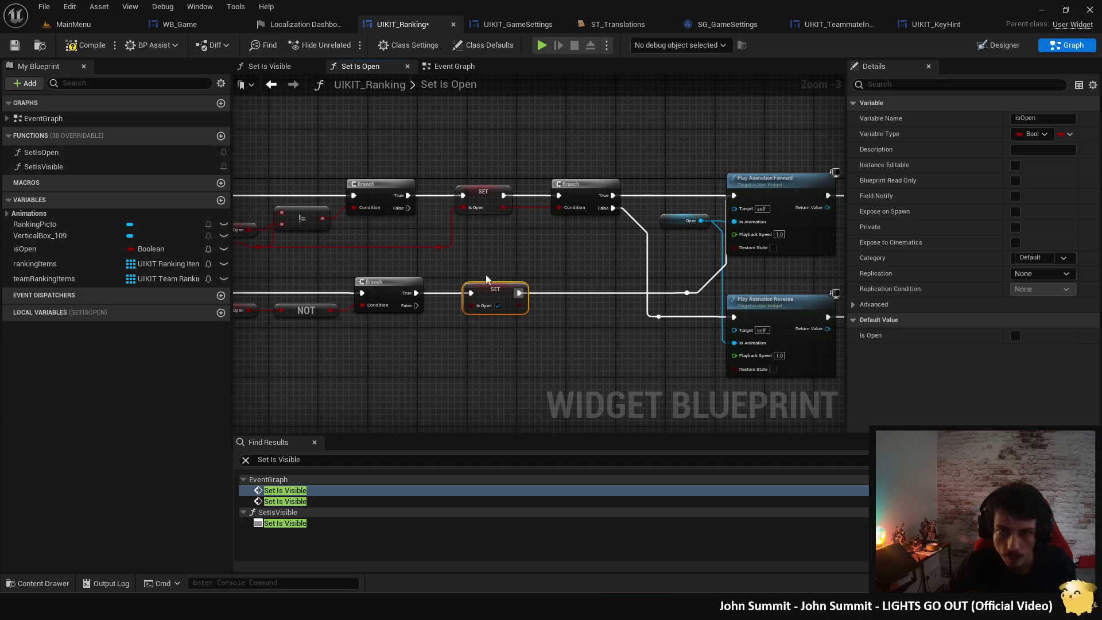
key(ctrl+s)
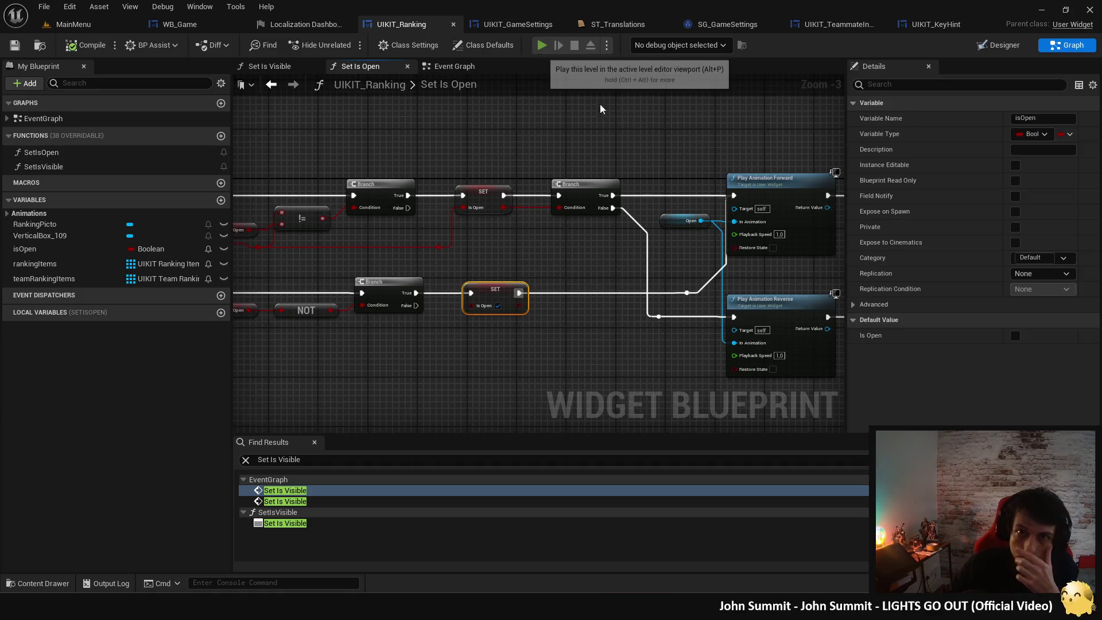
key(alt+p)
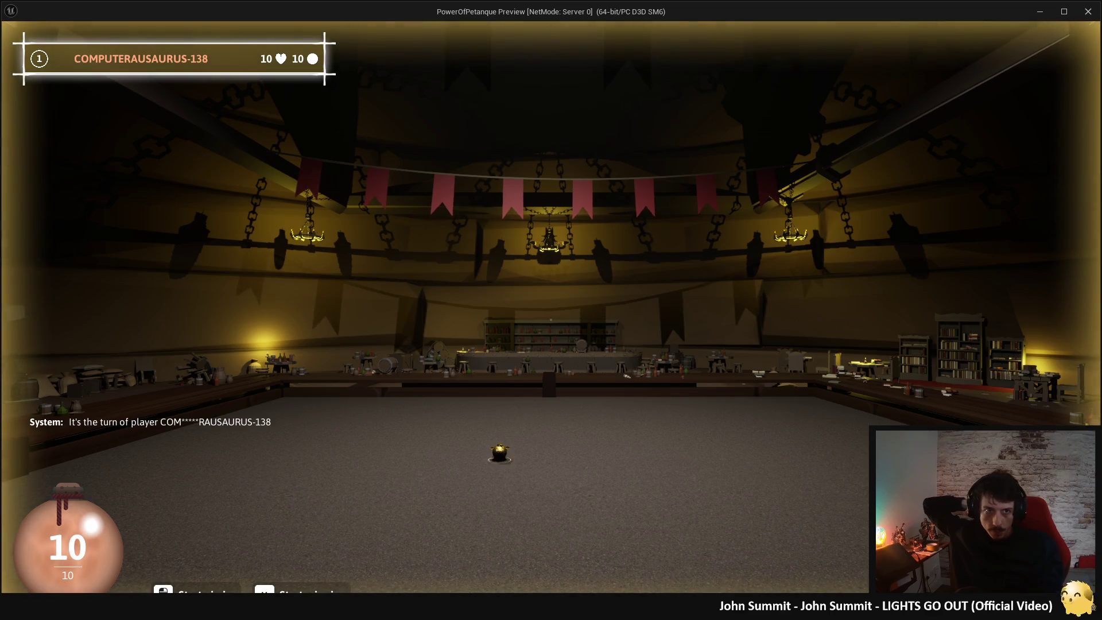
Check the in-game settings screen from the pause menu, then resume.
key(Escape)
click(560, 299)
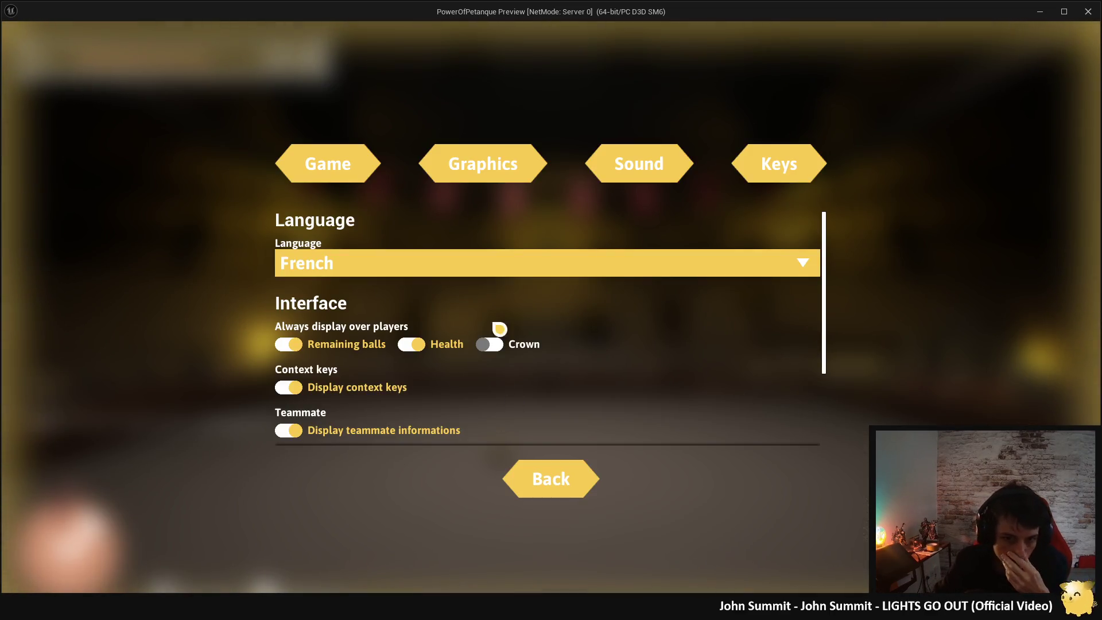
scroll(404, 392, down, 3)
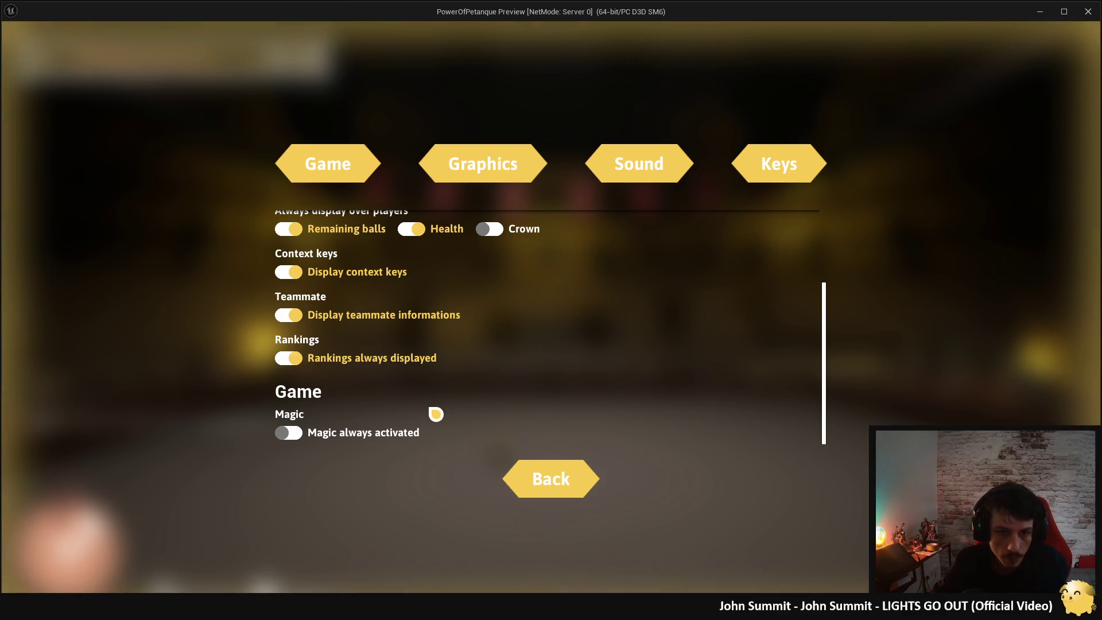
key(Escape)
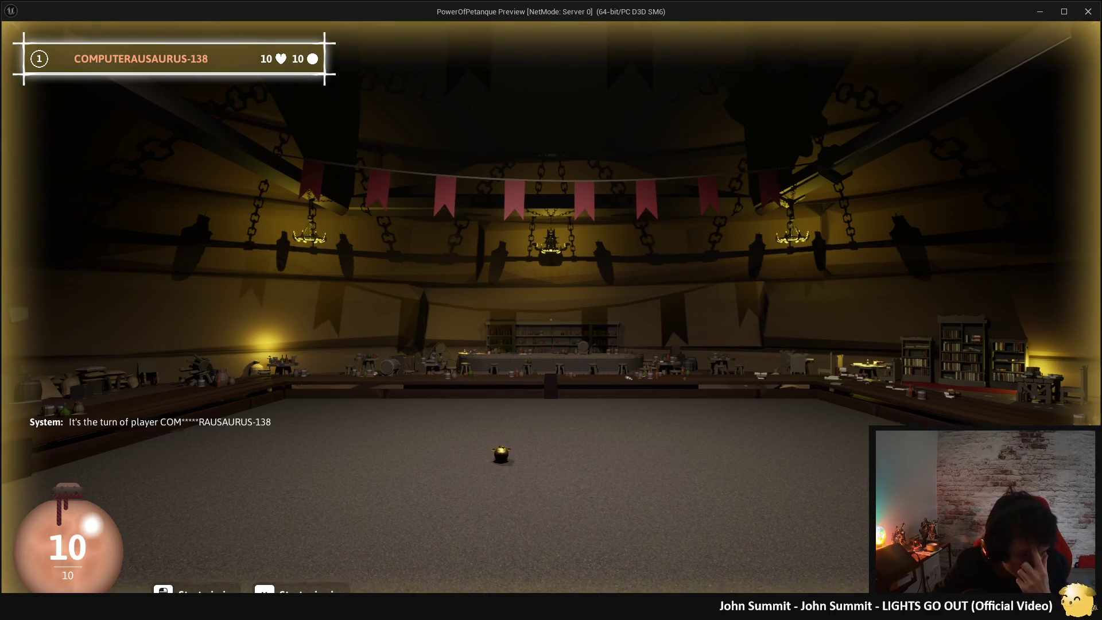
Turn off Rankings always displayed, check the ranking widget in game, then stop play.
key(Escape)
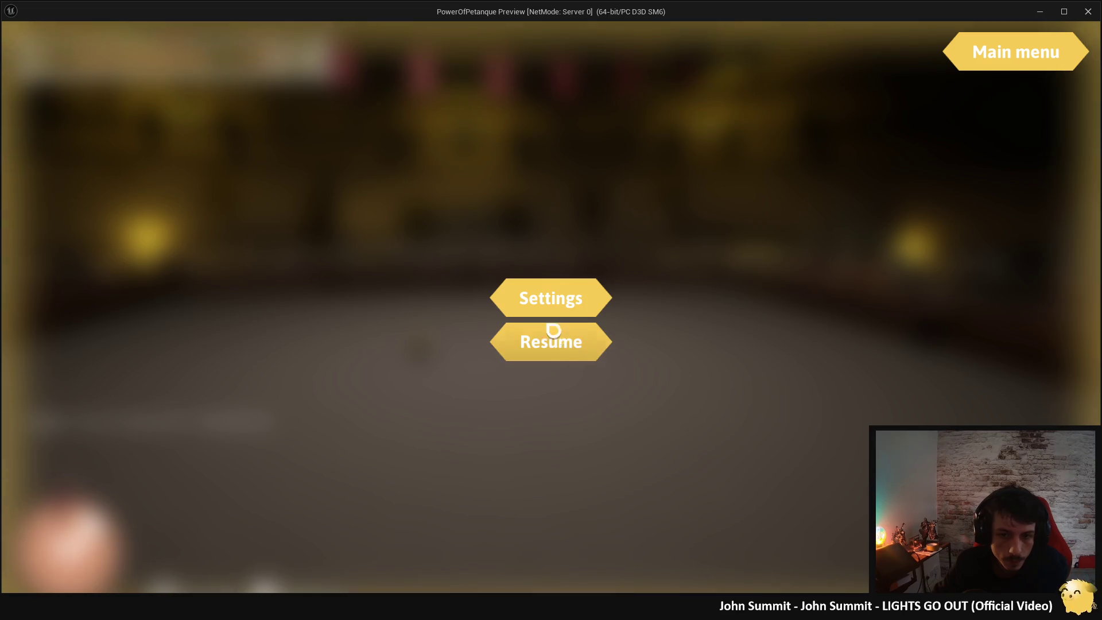
click(551, 295)
click(307, 361)
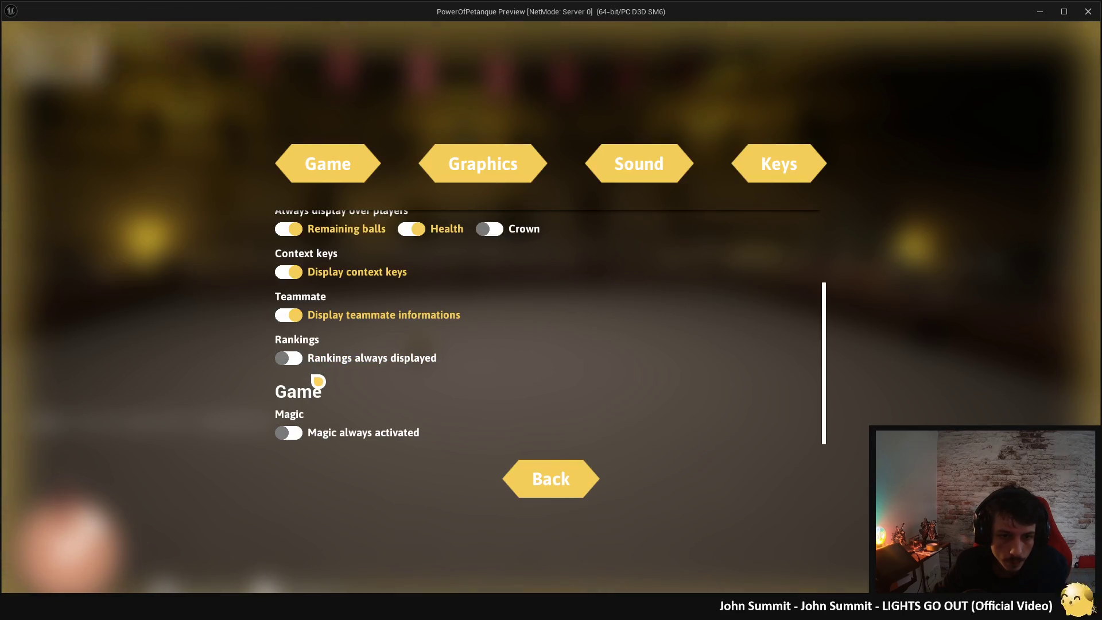
key(Escape)
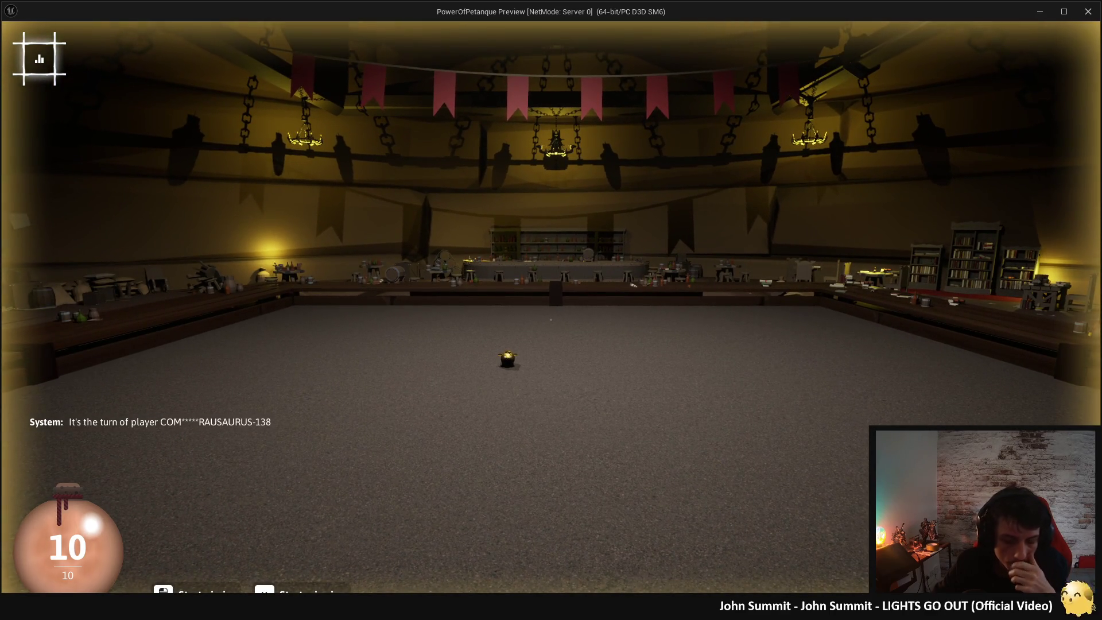
key(Escape)
mouse_move(482, 350)
mouse_down()
mouse_move(570, 315)
mouse_move(543, 342)
mouse_move(541, 332)
mouse_move(471, 337)
mouse_move(446, 322)
mouse_move(503, 300)
mouse_move(325, 304)
mouse_up()
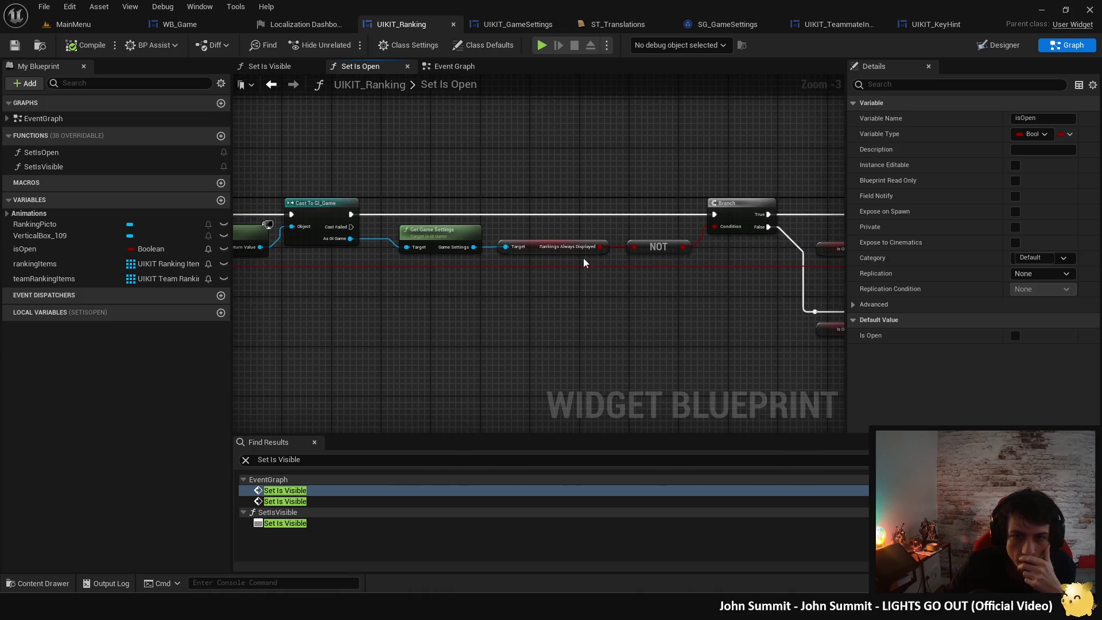
drag(589, 268, 460, 292)
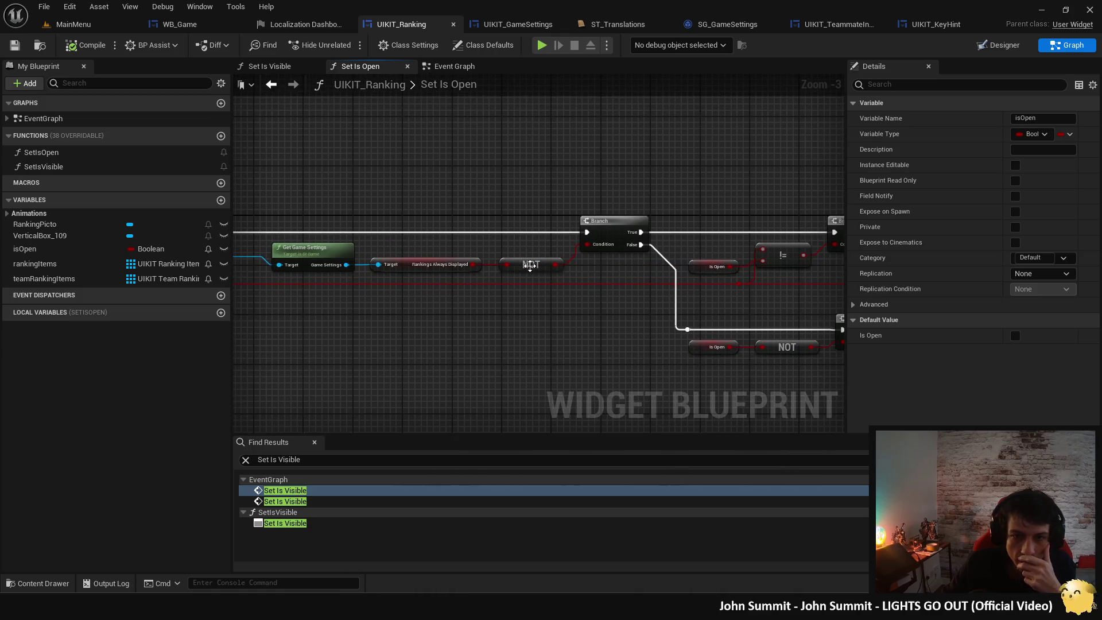
drag(548, 287, 303, 339)
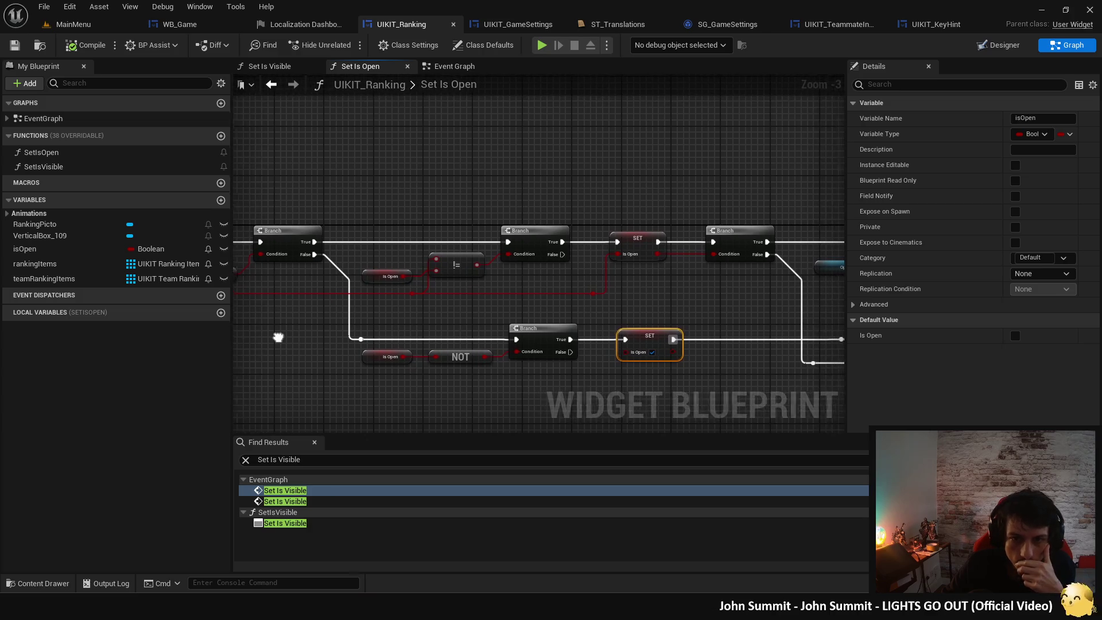
drag(478, 327, 340, 341)
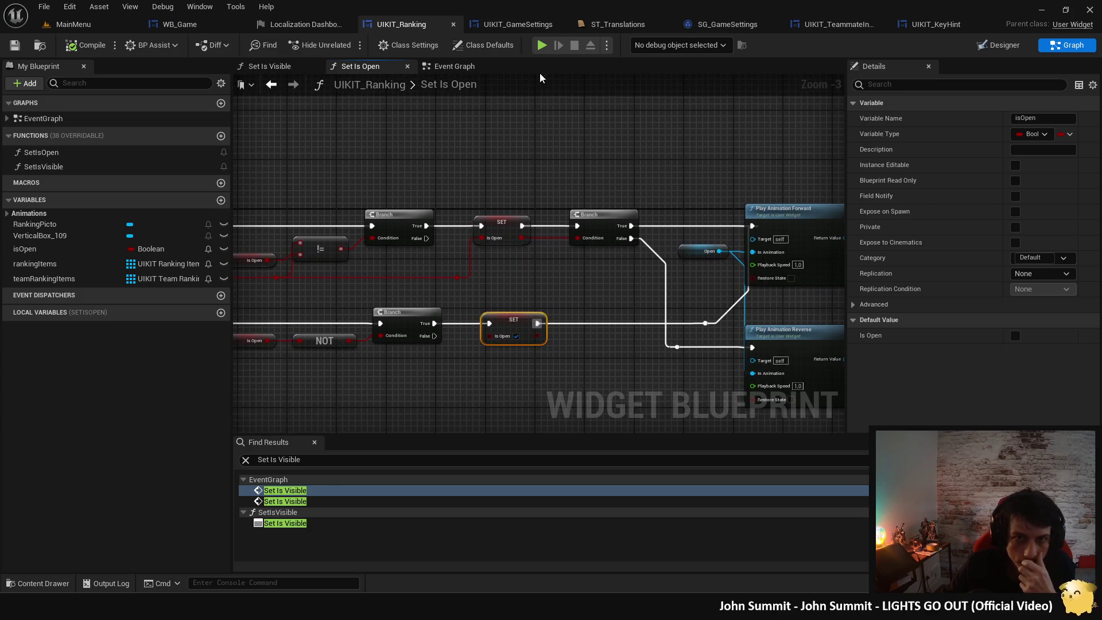
click(538, 51)
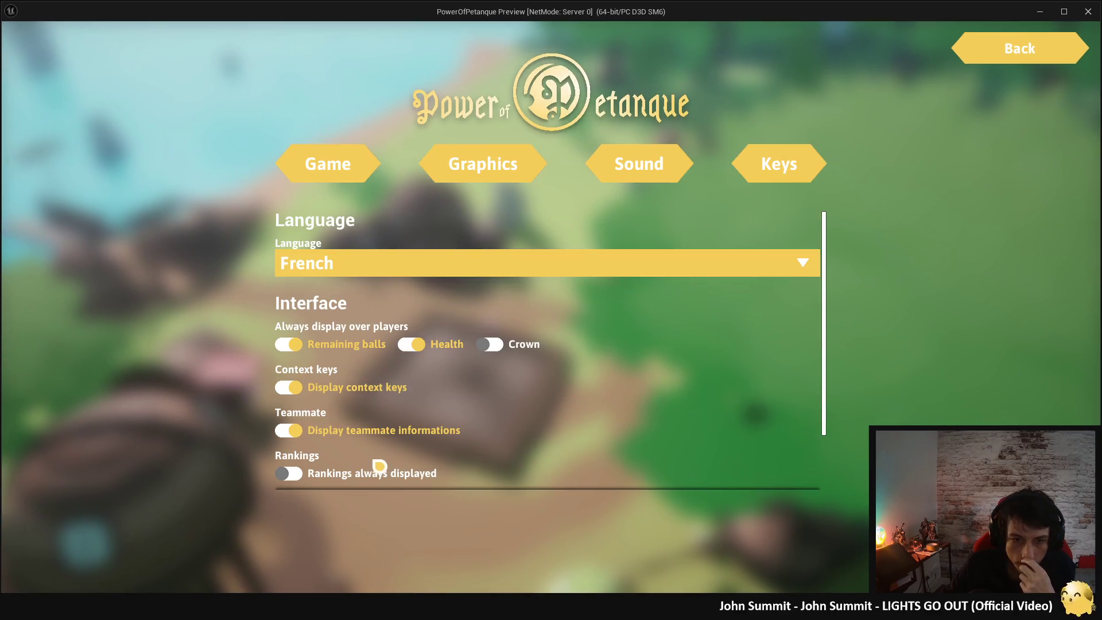
click(1033, 51)
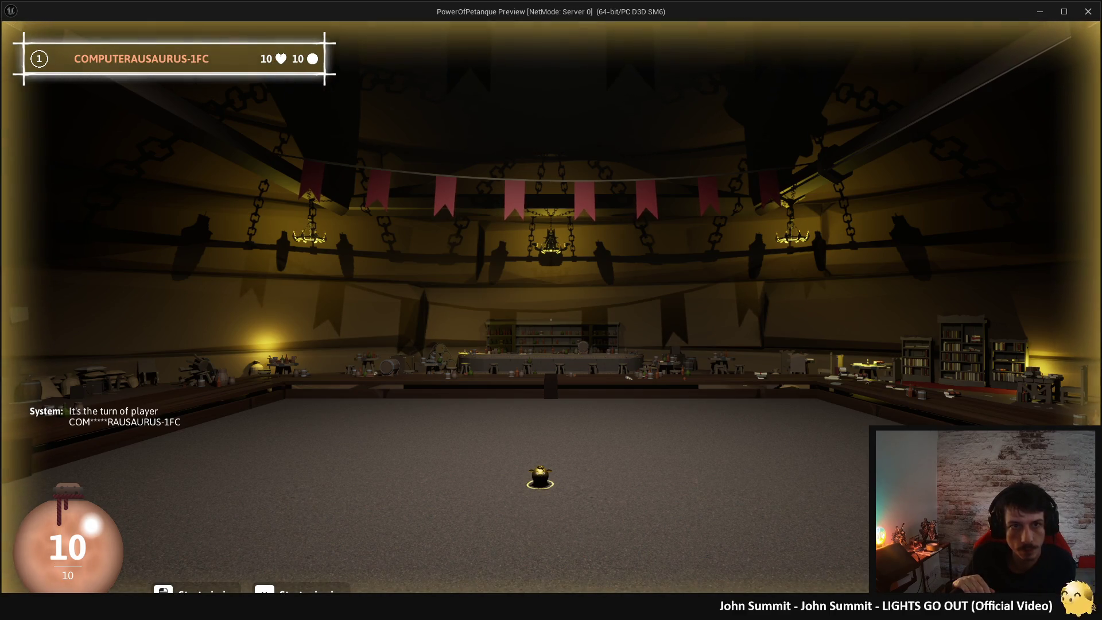
key(Escape)
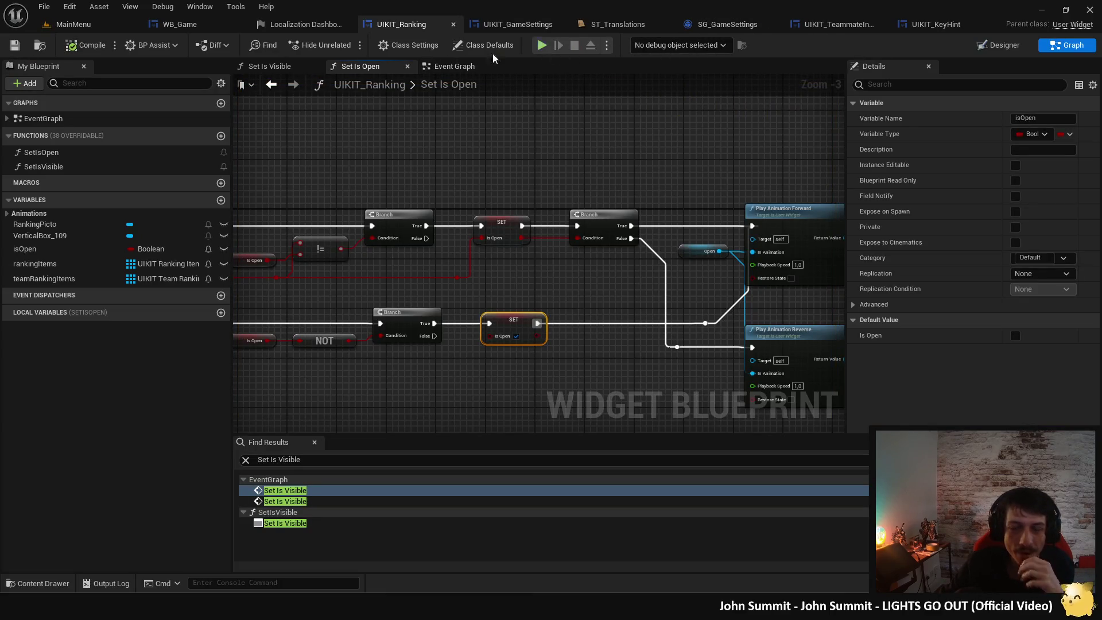
click(532, 25)
Duplicate the last Set Is Checked node and chain it after the previous one.
scroll(504, 202, down, 5)
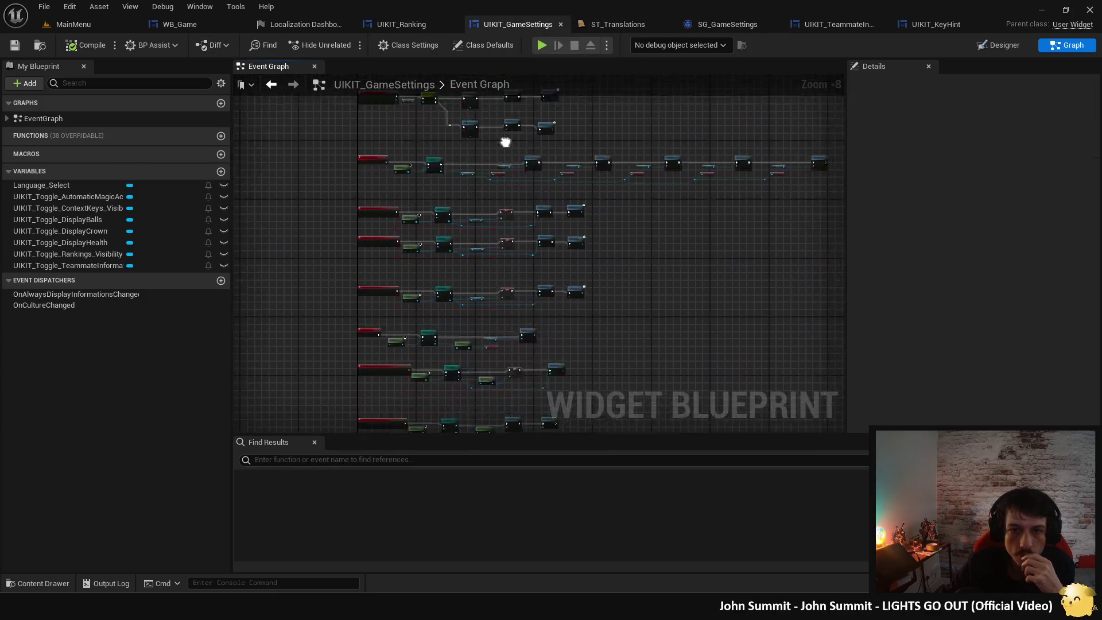
scroll(492, 274, up, 7)
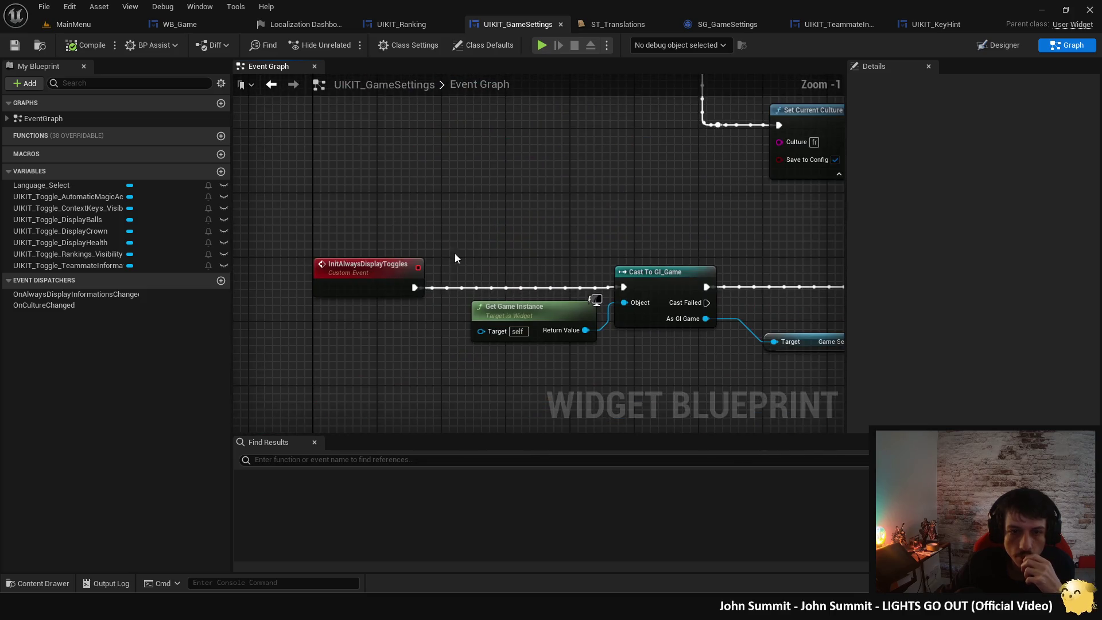
scroll(432, 315, down, 3)
drag(432, 314, 546, 350)
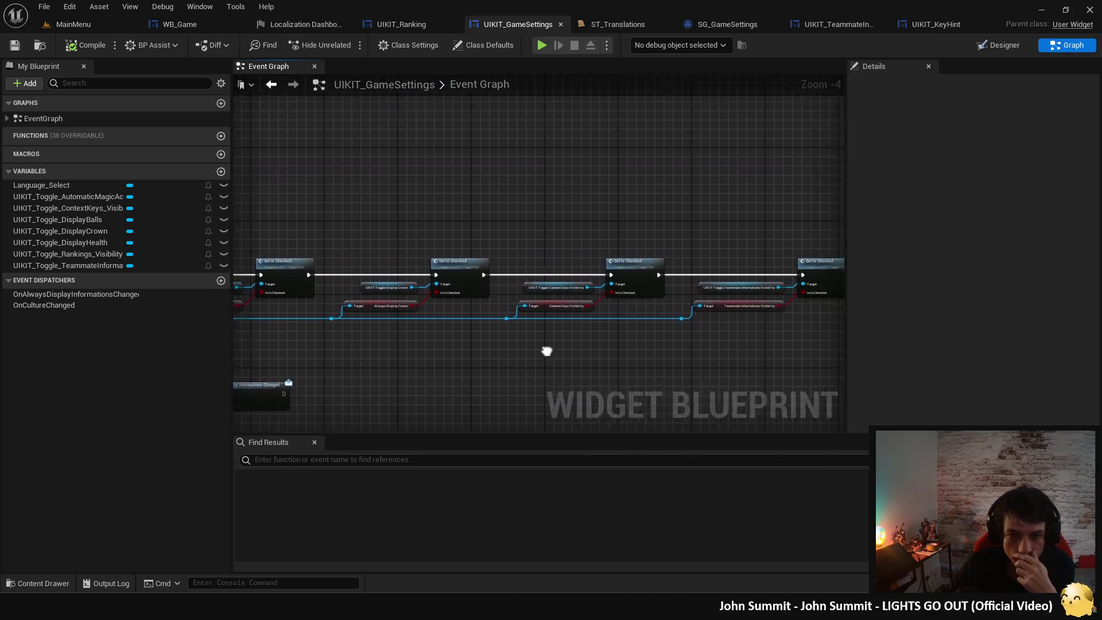
scroll(509, 329, up, 2)
click(524, 232)
key(ctrl+c)
key(ctrl+v)
drag(560, 250, 607, 270)
click(527, 334)
Target UIKIT_Toggle_Rankings_Visibility, check it from Get Rankings Always Displayed, compile, save, and play.
scroll(412, 309, up, 1)
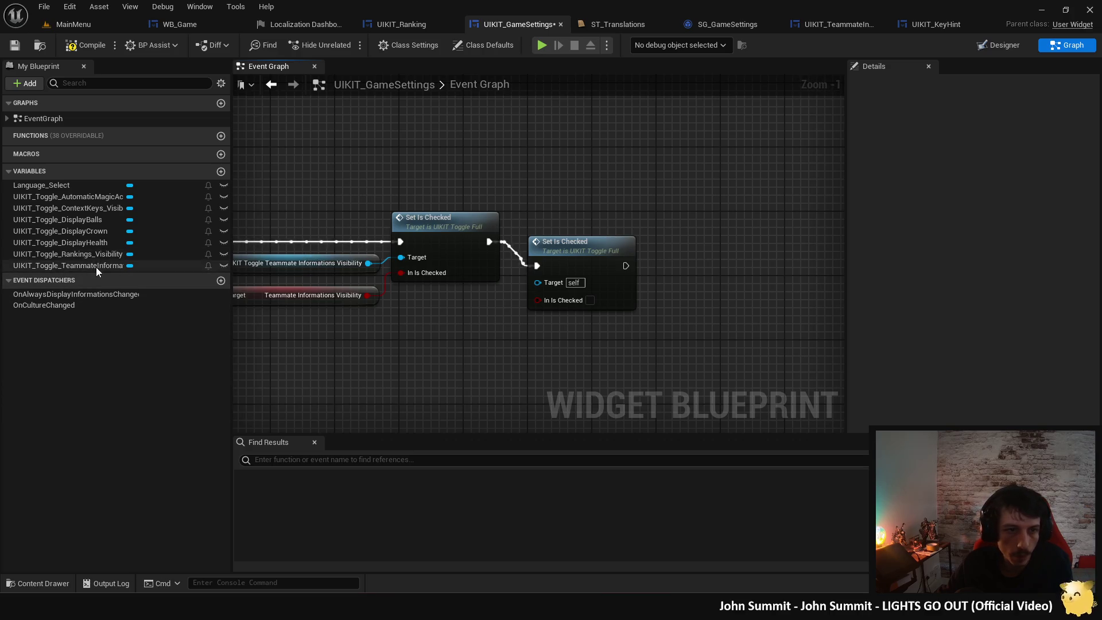
drag(97, 254, 502, 275)
click(534, 284)
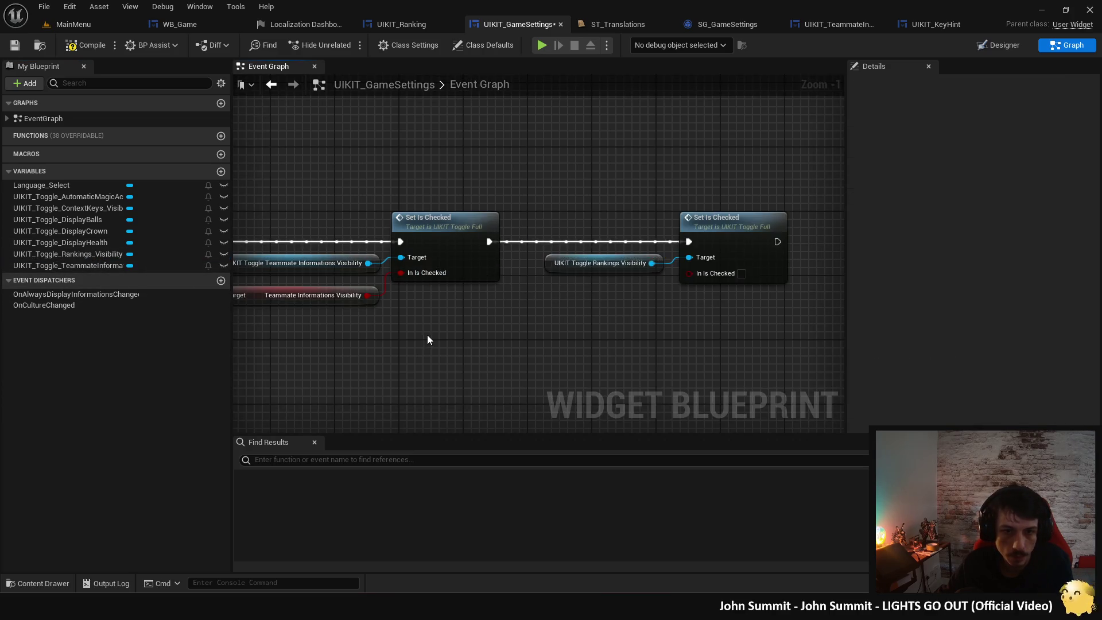
drag(427, 335, 615, 309)
drag(363, 292, 529, 334)
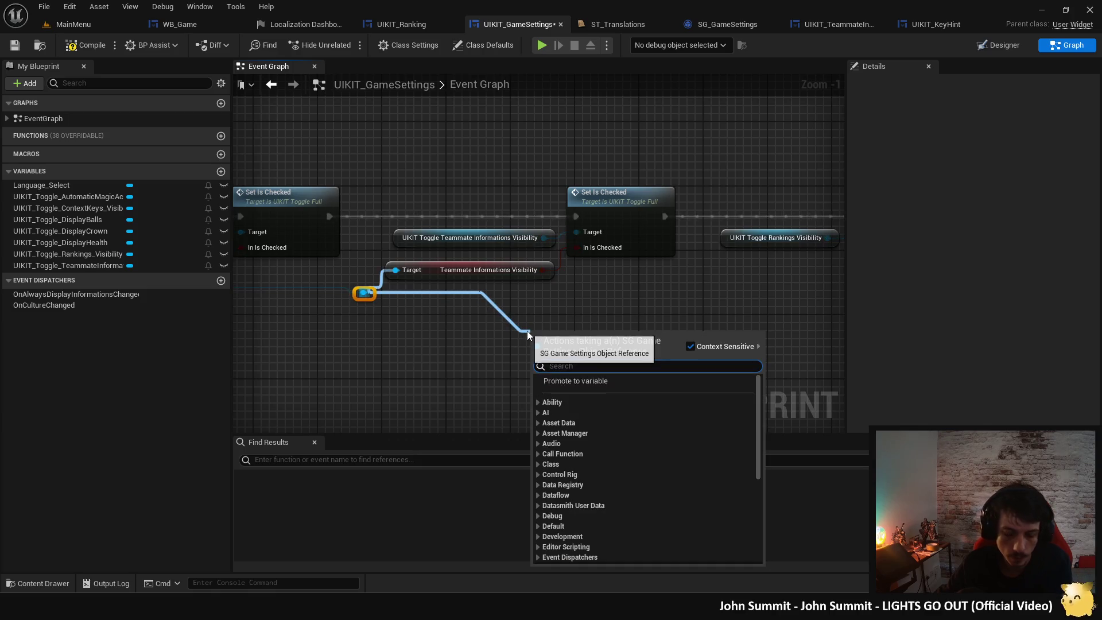
text(ranki)
key(Return)
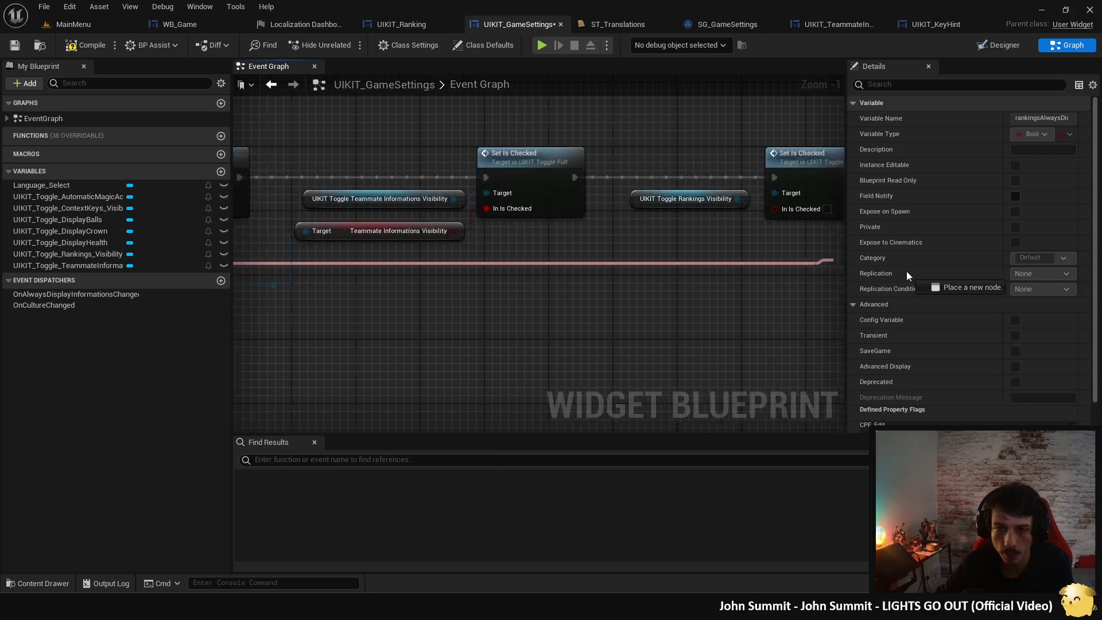
click(719, 181)
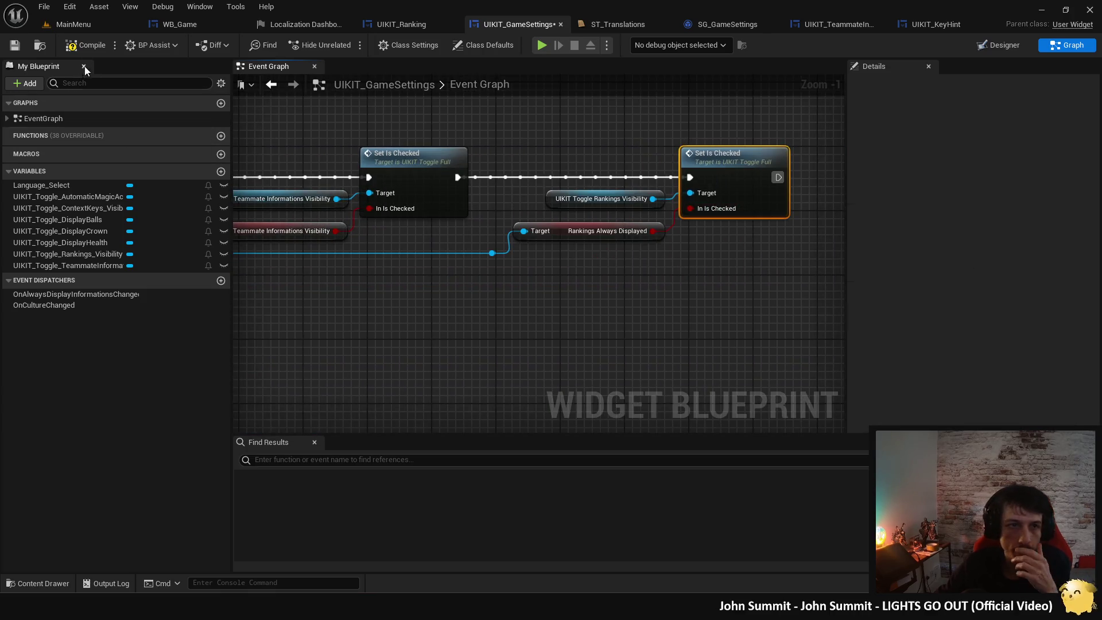
click(86, 45)
click(541, 47)
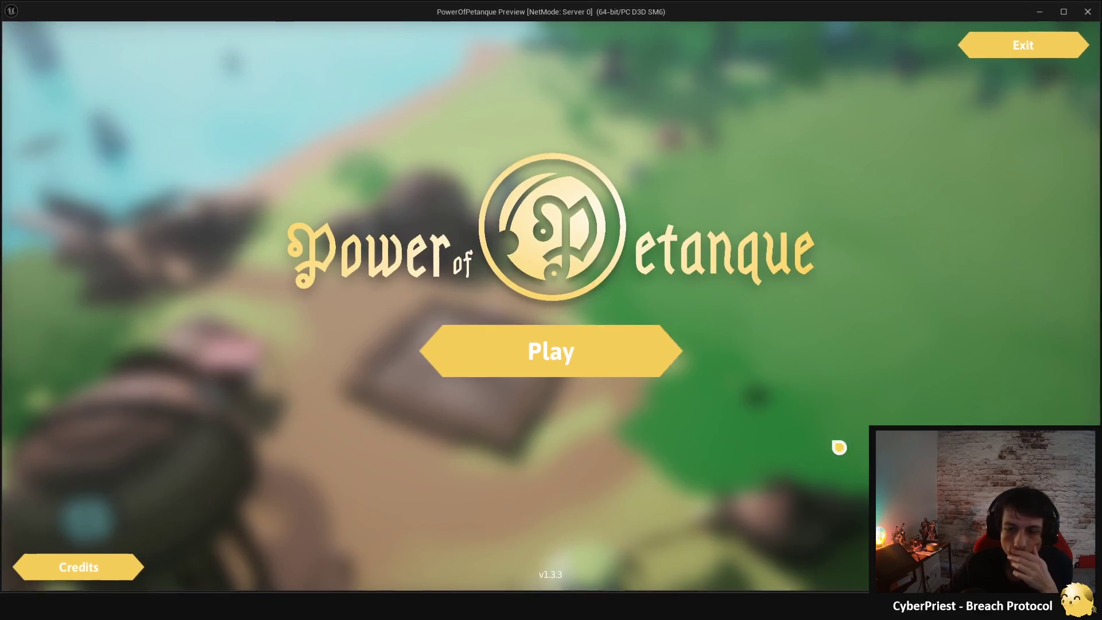
click(473, 377)
scroll(356, 445, down, 2)
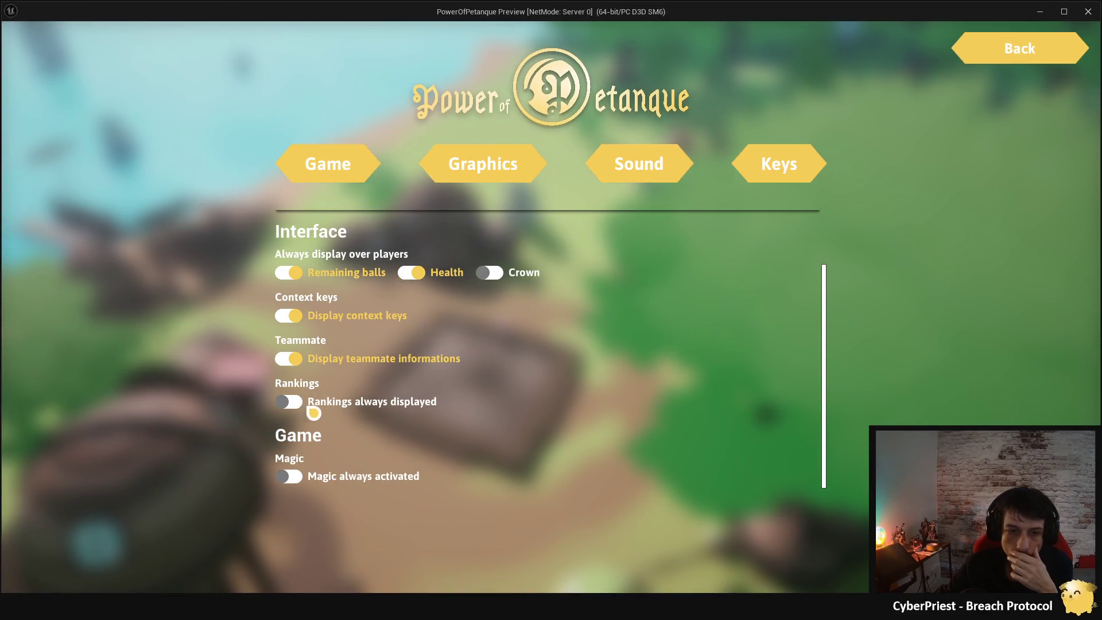
click(290, 402)
click(1088, 13)
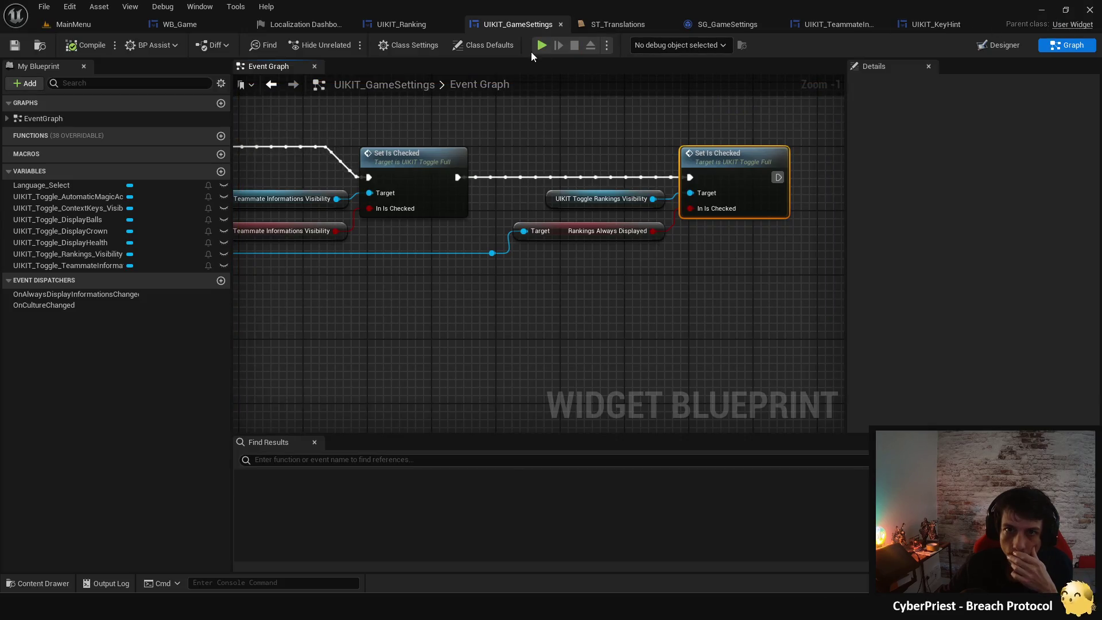
click(537, 47)
click(501, 413)
scroll(357, 423, down, 2)
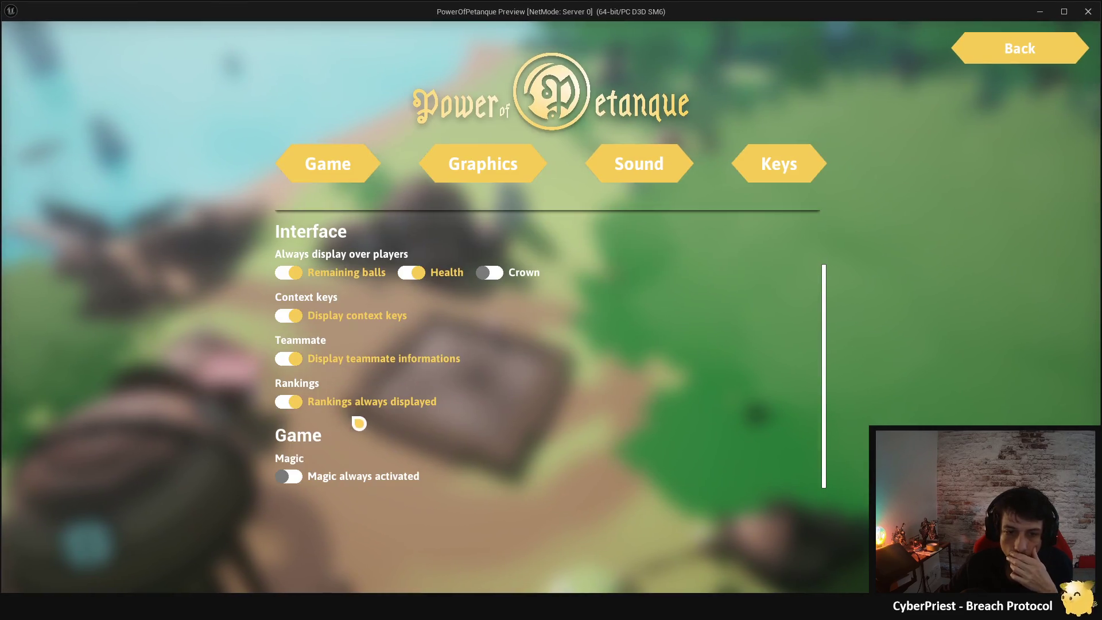
click(1020, 48)
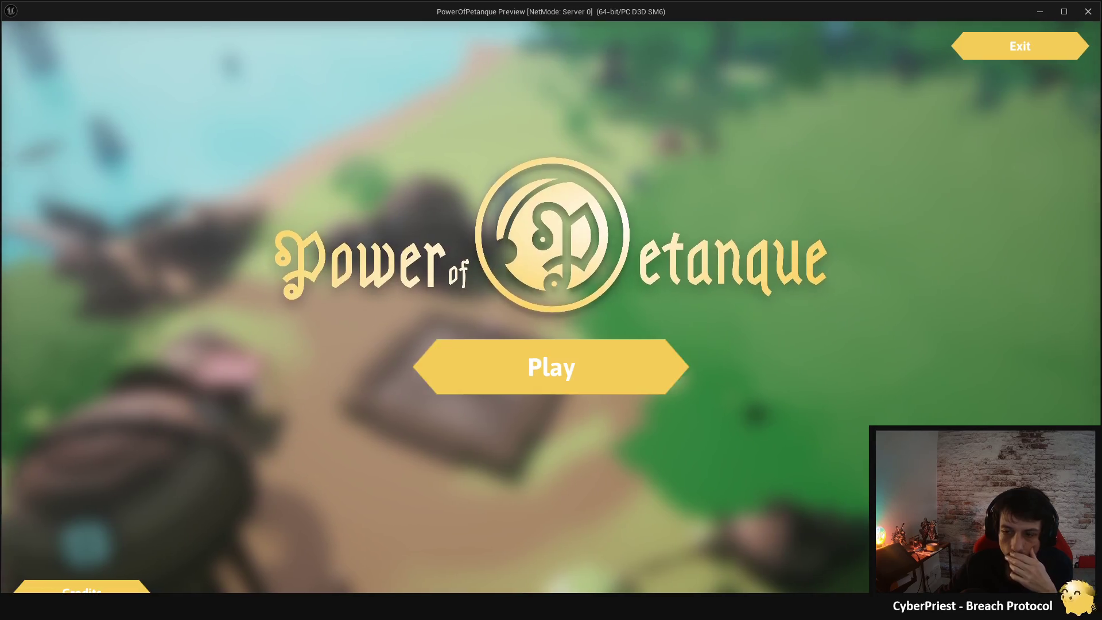
click(551, 367)
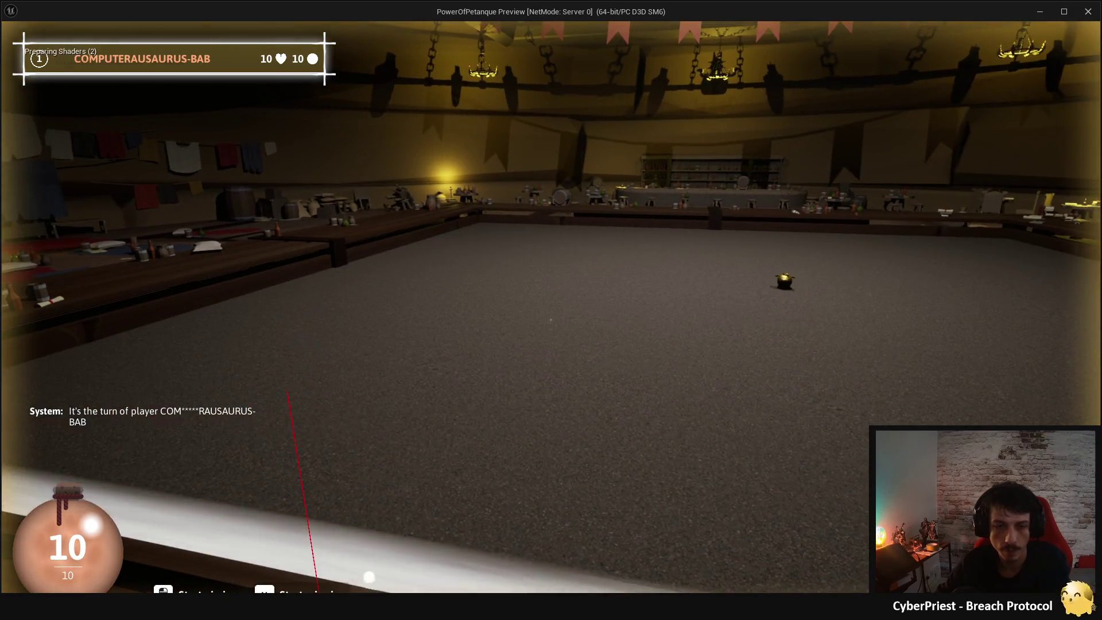
key(Escape)
click(570, 315)
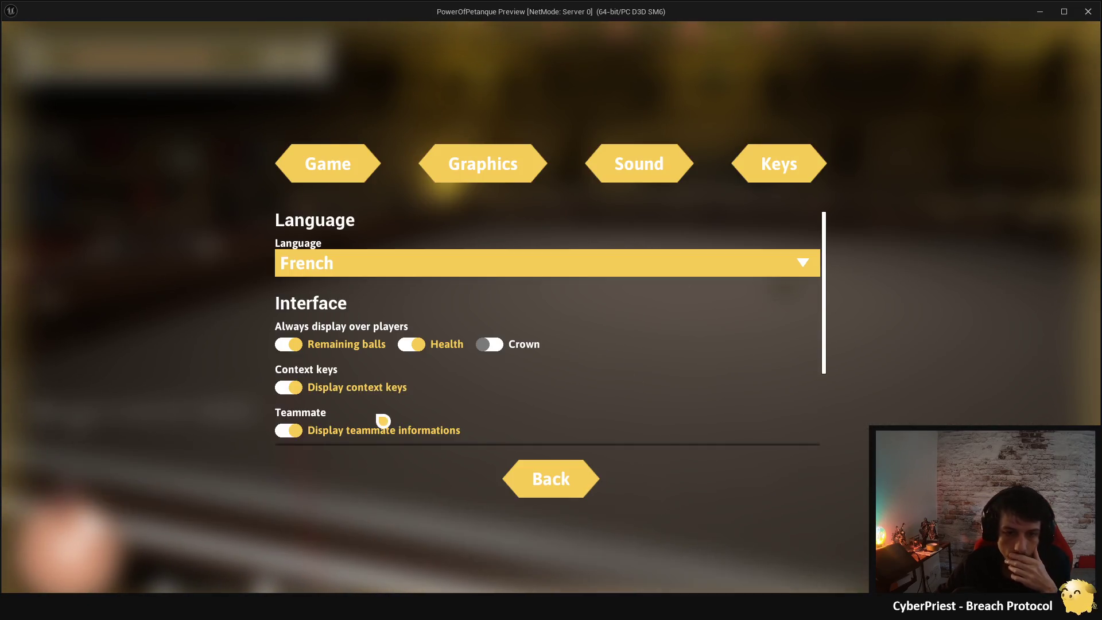
scroll(376, 414, down, 3)
click(302, 357)
key(Escape)
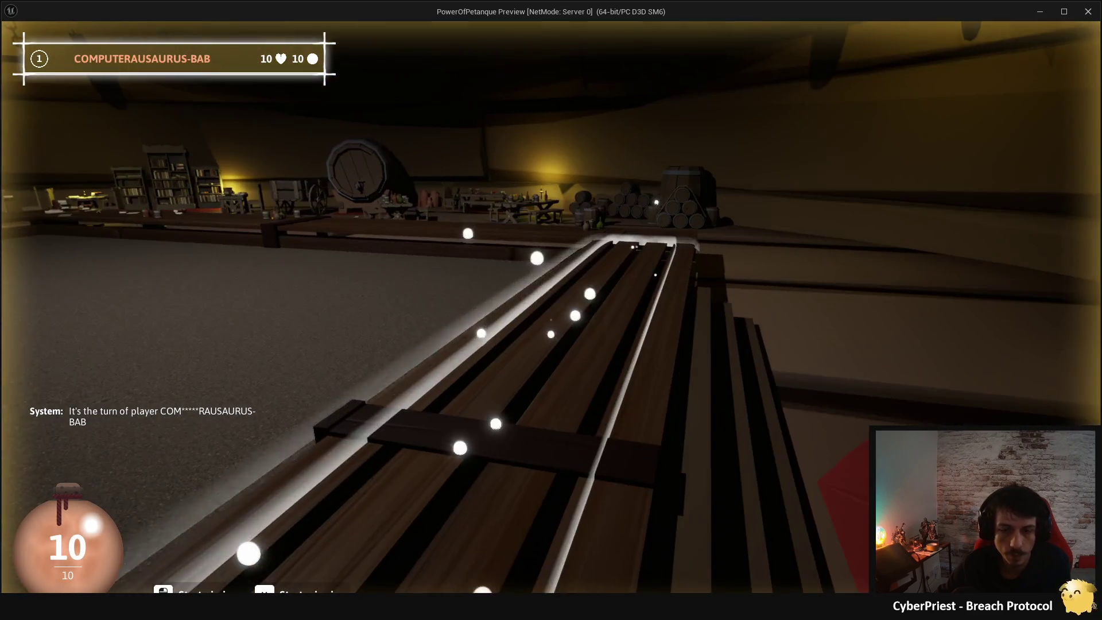
key(Escape)
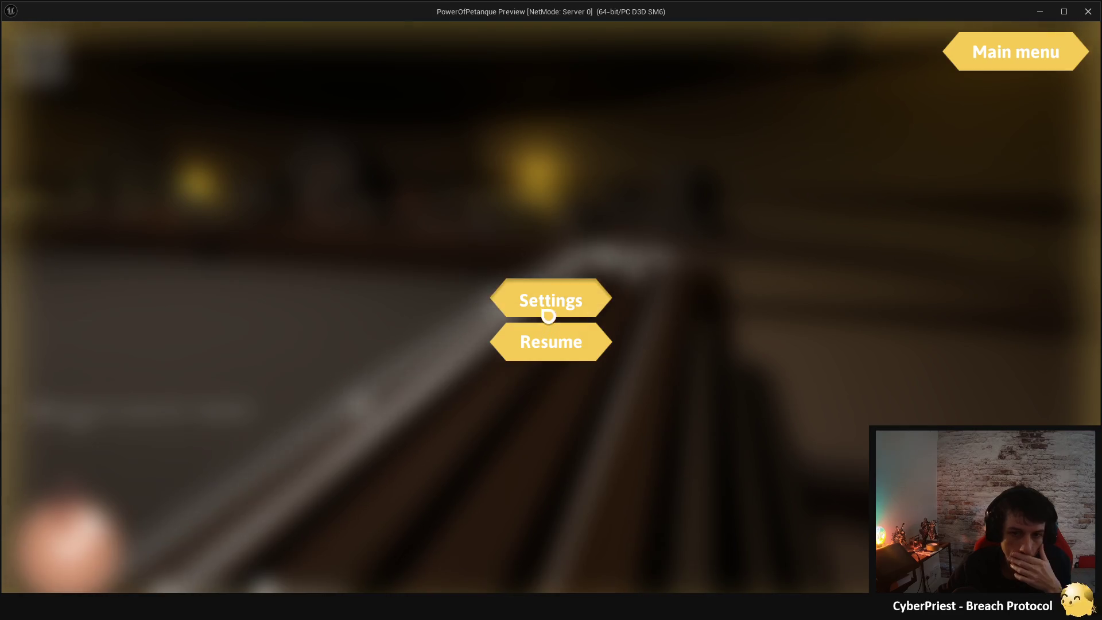
click(546, 313)
click(293, 359)
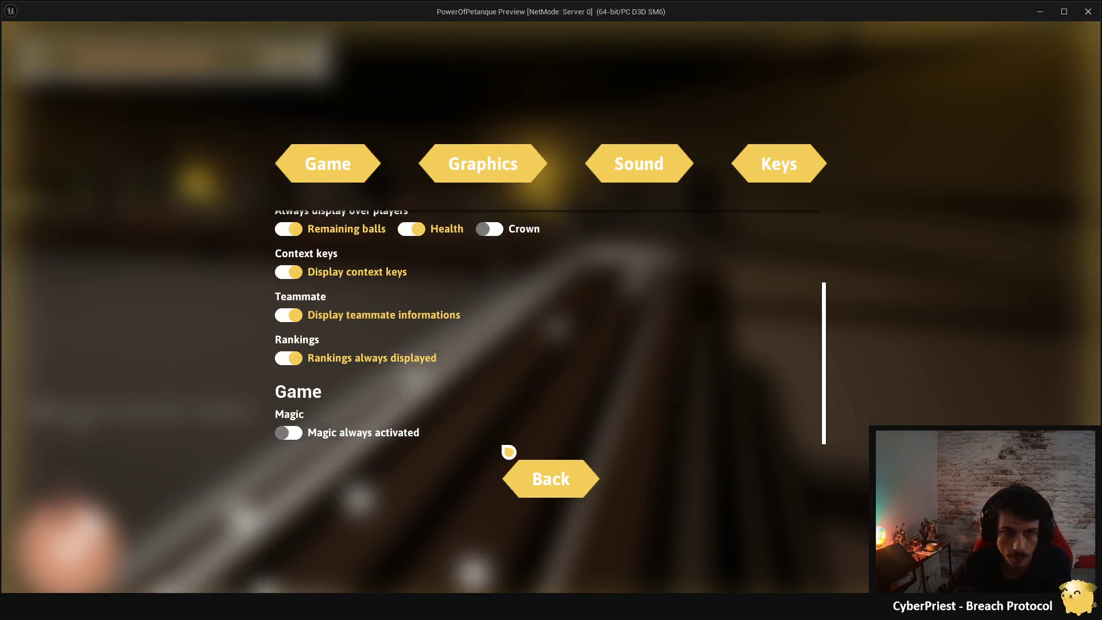
key(Escape)
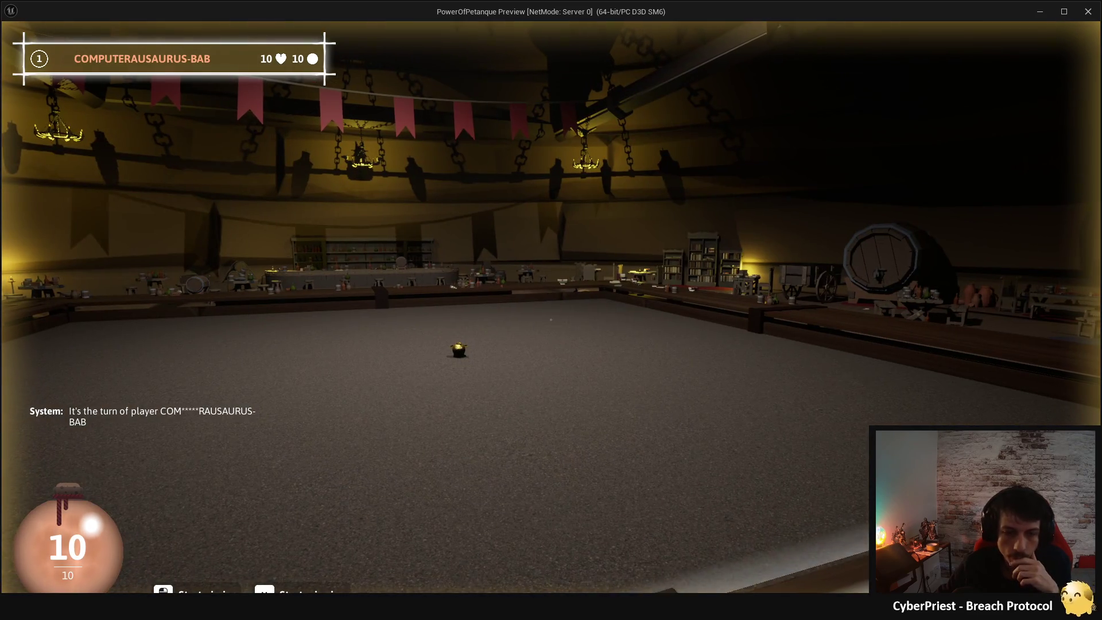
key(Escape)
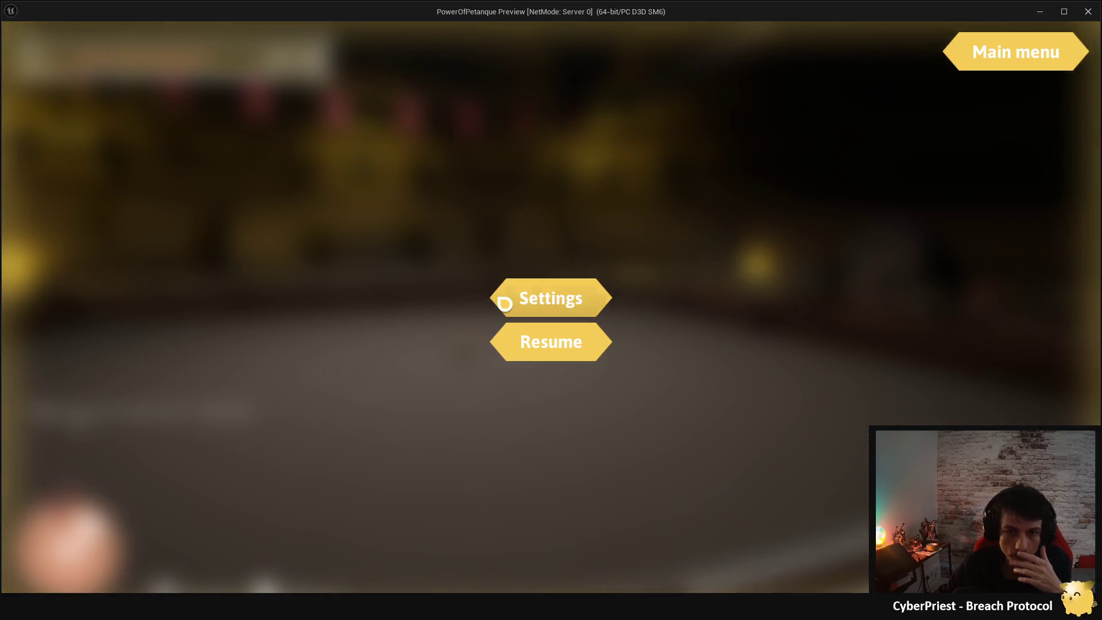
click(505, 297)
click(290, 358)
key(Escape)
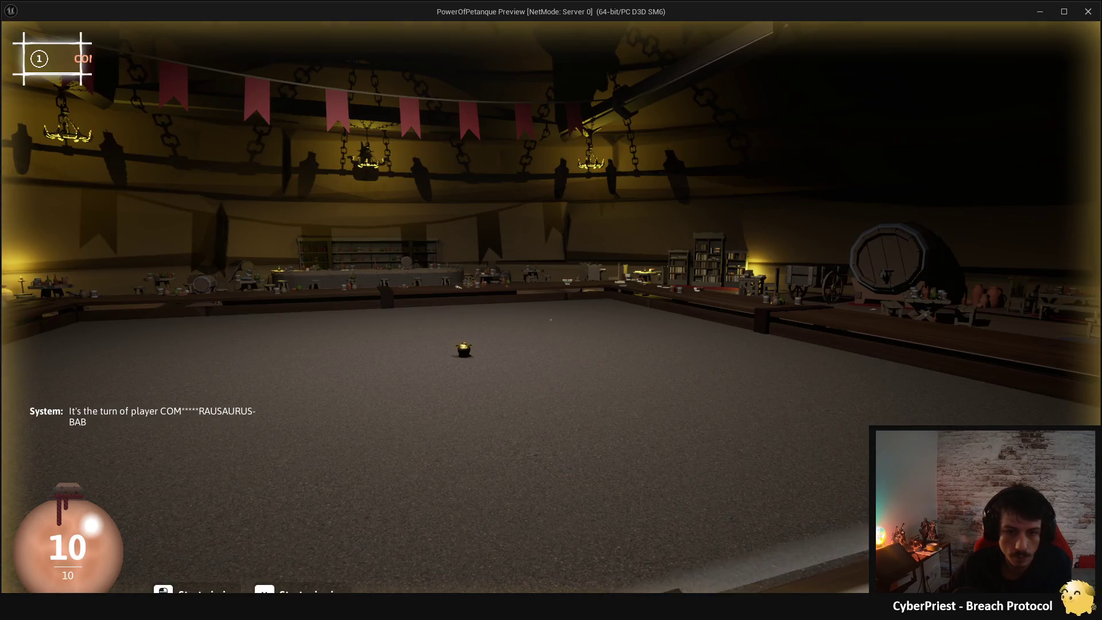
key(alt+F4)
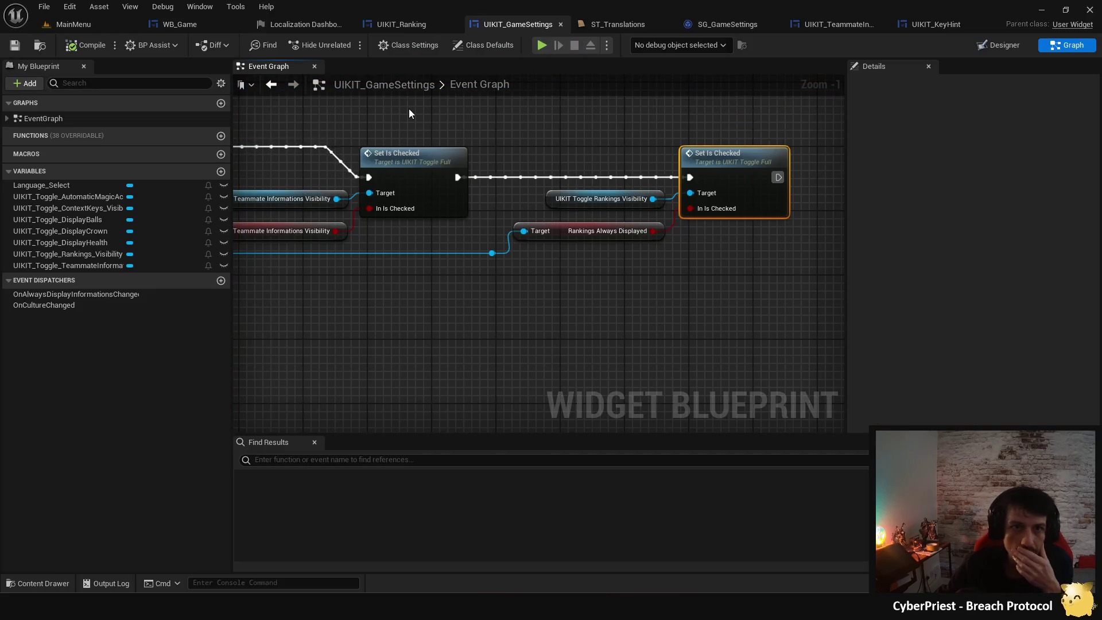
click(310, 25)
click(402, 517)
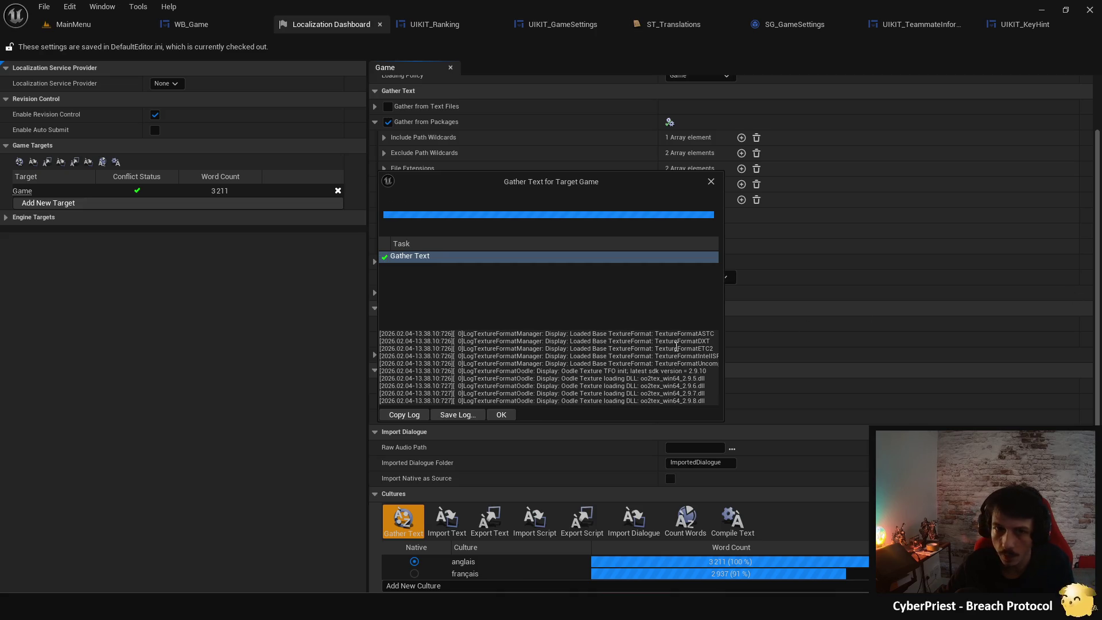
Enter 'Classement toujours visible' as the French translation of 'Rankings always displayed'.
click(513, 416)
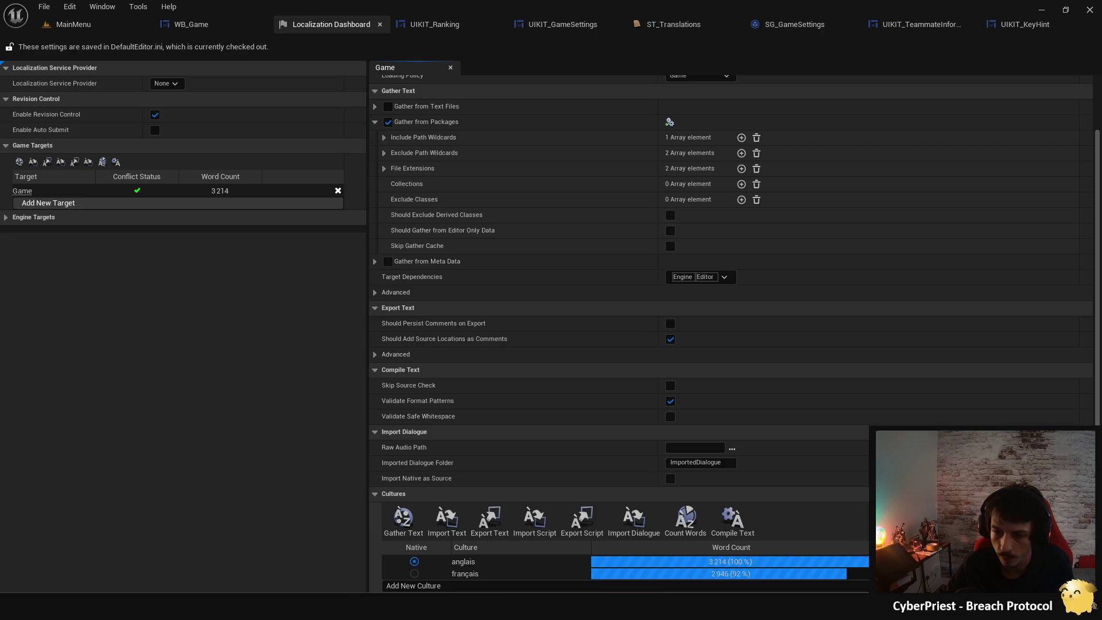
click(887, 574)
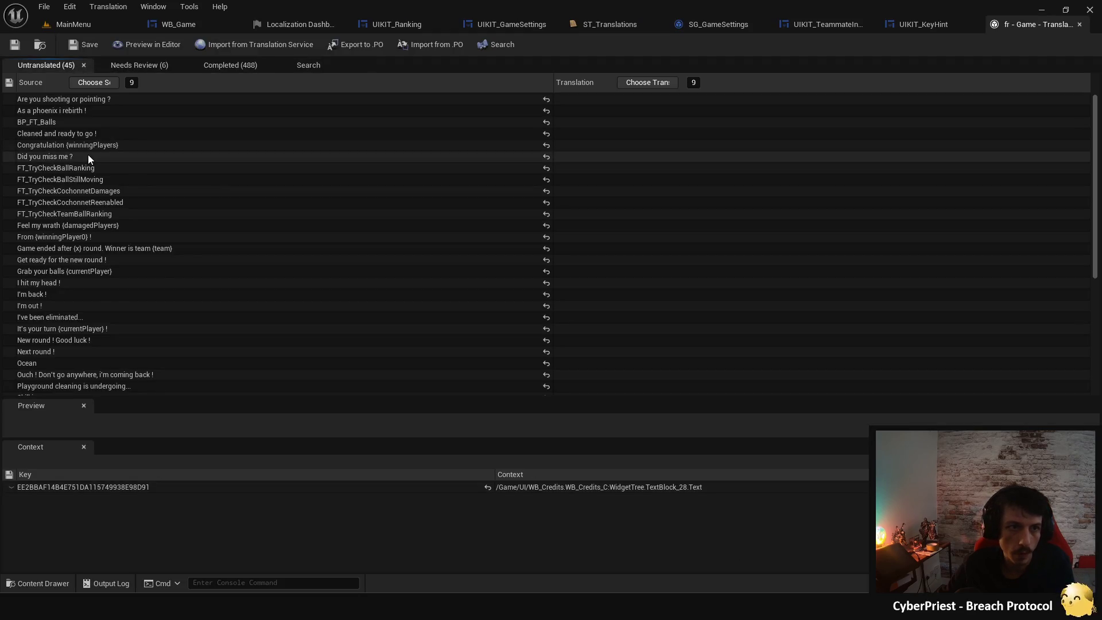
scroll(98, 147, down, 5)
click(88, 391)
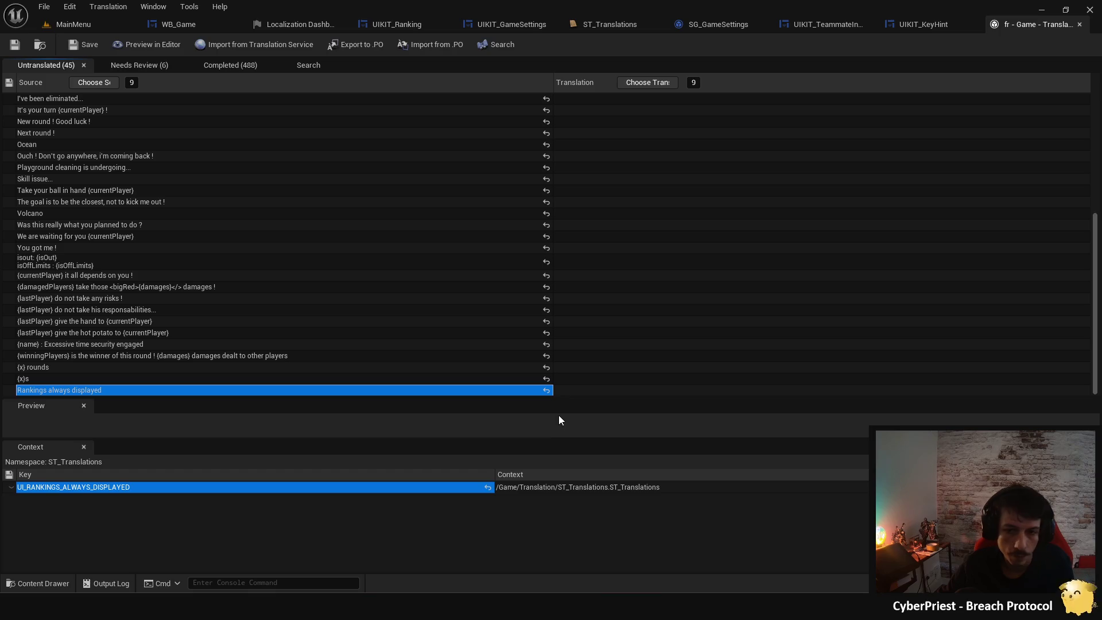
double_click(577, 390)
text(Classement toujours visible)
key(Return)
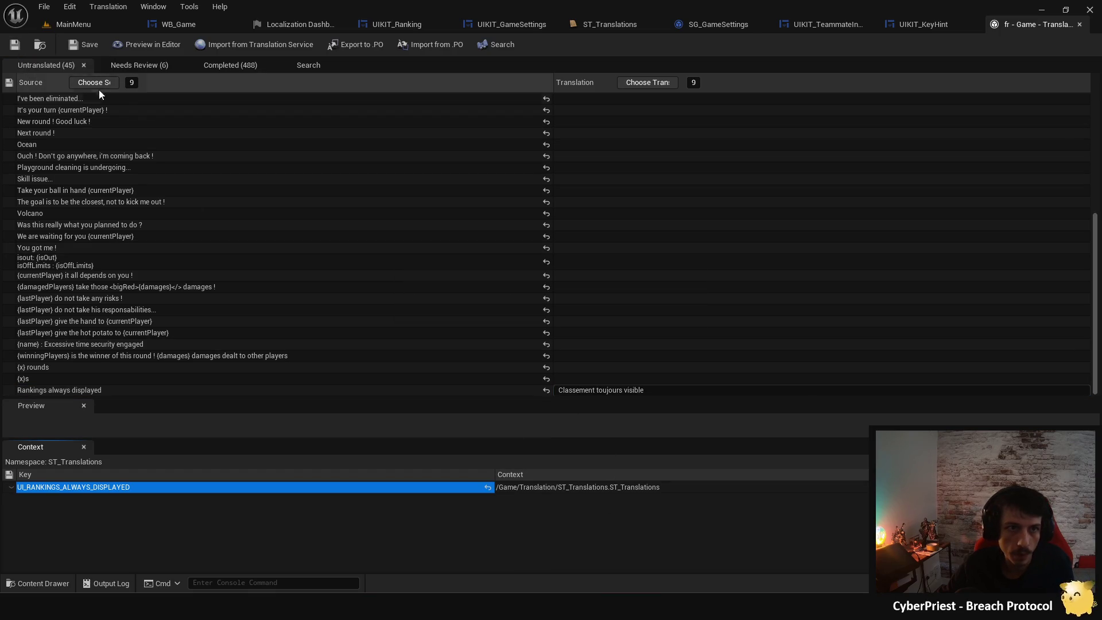
click(1080, 25)
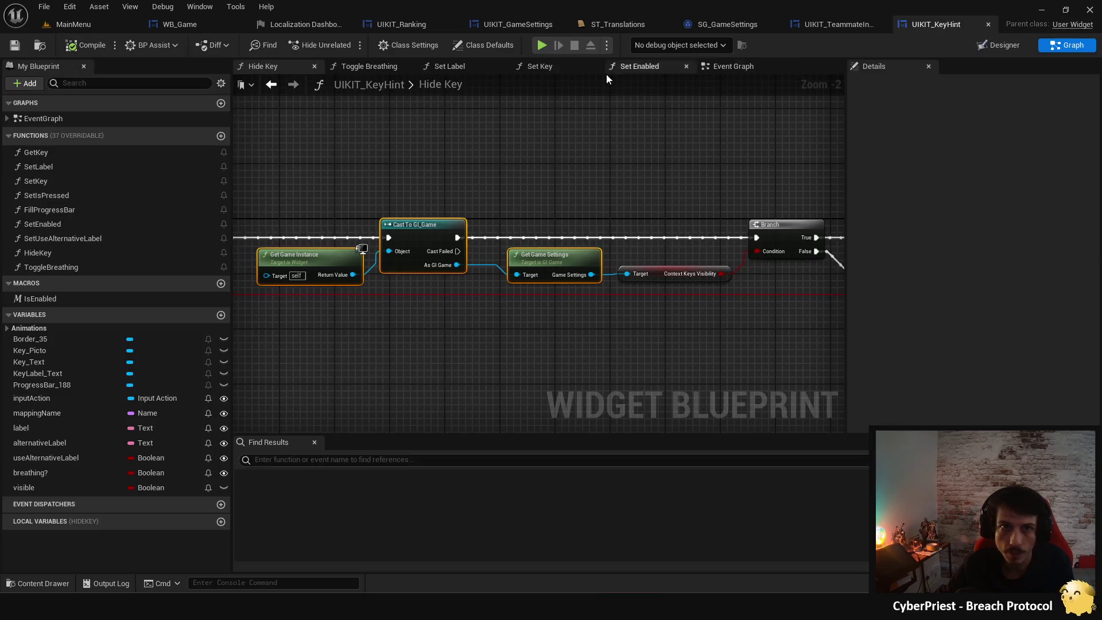
Compile the Game target's translations in the Localization Dashboard, then close the dashboard.
click(324, 24)
click(732, 523)
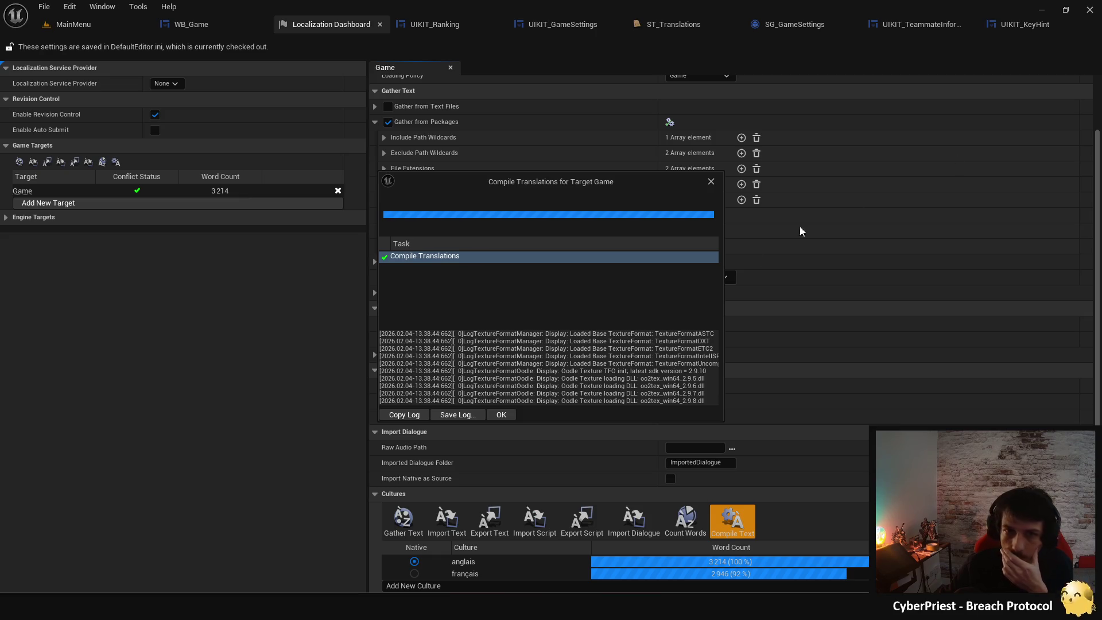
click(502, 416)
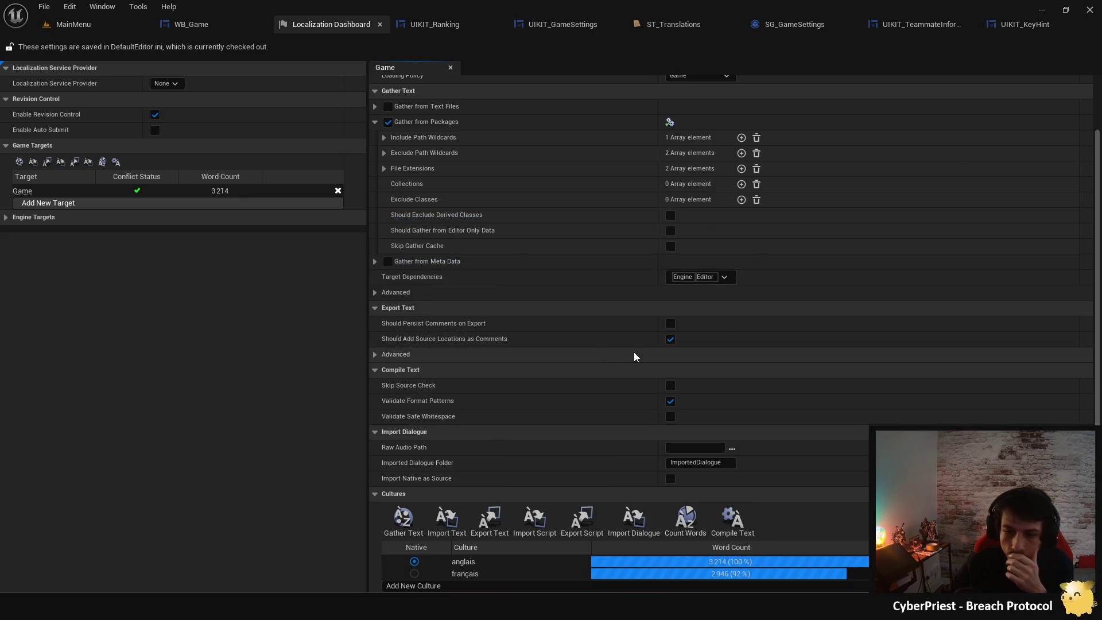
click(380, 27)
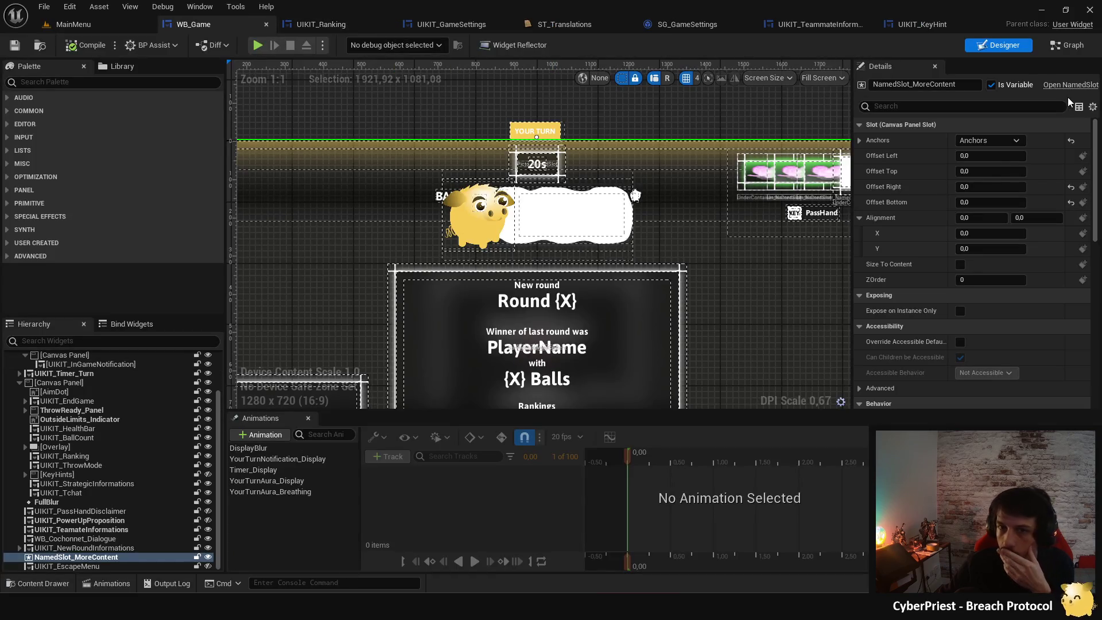
Zoom the WB_Game designer canvas to frame the YOUR TURN banner, 20s timer and New round panel.
scroll(424, 225, down, 7)
scroll(425, 225, up, 4)
scroll(425, 225, up, 2)
scroll(457, 310, down, 2)
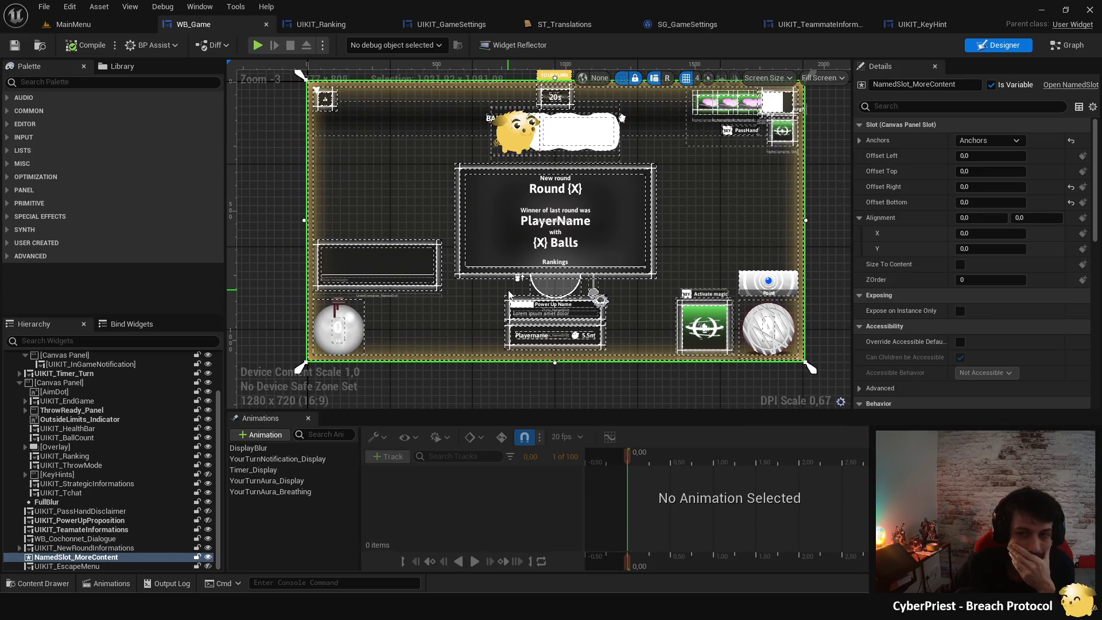
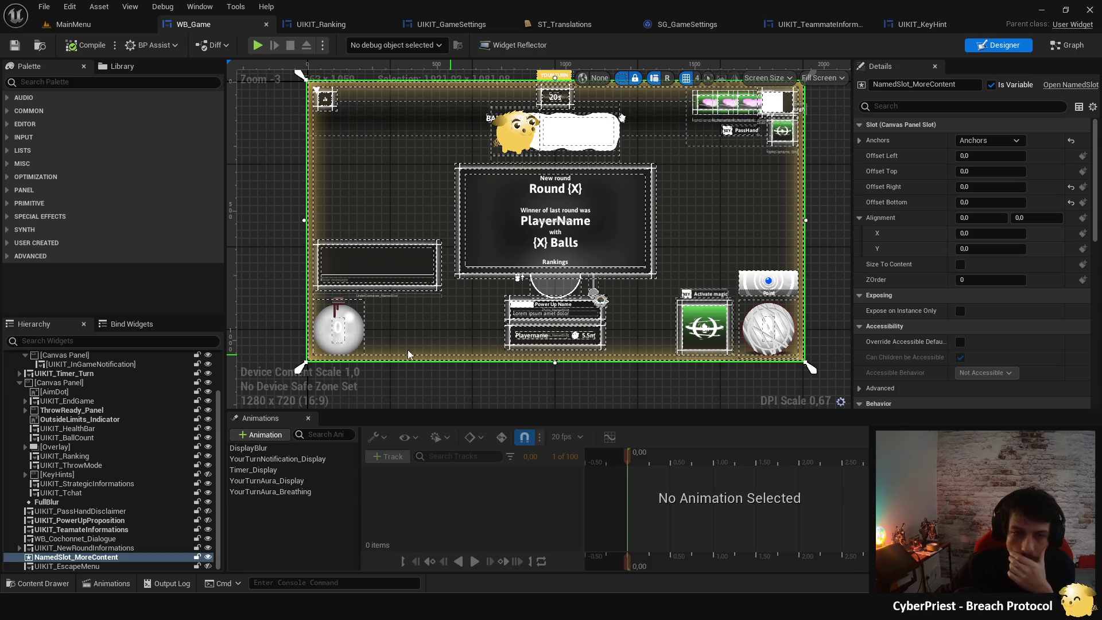
Check ThrowReady_Panel, then select UIKIT_HealthBar plus UIKIT_BallCount and bring up their context menu.
click(58, 411)
click(58, 420)
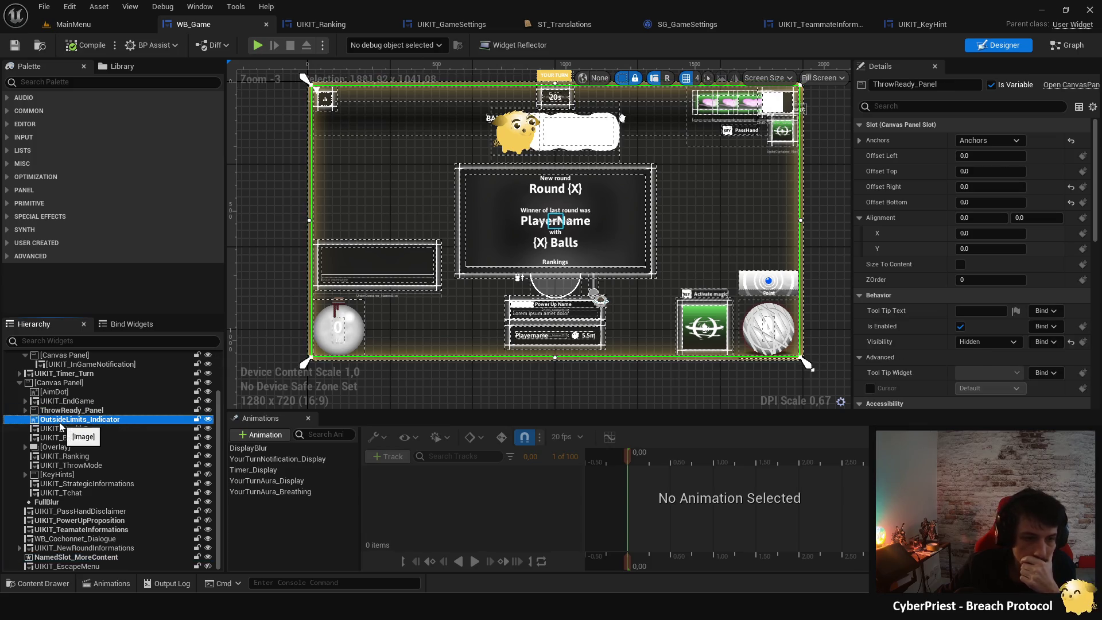
scroll(75, 458, up, 5)
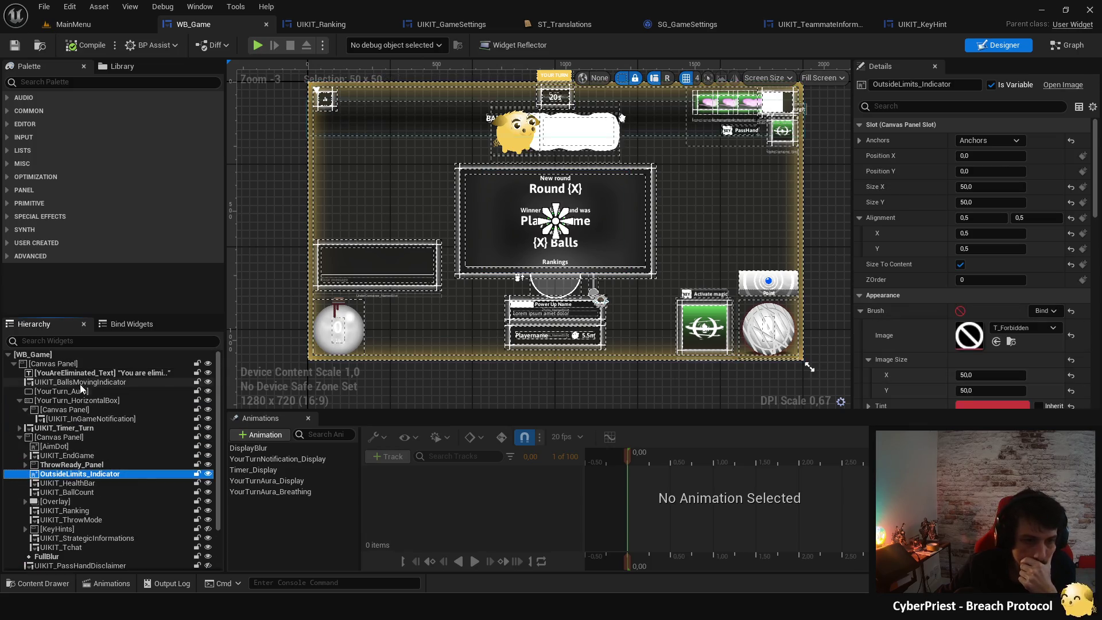
click(92, 484)
click(106, 492)
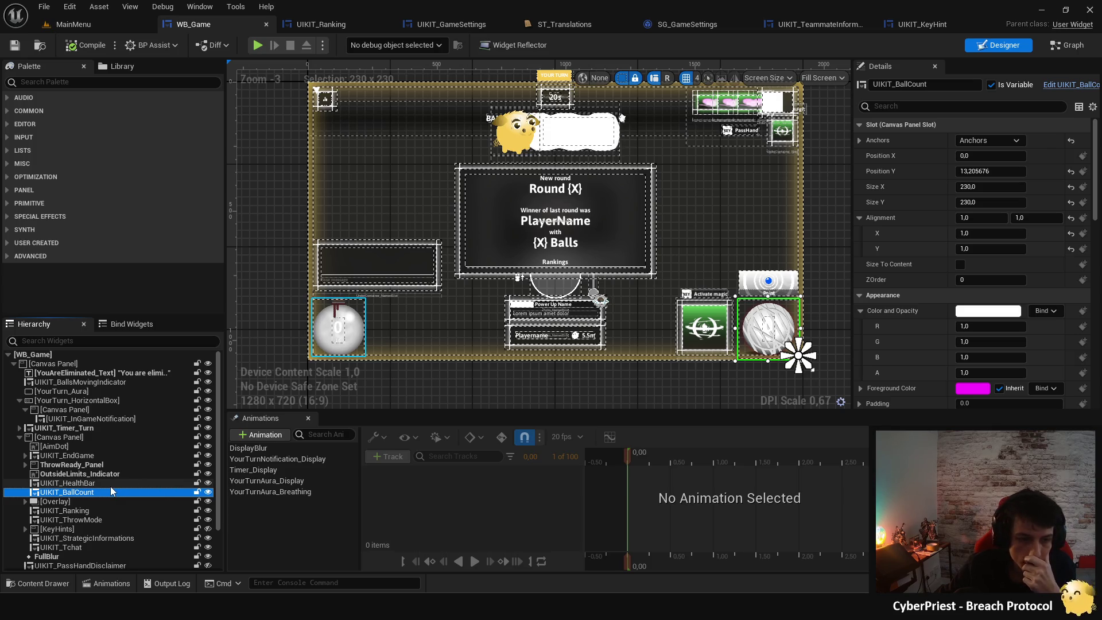
click(110, 486)
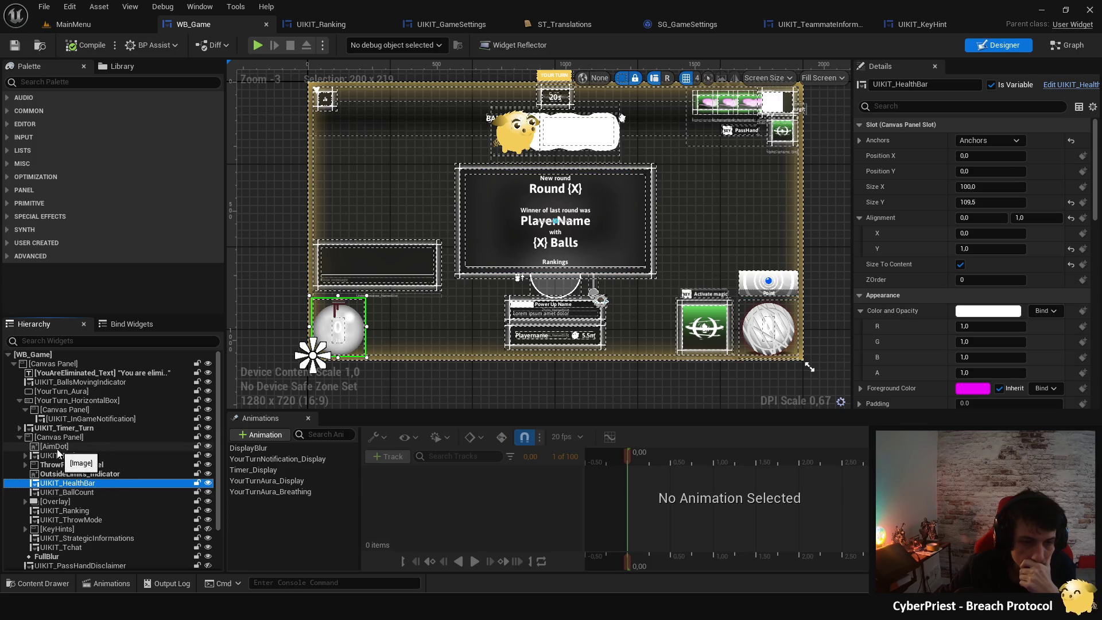
right_click(69, 494)
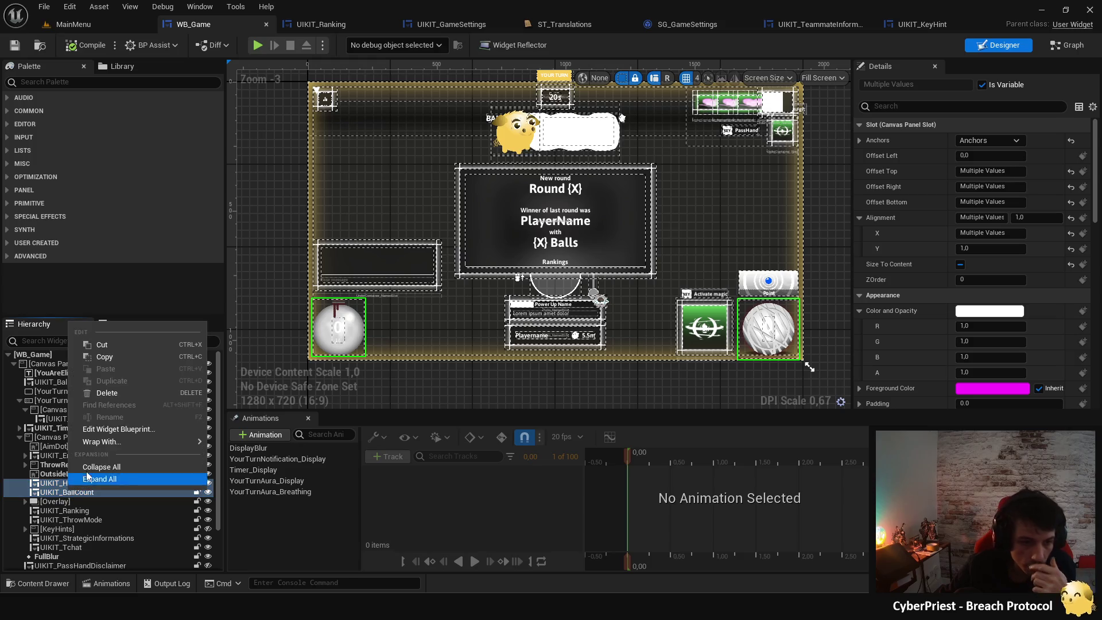
Wrap UIKIT_HealthBar and UIKIT_BallCount in a Horizontal Box and review their slot settings.
mouse_move(124, 441)
click(261, 404)
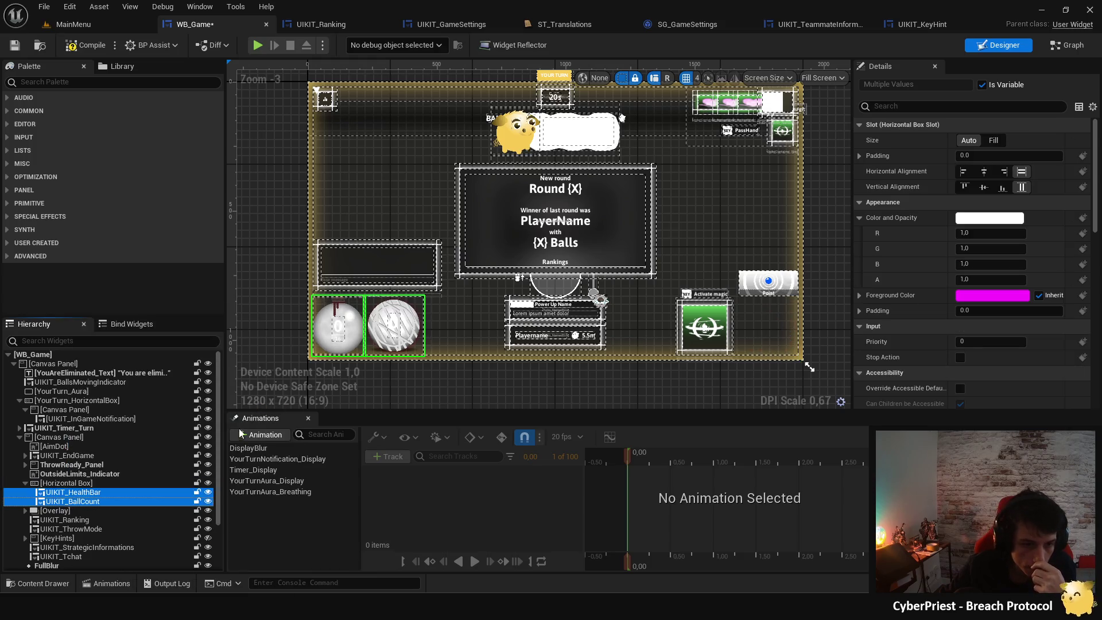
click(106, 483)
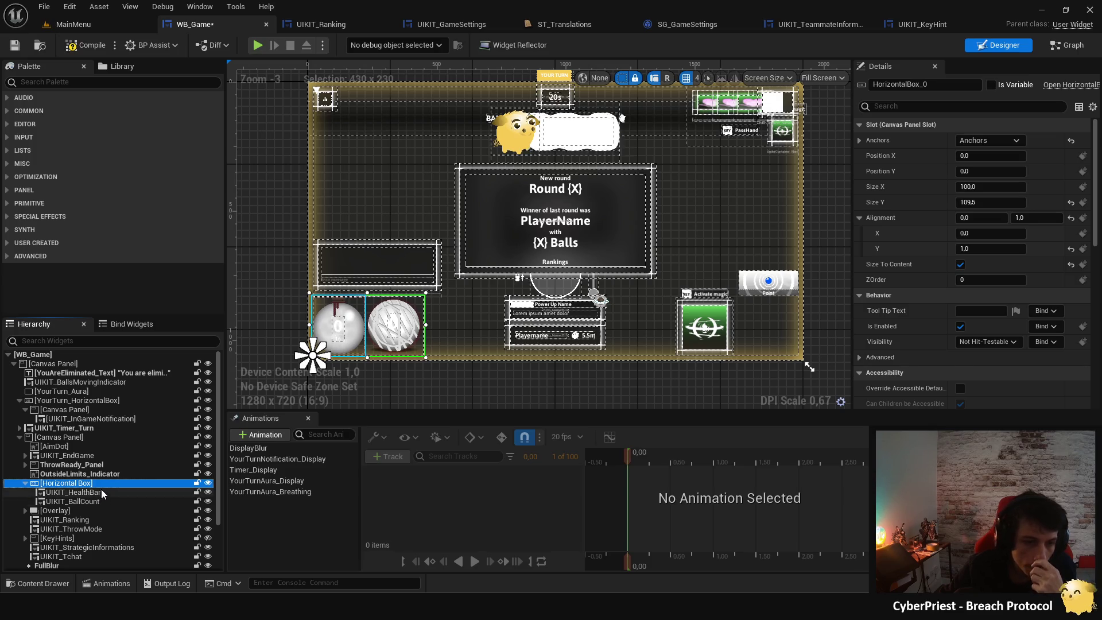
click(101, 490)
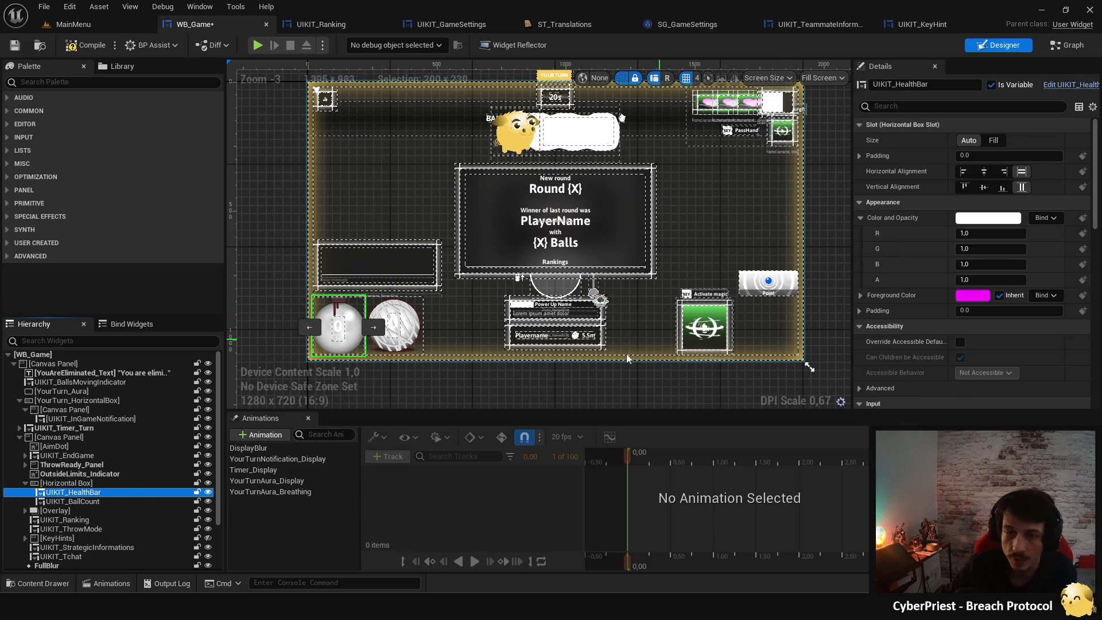
click(112, 501)
click(99, 493)
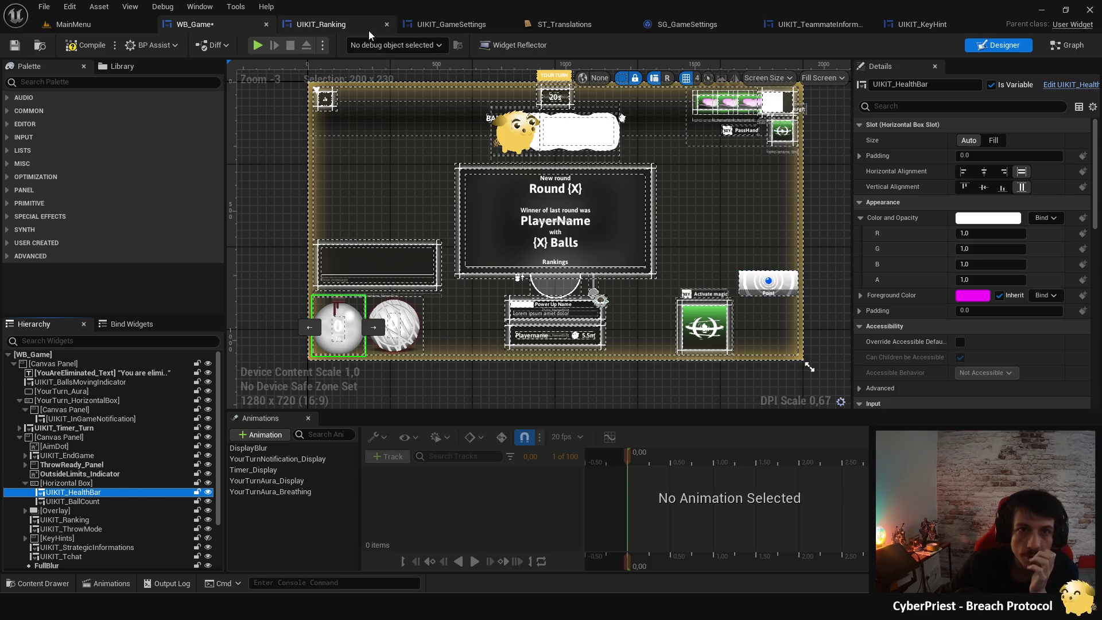
Close the UIKIT_Ranking, UIKIT_GameSettings, ST_Translations, SG_GameSettings, teammate and UIKIT_KeyHint editors.
click(389, 27)
click(389, 27)
click(389, 27)
click(389, 27)
click(389, 27)
click(390, 27)
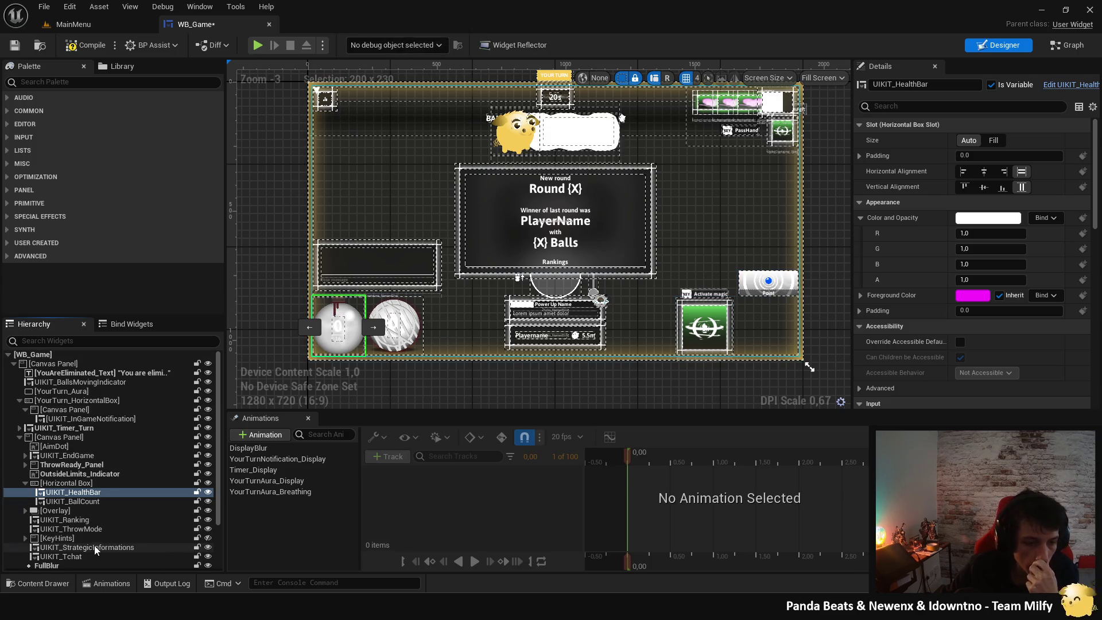
Scroll down the Hierarchy and select the Overlay container.
scroll(102, 505, down, 2)
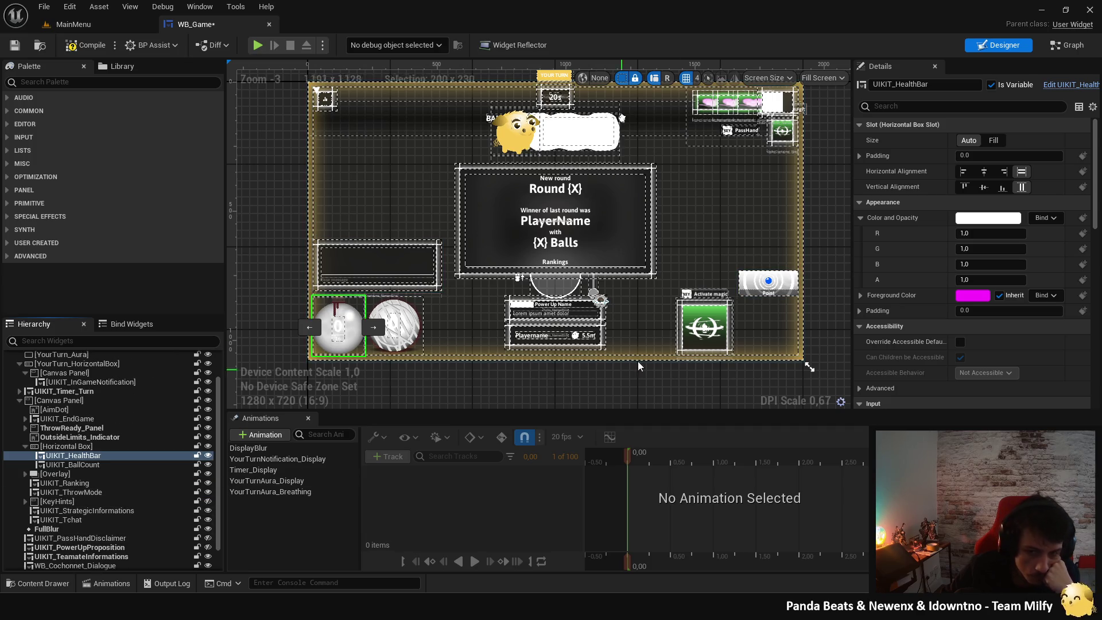
scroll(44, 501, down, 1)
scroll(46, 503, down, 1)
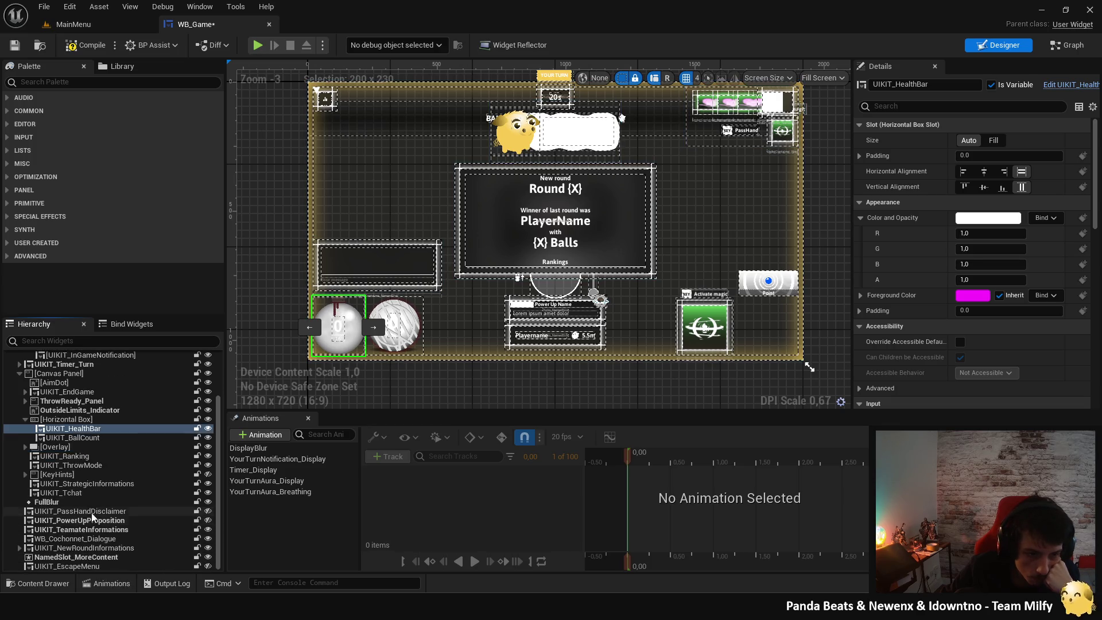
click(57, 449)
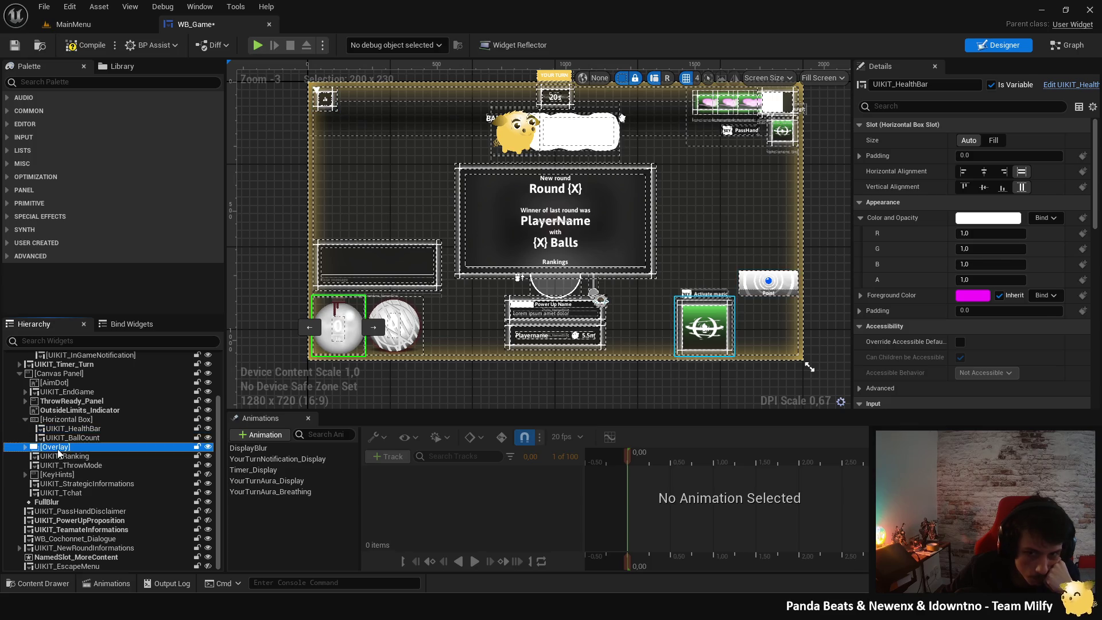
Move UIKIT_SelectedPowerUp out of the Overlay into the Horizontal Box after UIKIT_BallCount.
click(26, 448)
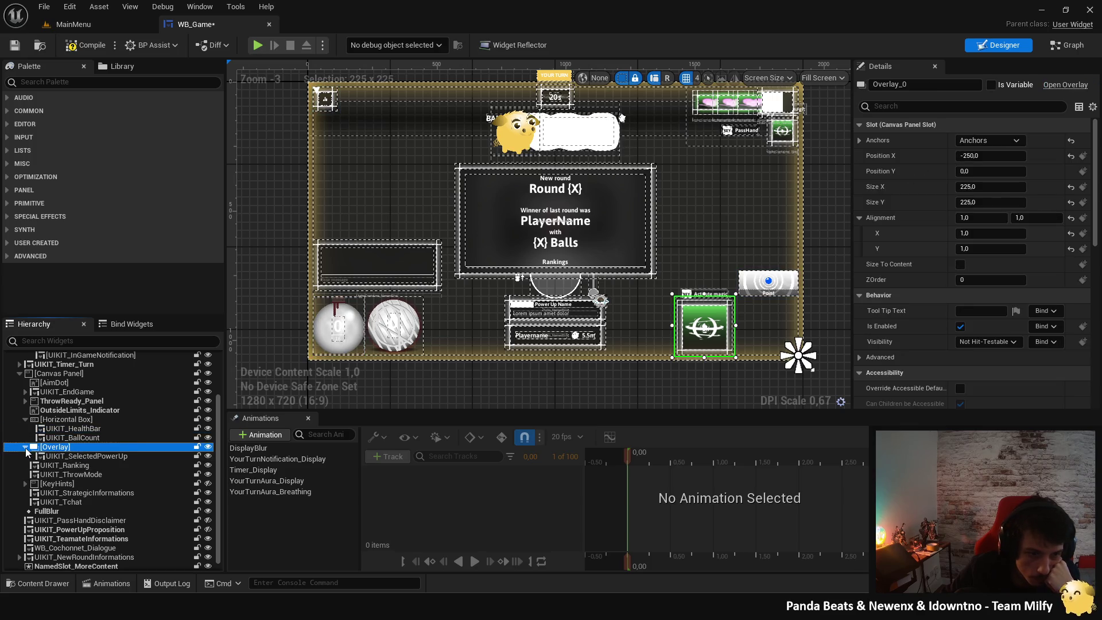
click(57, 457)
click(57, 449)
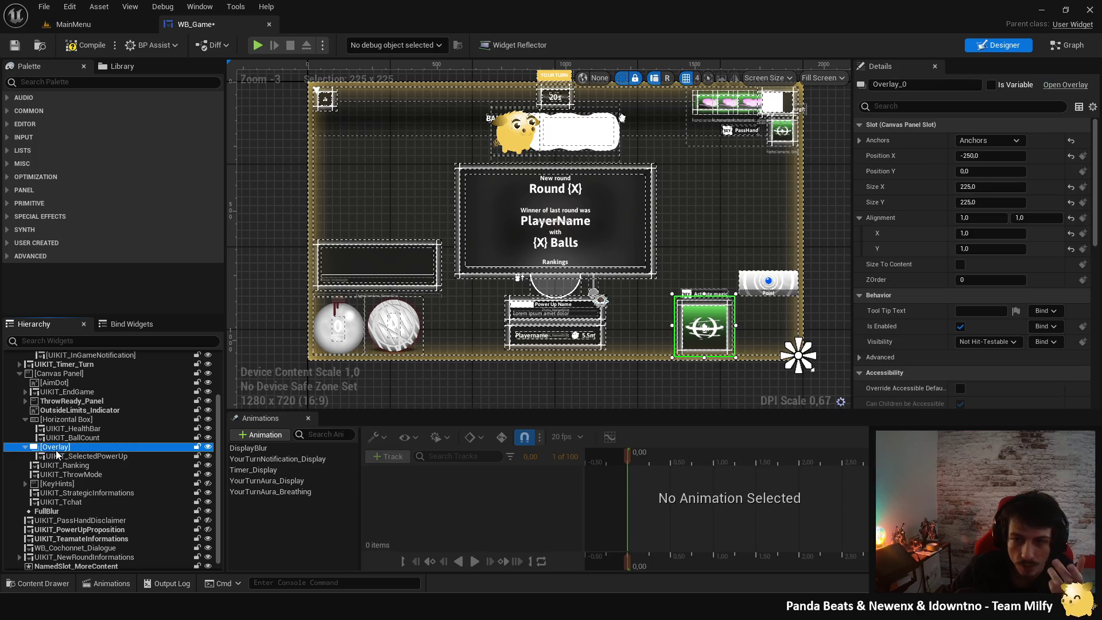
click(64, 457)
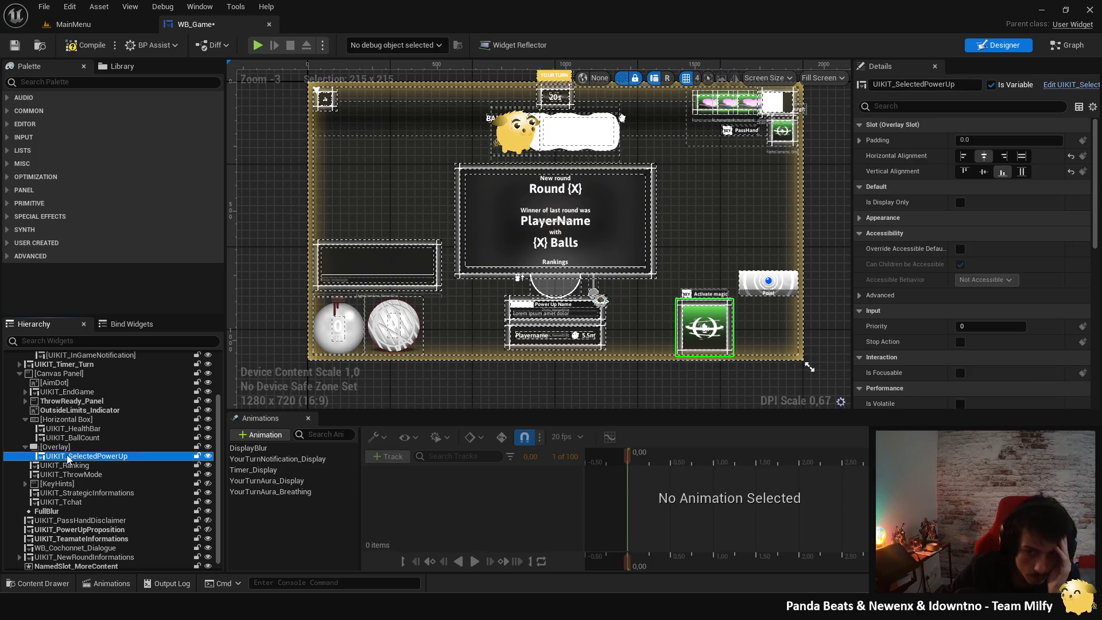
drag(77, 427, 80, 441)
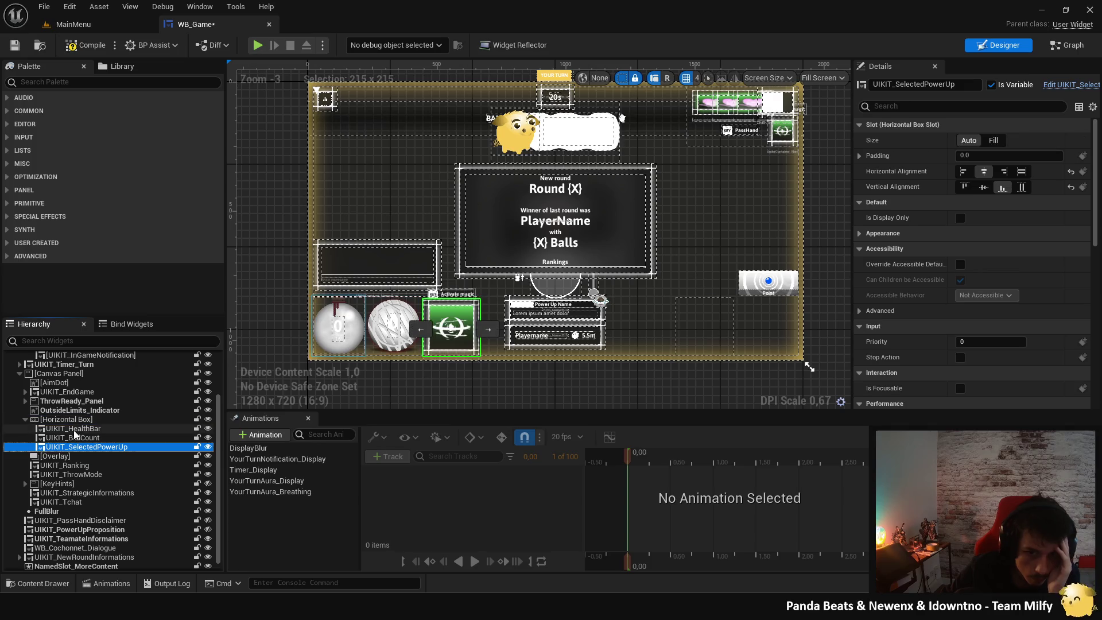
Delete the now-empty Overlay container from WB_Game's hierarchy.
click(81, 457)
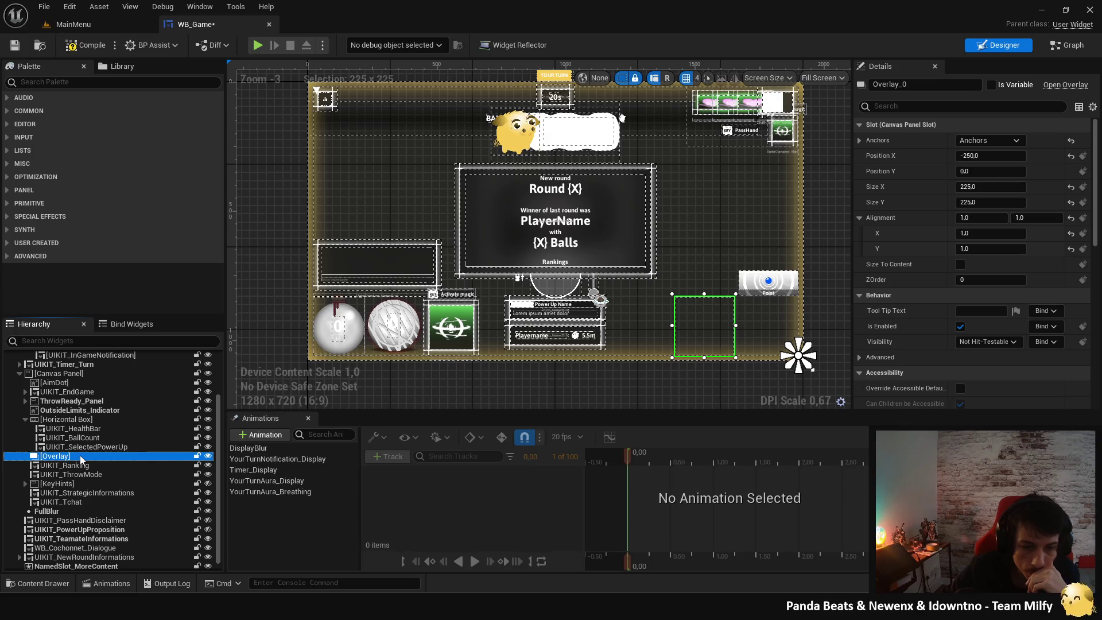
click(243, 449)
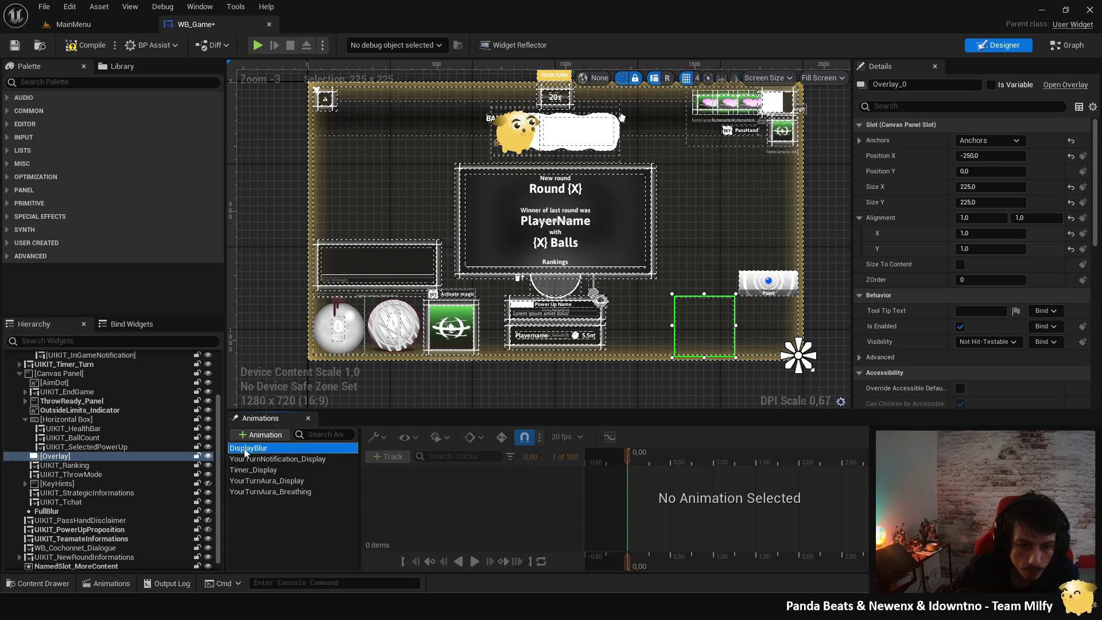
click(256, 458)
click(259, 471)
click(264, 482)
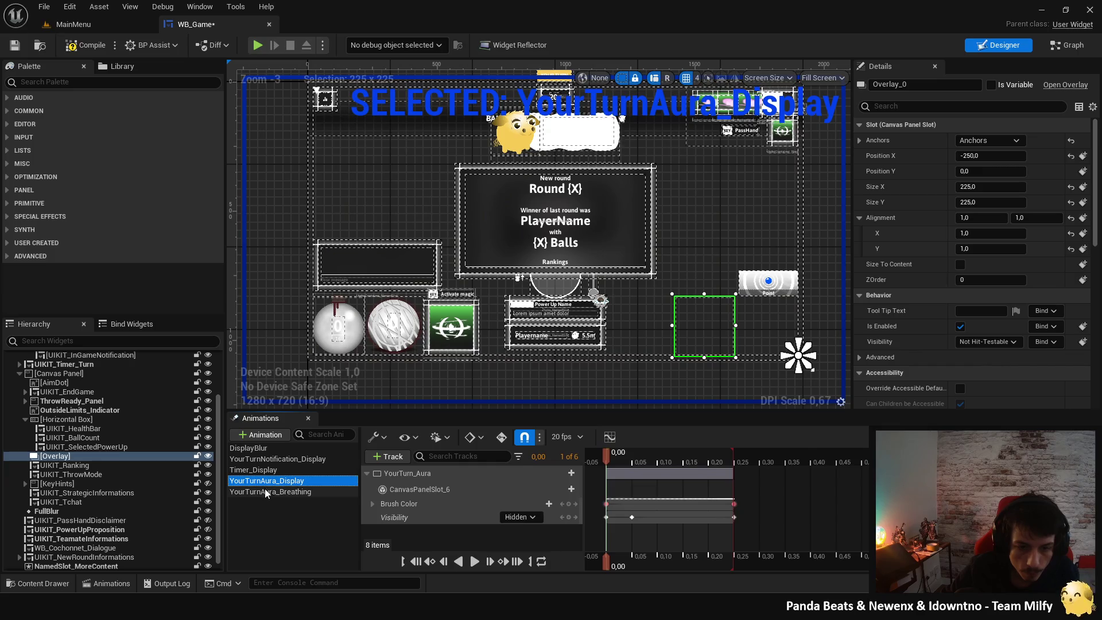
click(265, 492)
click(258, 534)
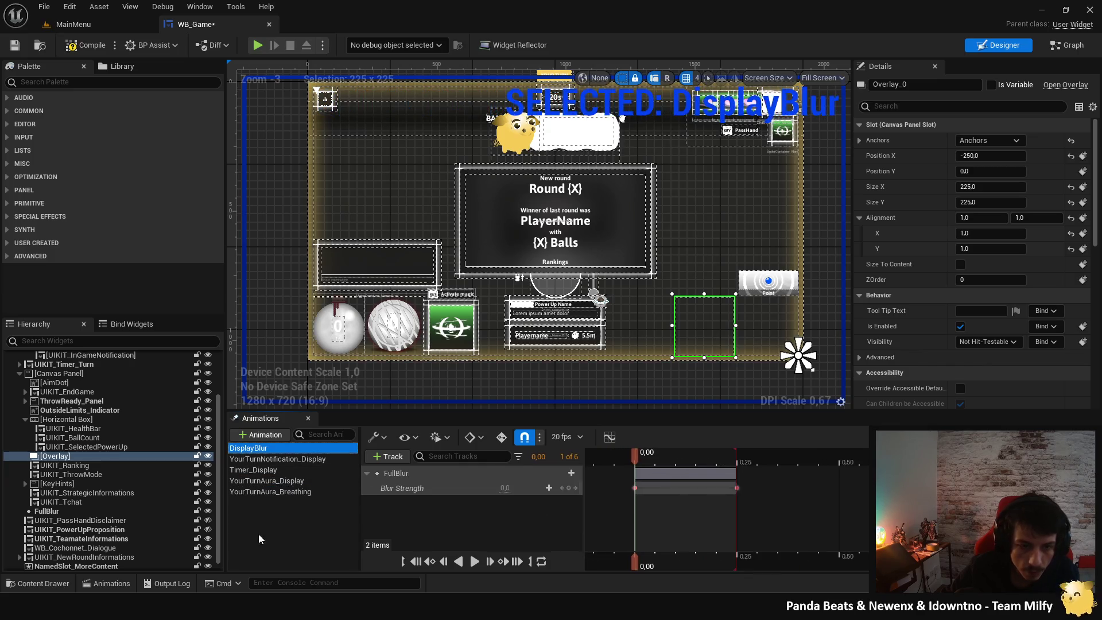
click(87, 457)
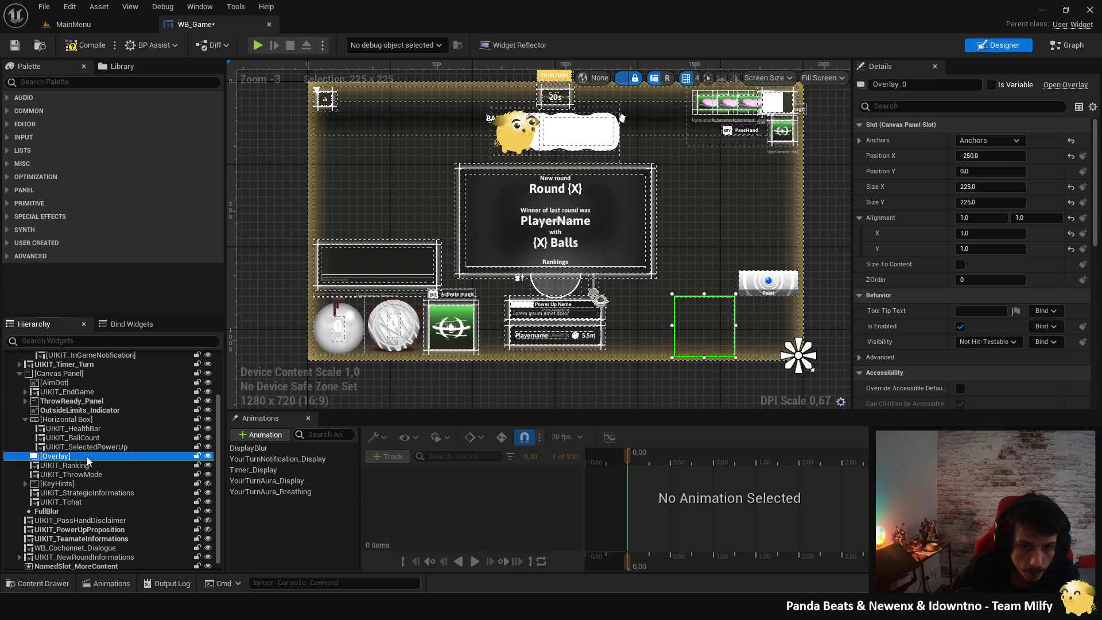
key(Delete)
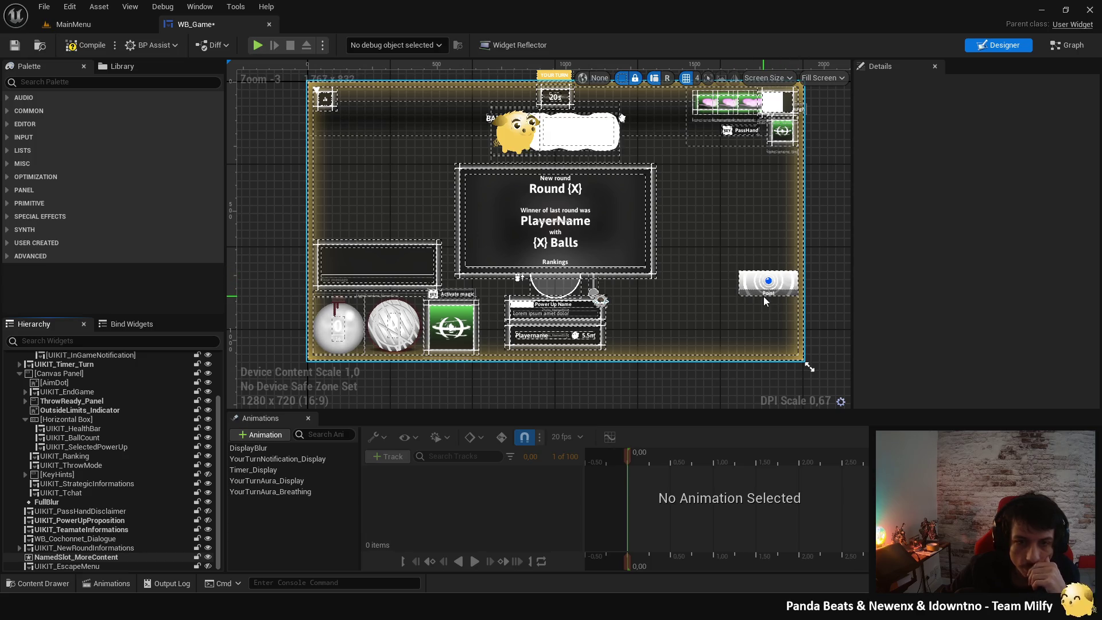
Keep UIKIT_Tchat's width at 500 and raise it to Position Y -350.
click(95, 466)
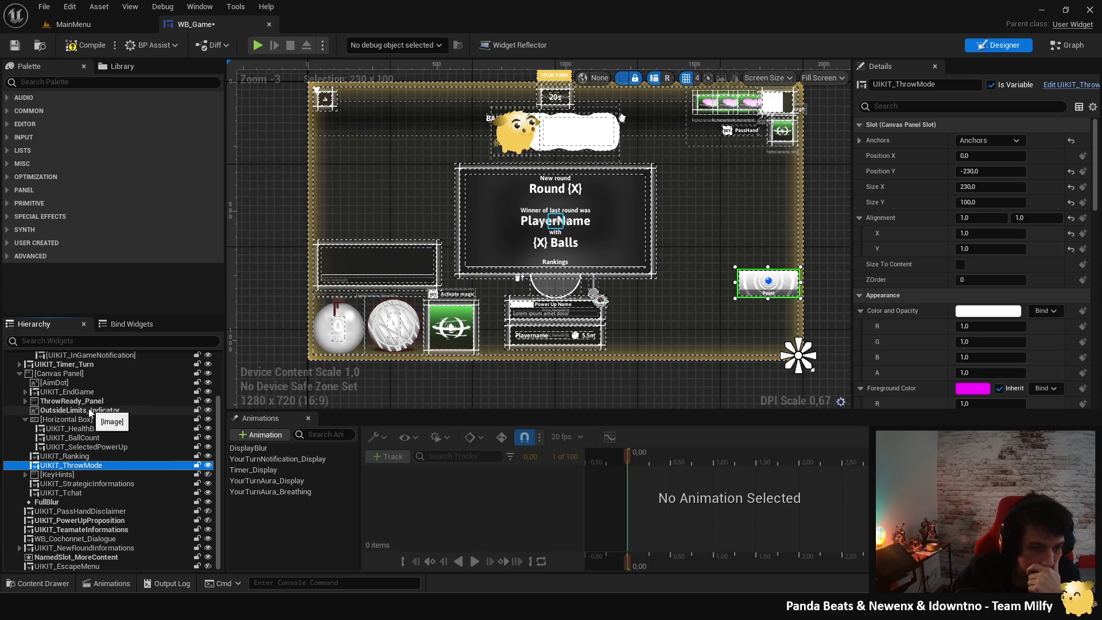
click(95, 492)
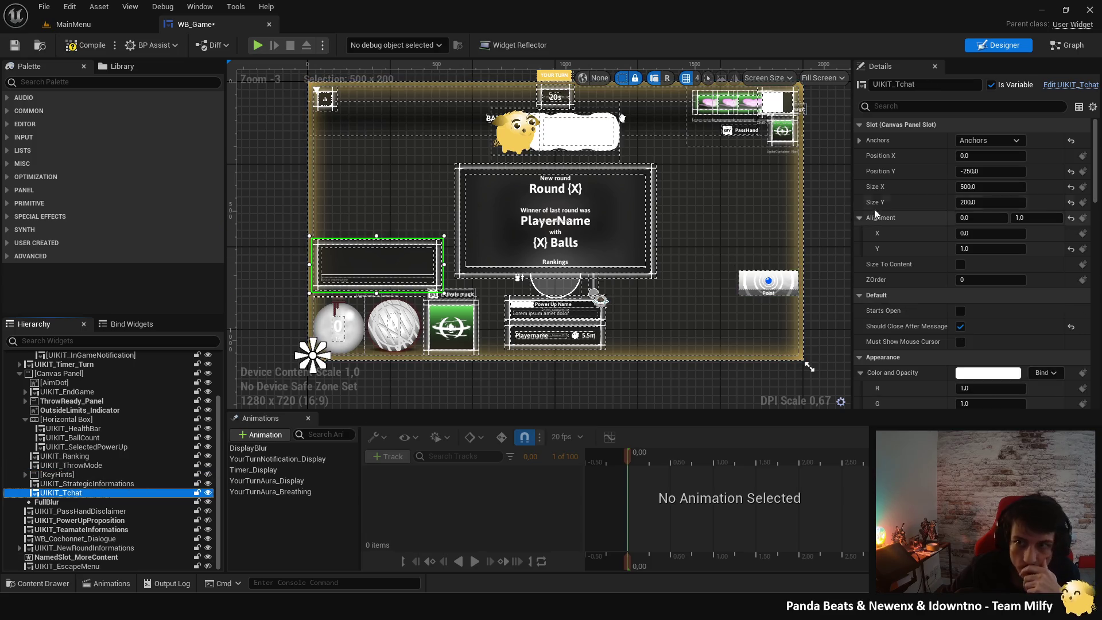
drag(995, 187, 984, 171)
click(999, 186)
text(00)
key(Return)
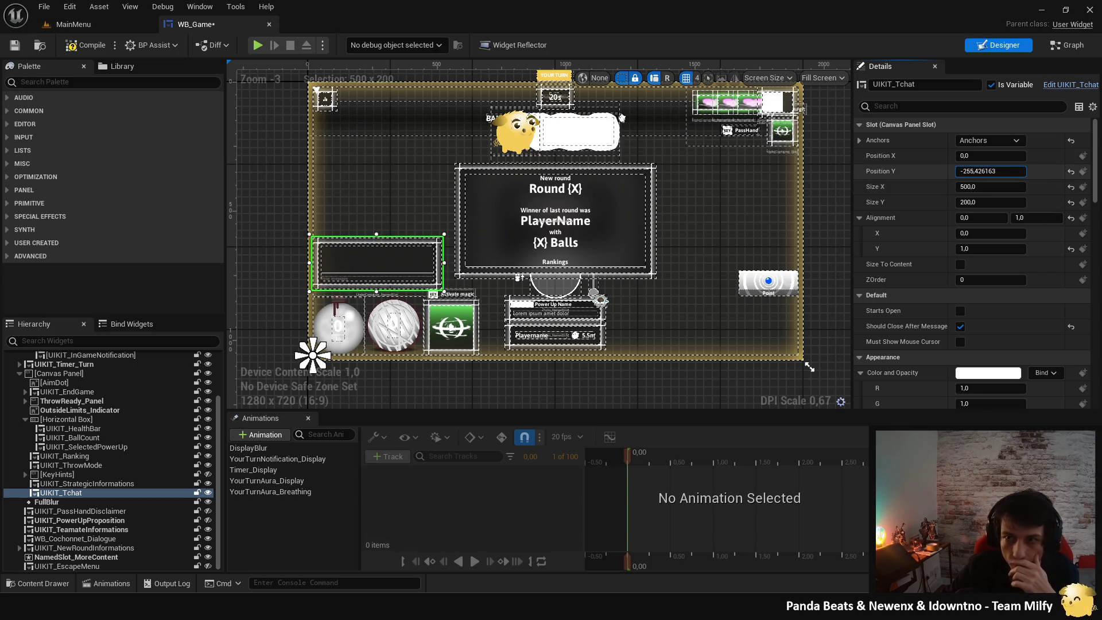
click(999, 171)
text(0)
key(Return)
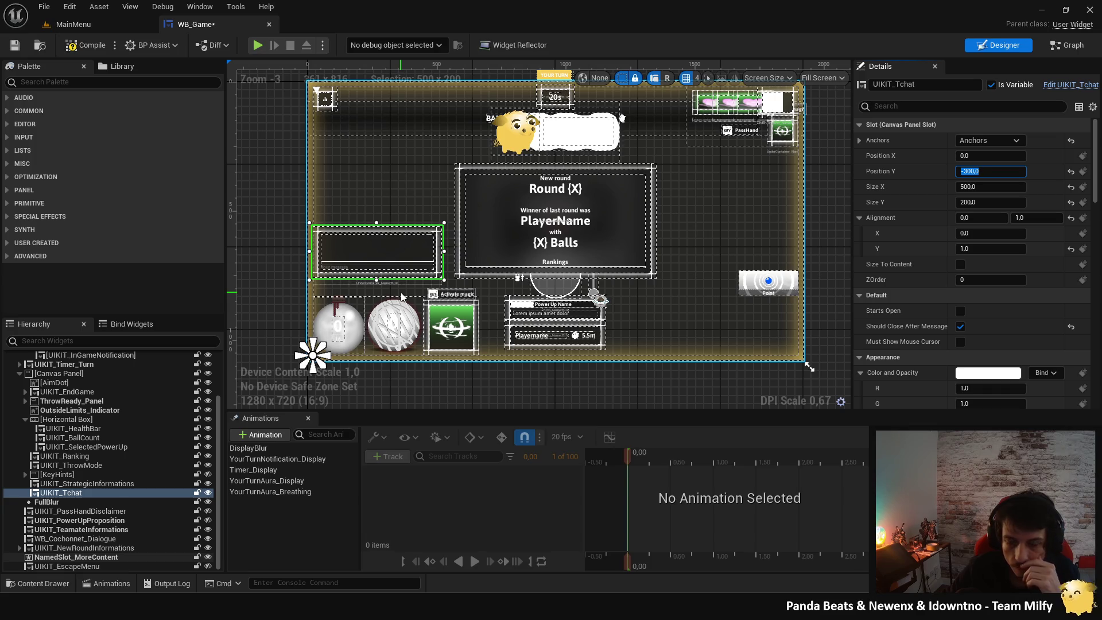
text(-350)
key(Return)
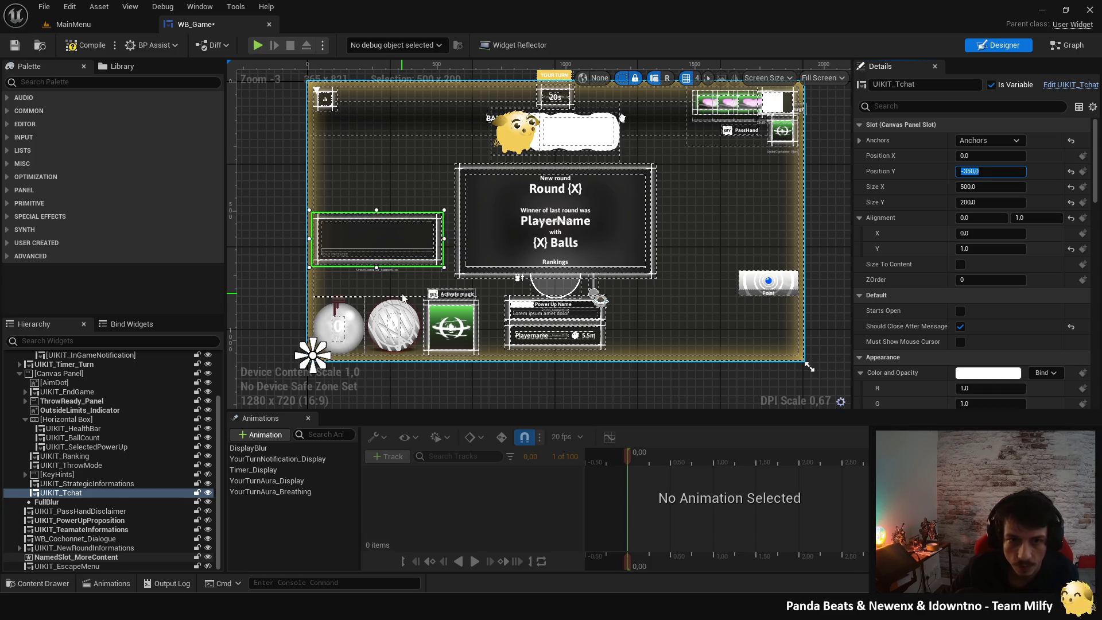
click(109, 466)
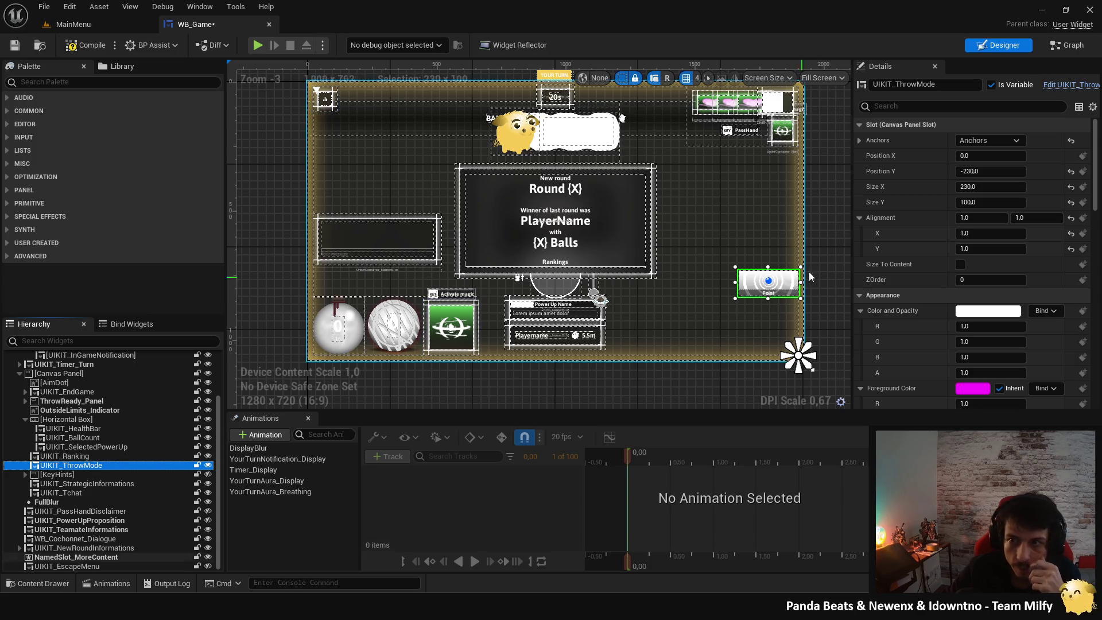
Anchor UIKIT_ThrowMode to the bottom-left preset with alignment updated to 0,1.
click(972, 143)
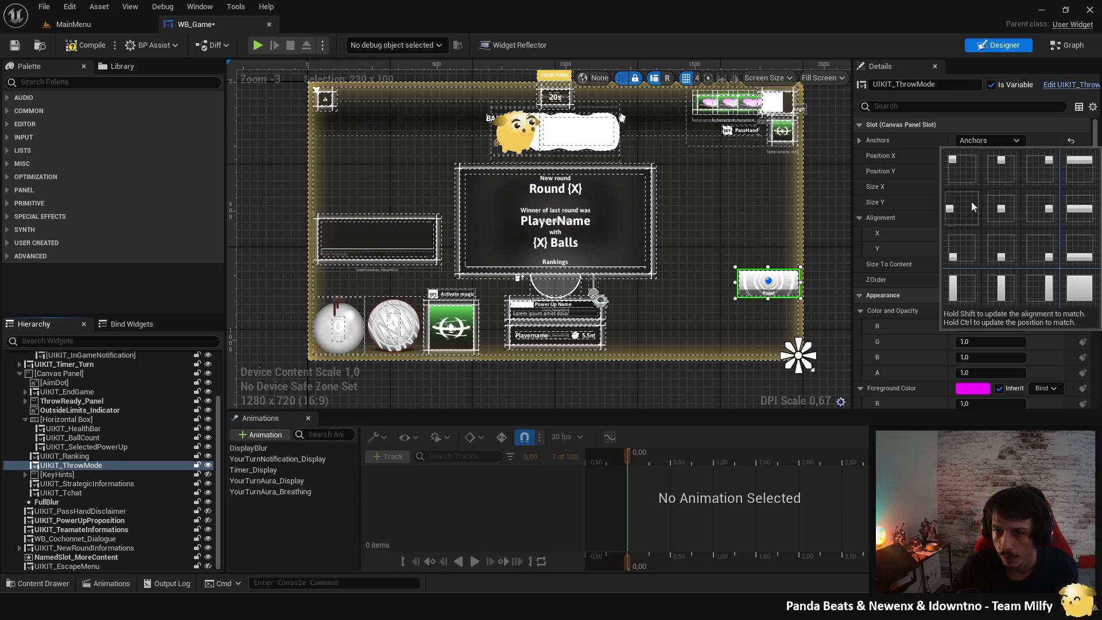
click(994, 123)
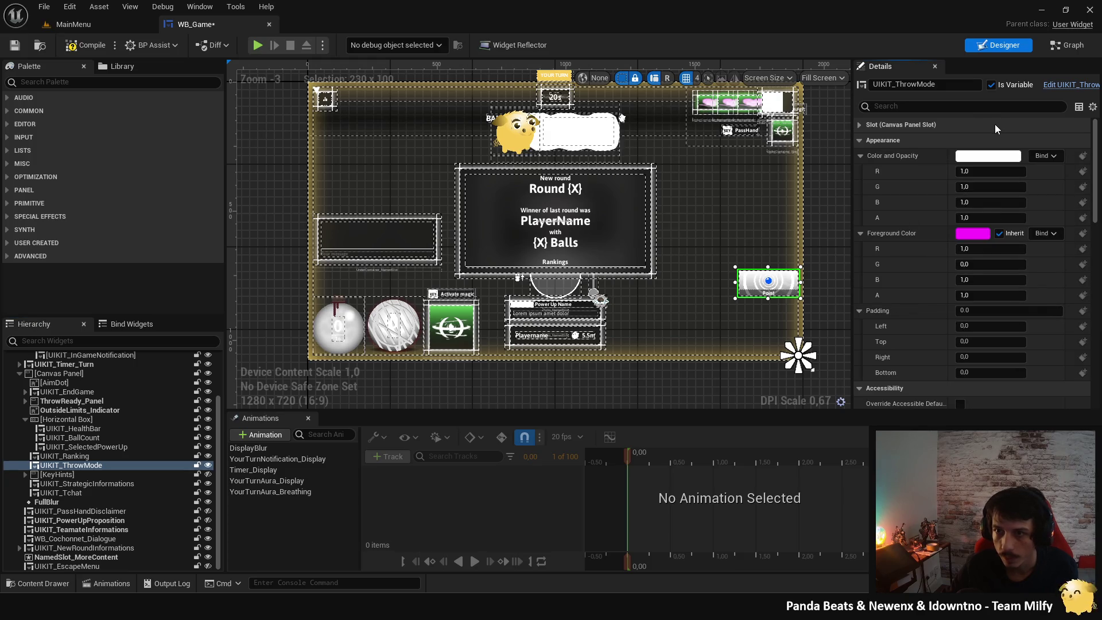
key(Tab)
key(Tab)
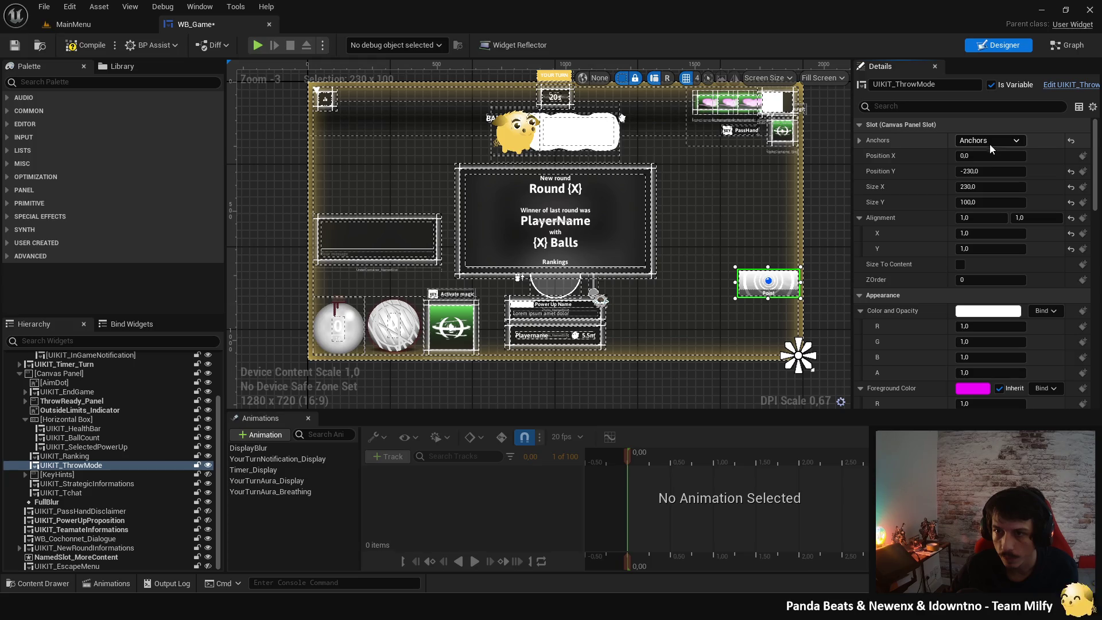
click(989, 143)
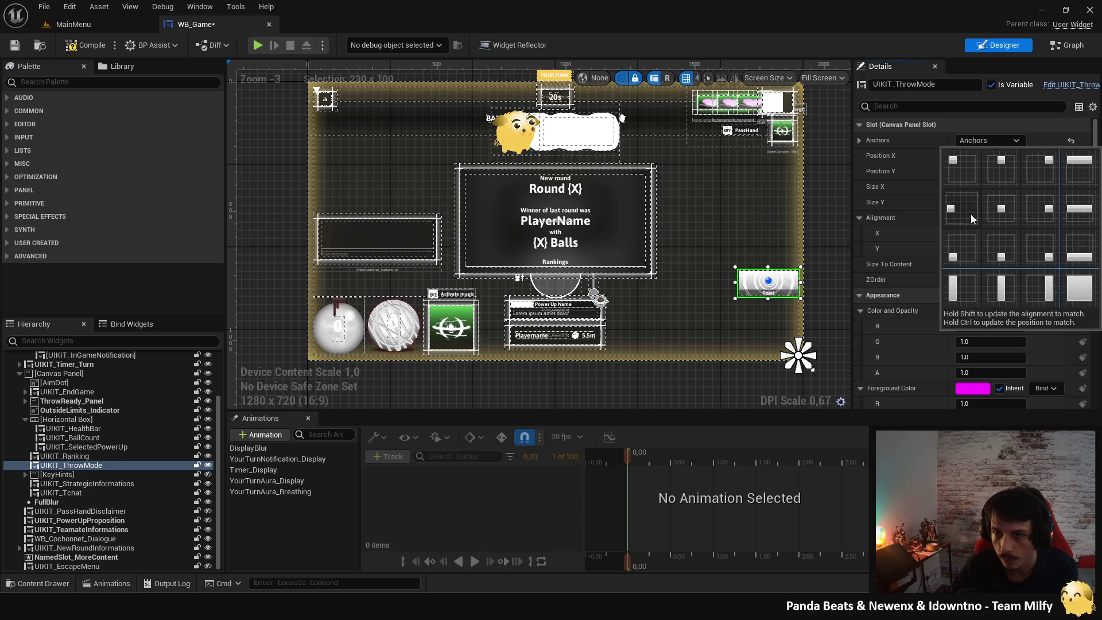
click(950, 143)
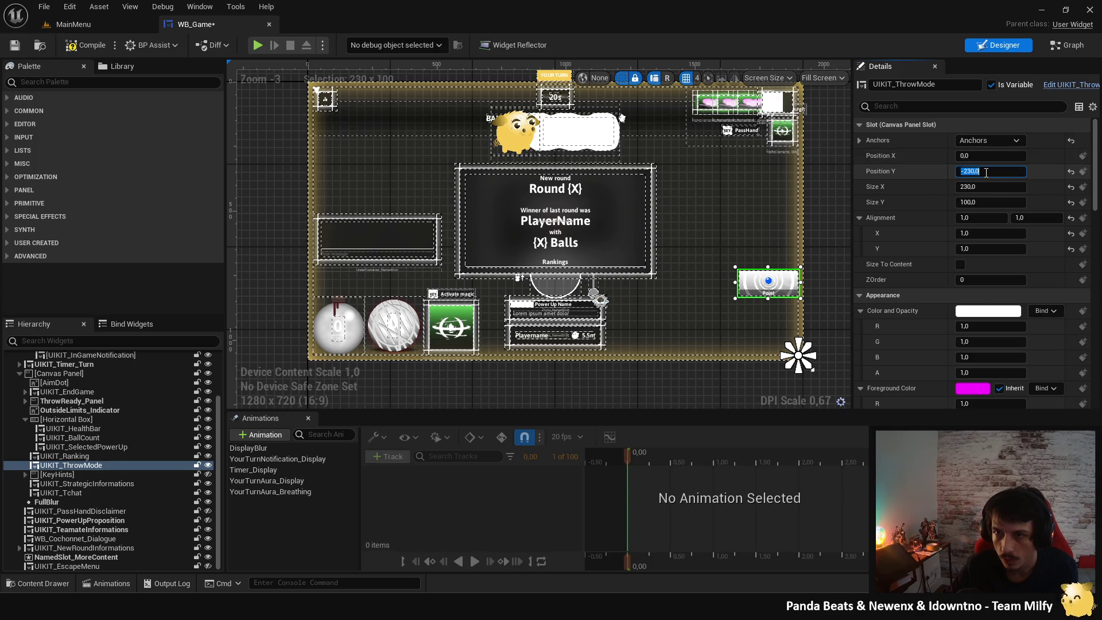
text(0)
key(Return)
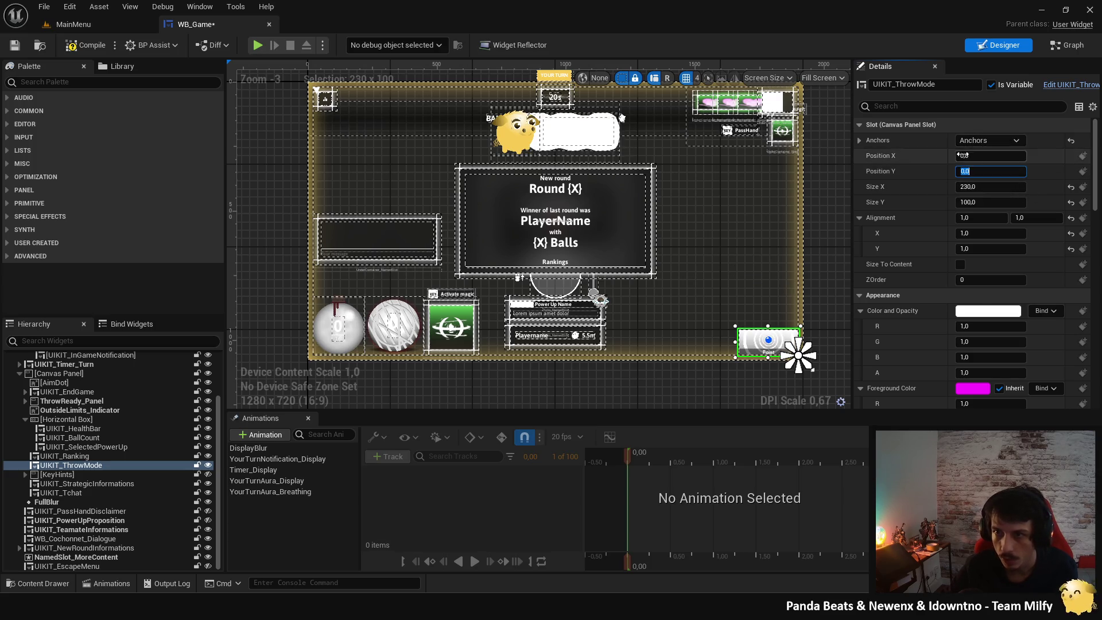
click(988, 140)
shift+click(976, 247)
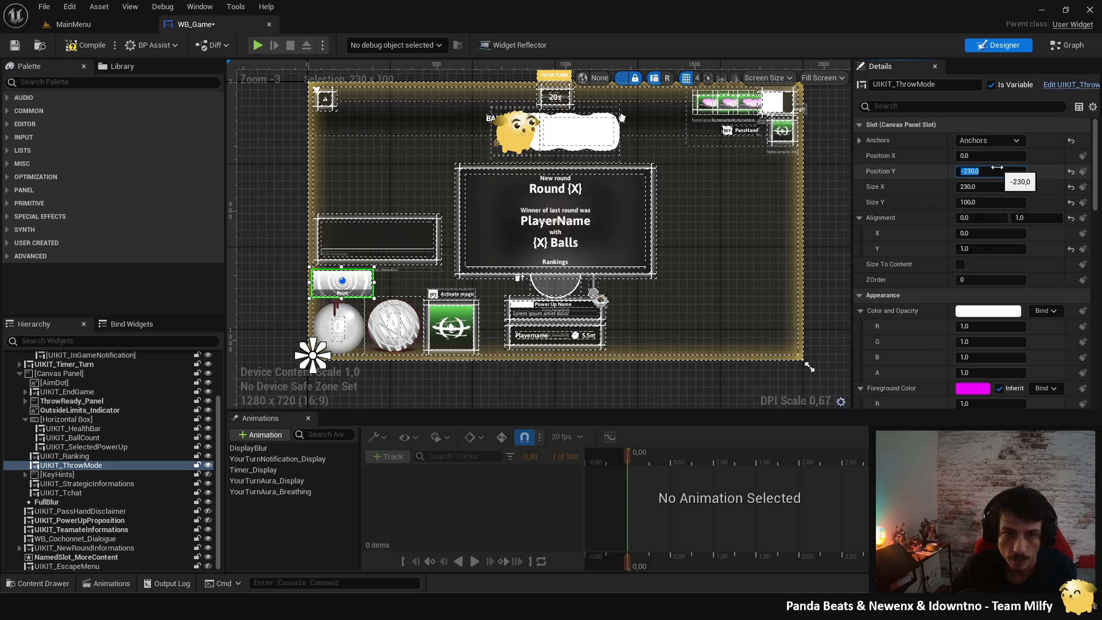
Set UIKIT_ThrowMode's Position Y to -230, just above the ball counters.
click(998, 171)
scroll(340, 294, up, 5)
scroll(341, 294, down, 3)
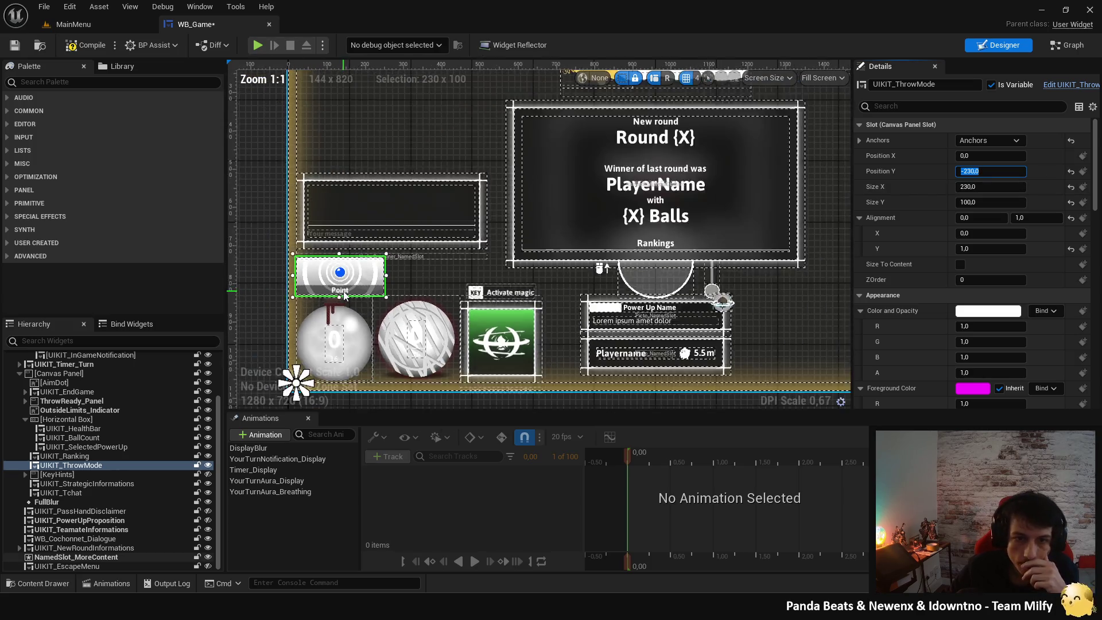
scroll(344, 295, up, 1)
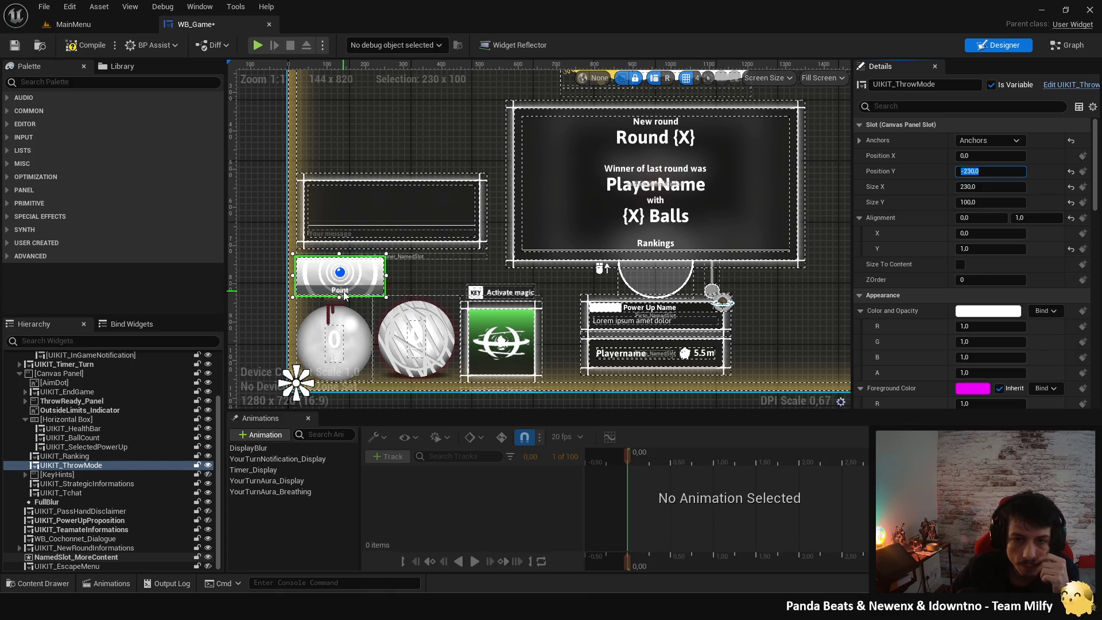
scroll(344, 295, down, 5)
scroll(343, 294, up, 3)
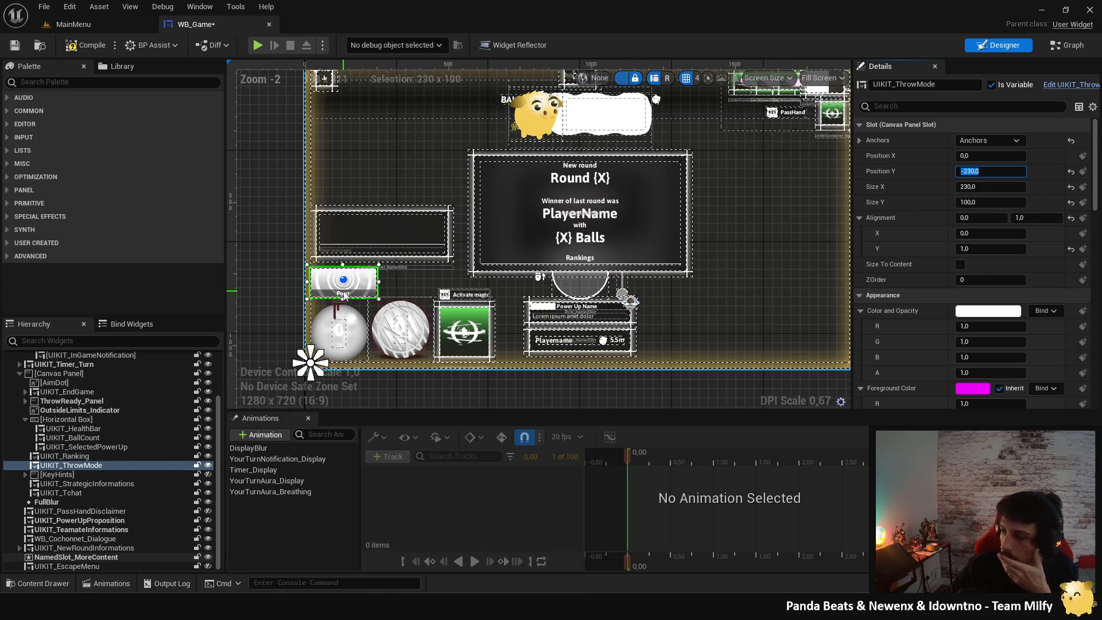
scroll(336, 310, up, 2)
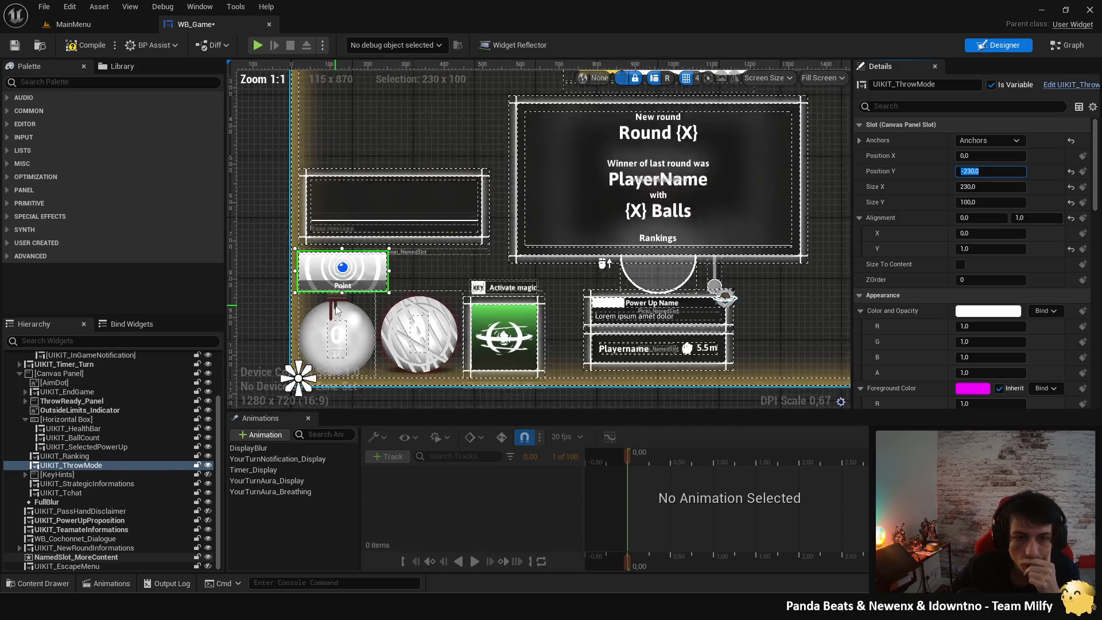
scroll(337, 310, down, 4)
scroll(337, 310, up, 2)
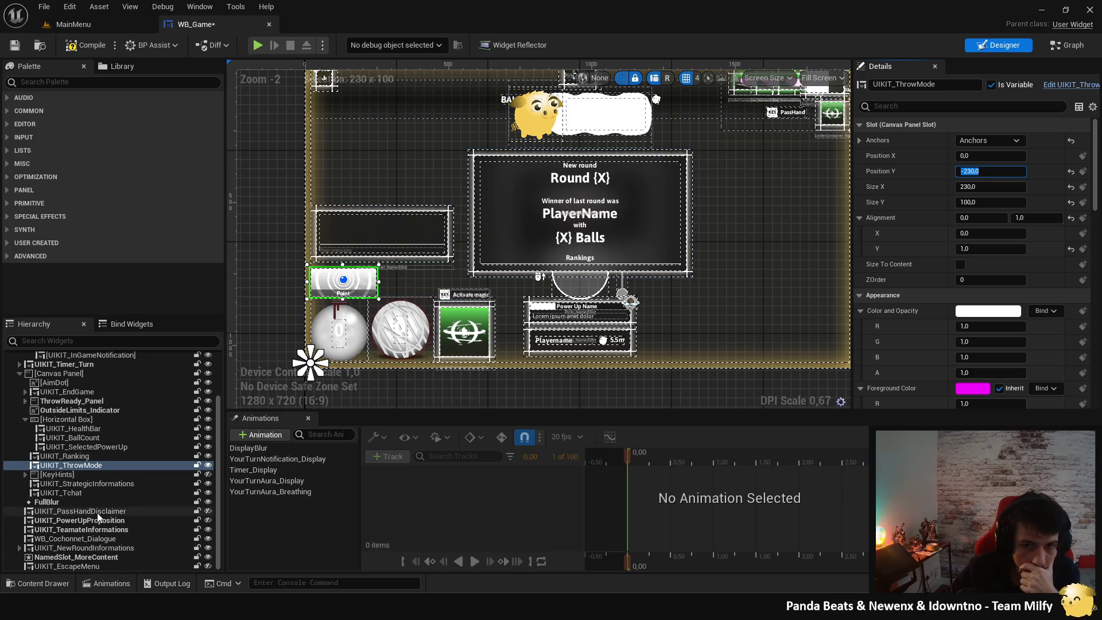
scroll(98, 418, up, 1)
scroll(81, 413, up, 3)
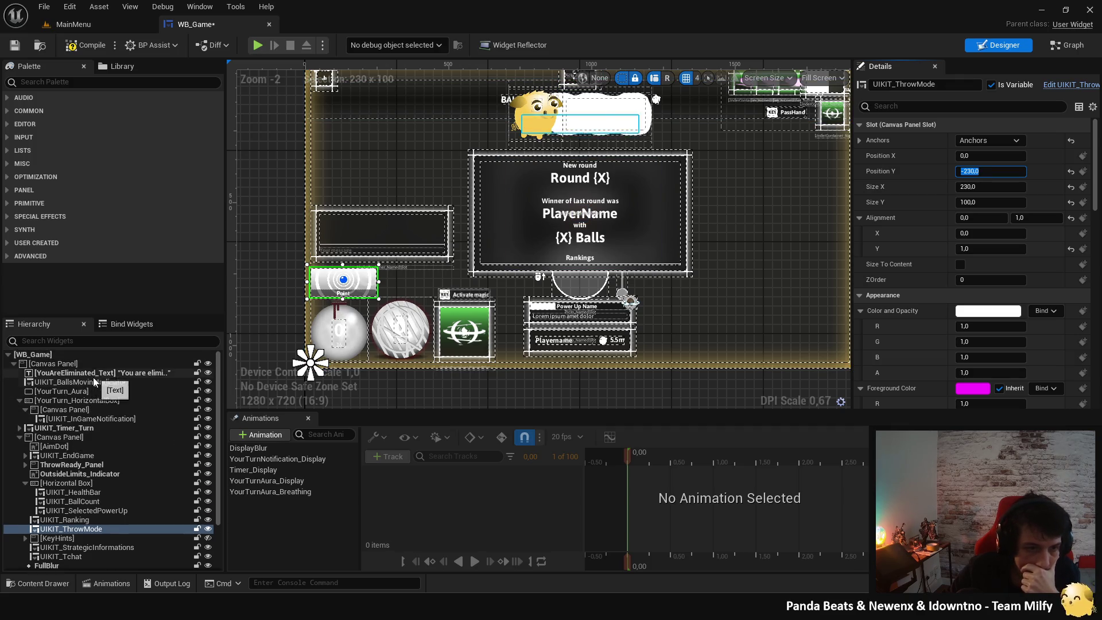
scroll(71, 481, down, 3)
click(74, 476)
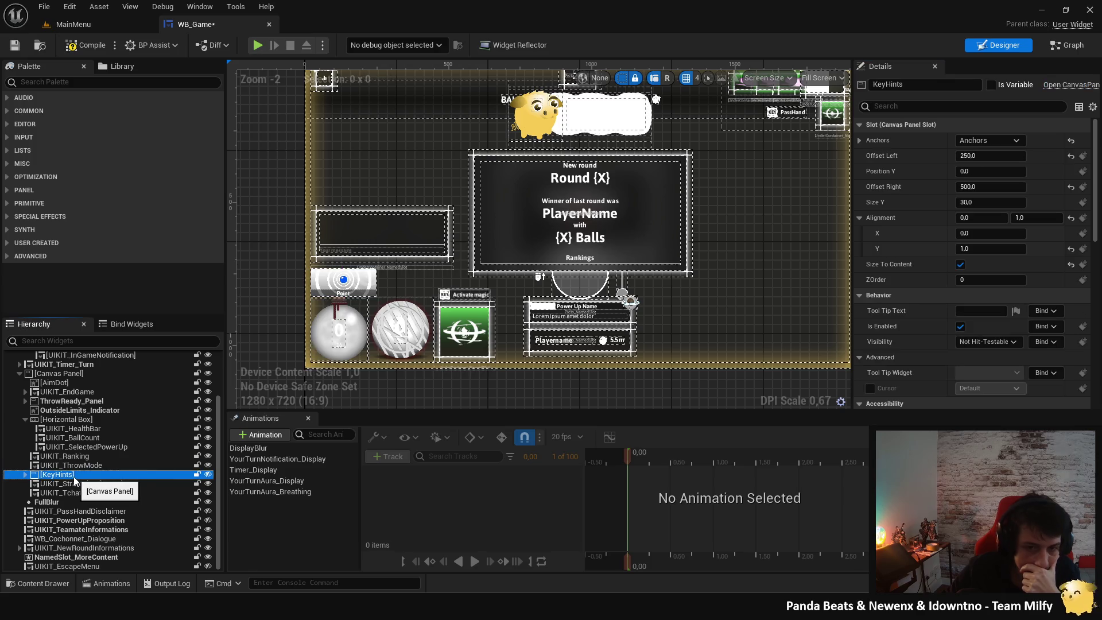
Expand the KeyHints panel and make its bar visible in the designer.
scroll(392, 320, down, 2)
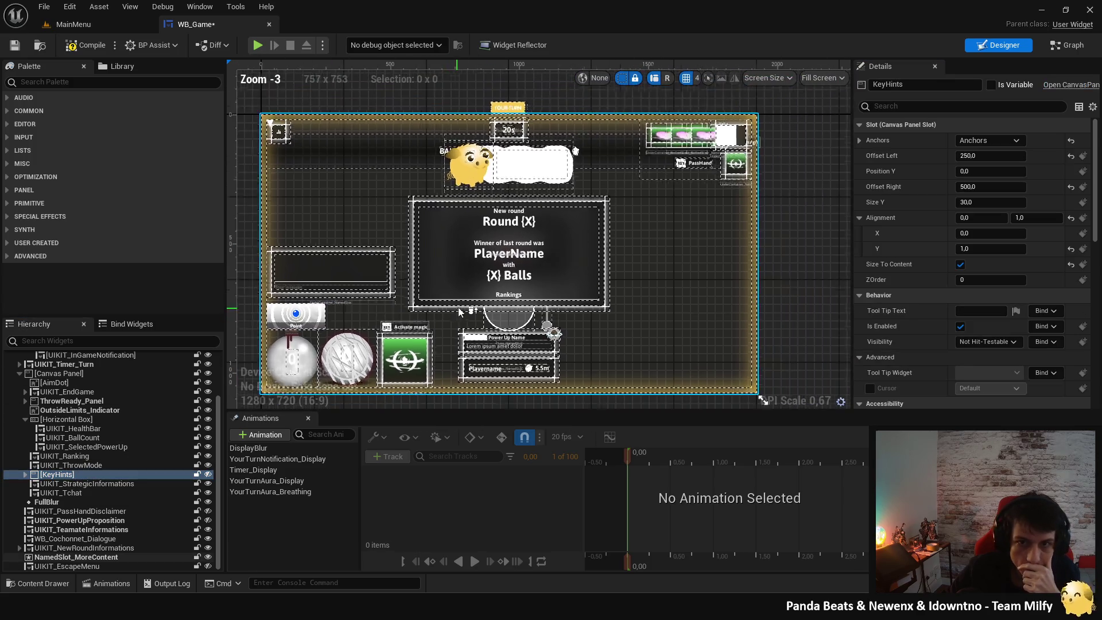
scroll(260, 377, up, 1)
click(25, 475)
click(71, 484)
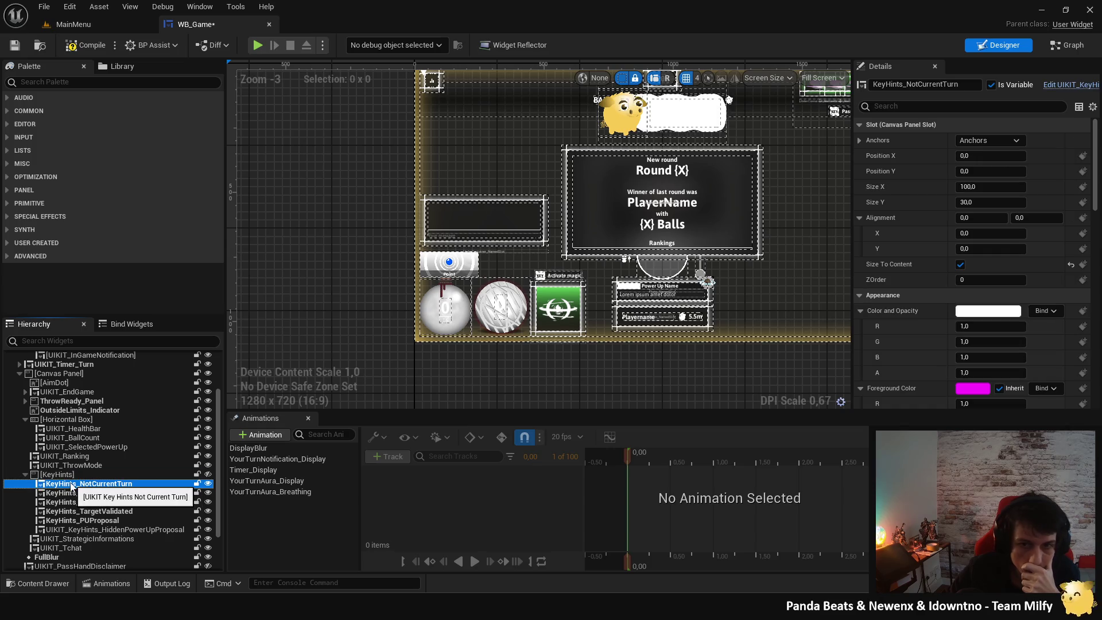
click(63, 475)
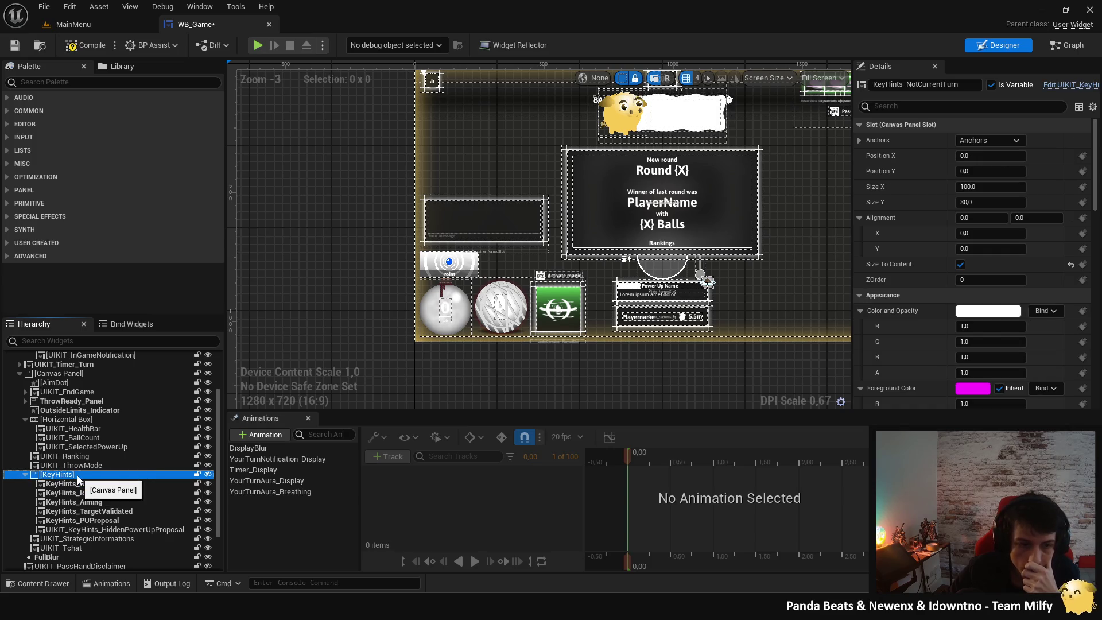
click(208, 477)
Drag KeyHints' Offset Left to about 676 so it clears the throw-mode widget.
scroll(474, 374, up, 4)
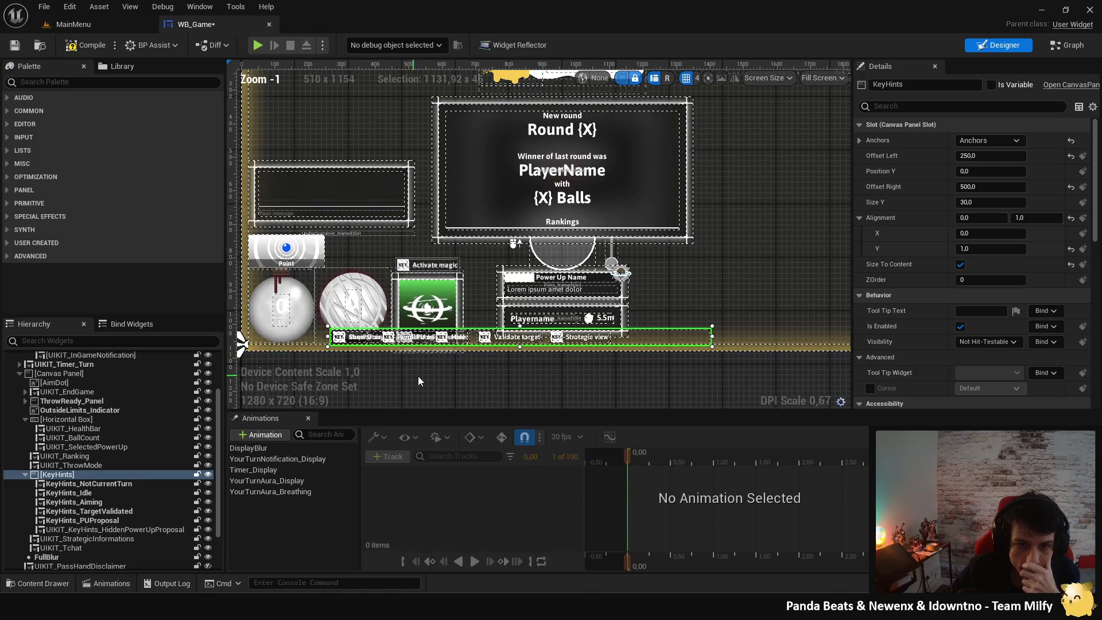
scroll(450, 374, down, 1)
scroll(425, 368, up, 1)
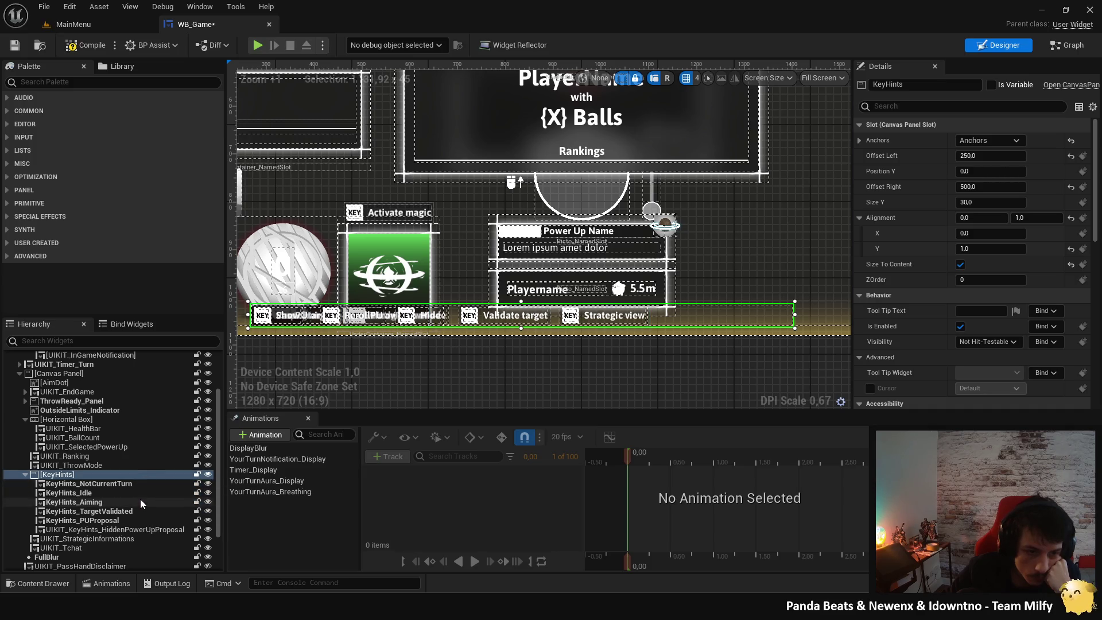
scroll(400, 356, down, 2)
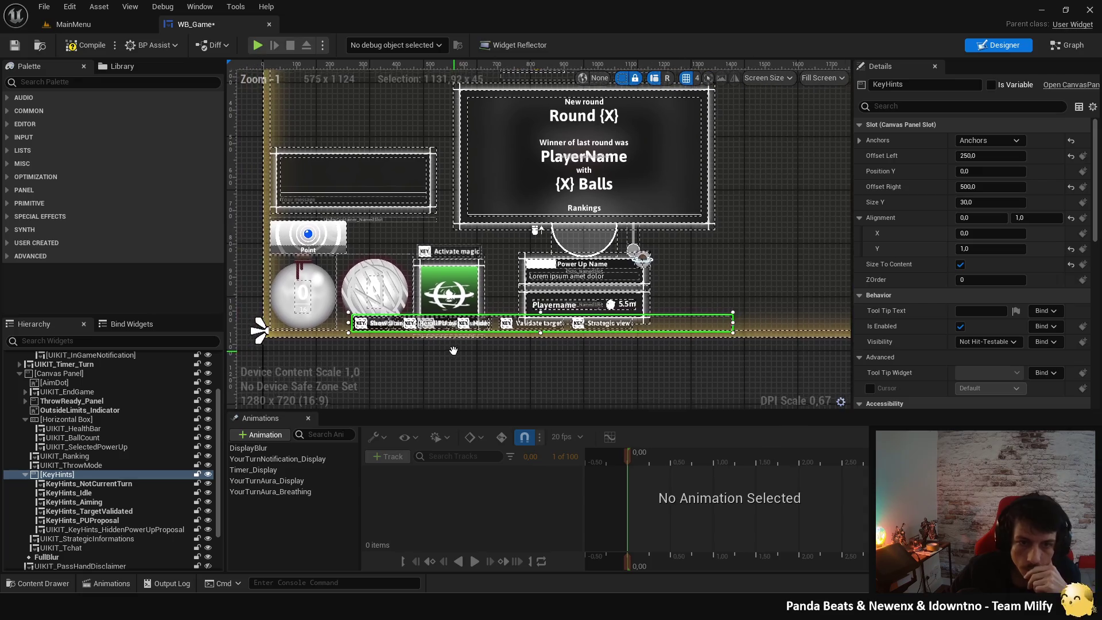
drag(976, 156, 1027, 155)
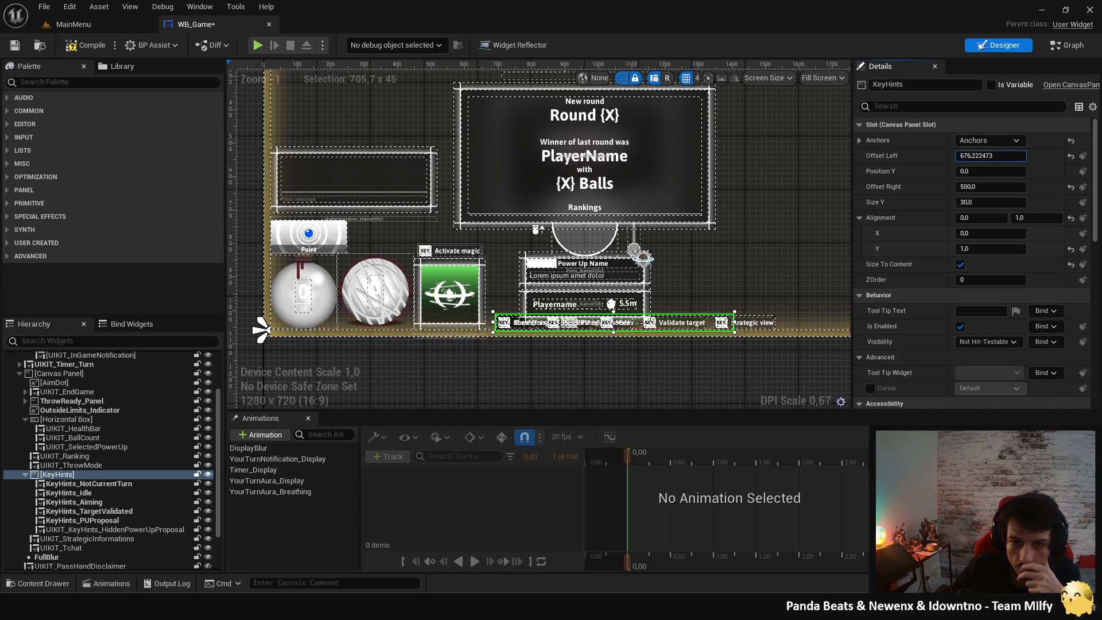
Hide the KeyHints bar in the designer again and save WB_Game.
click(208, 474)
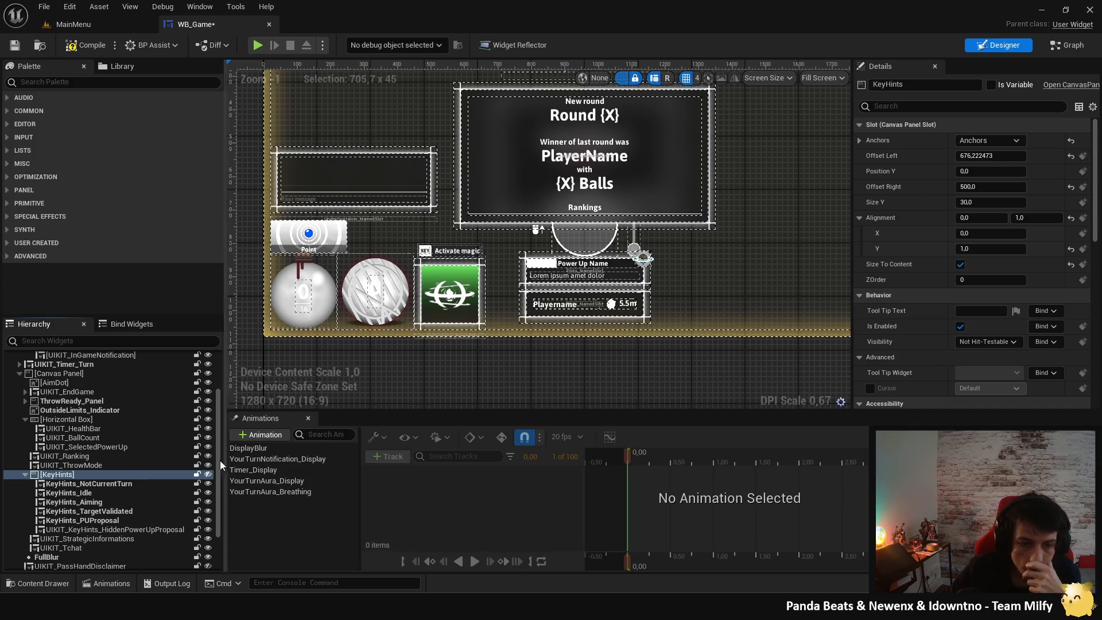
click(207, 475)
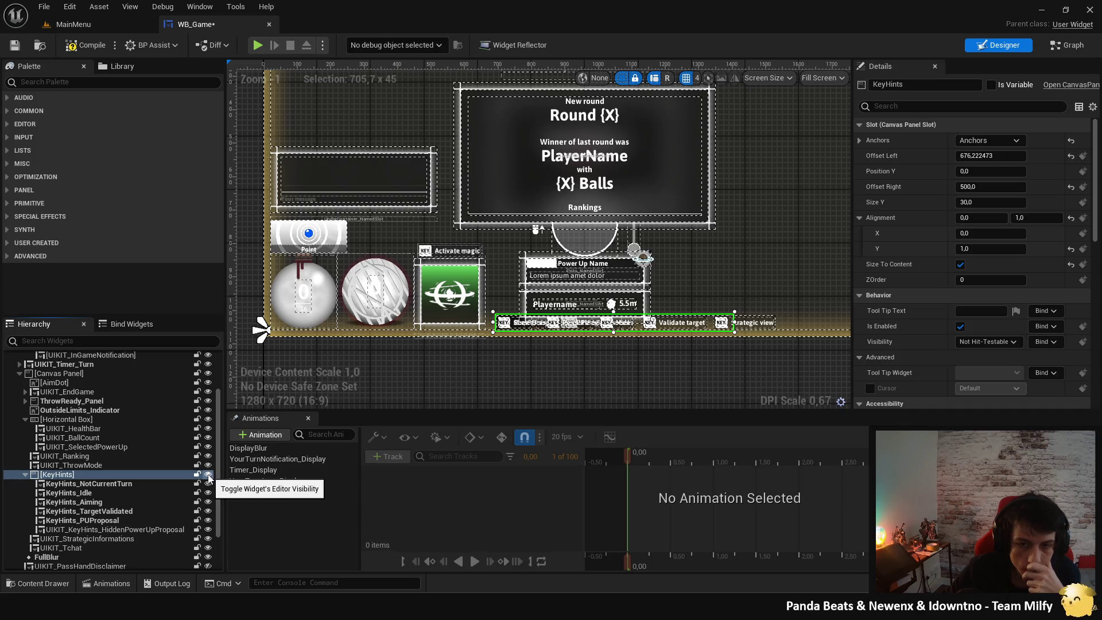
click(208, 475)
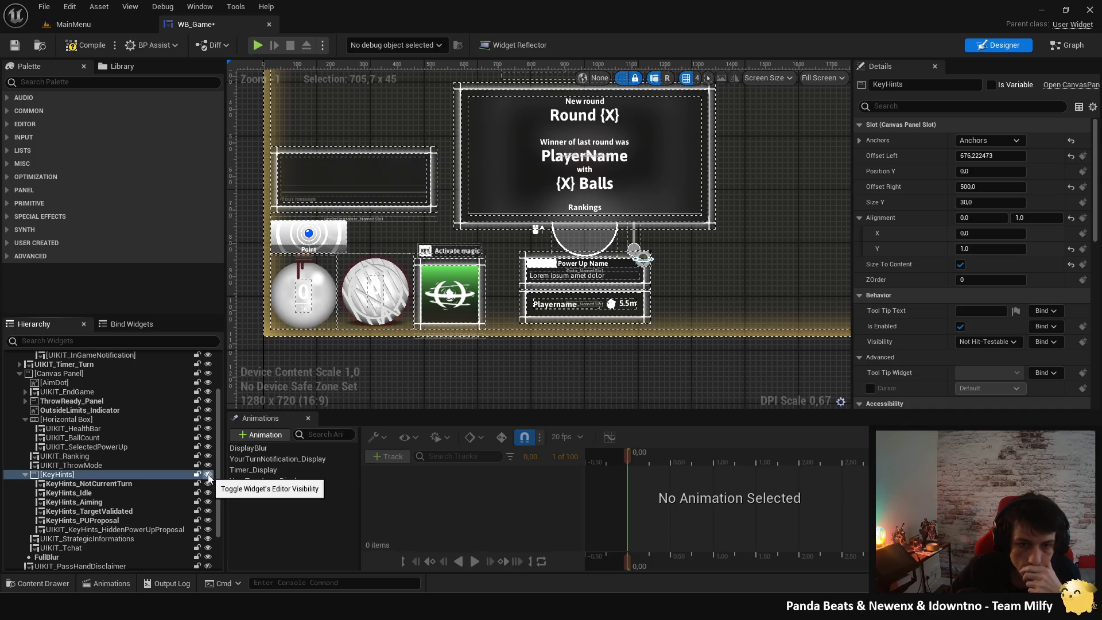
click(377, 381)
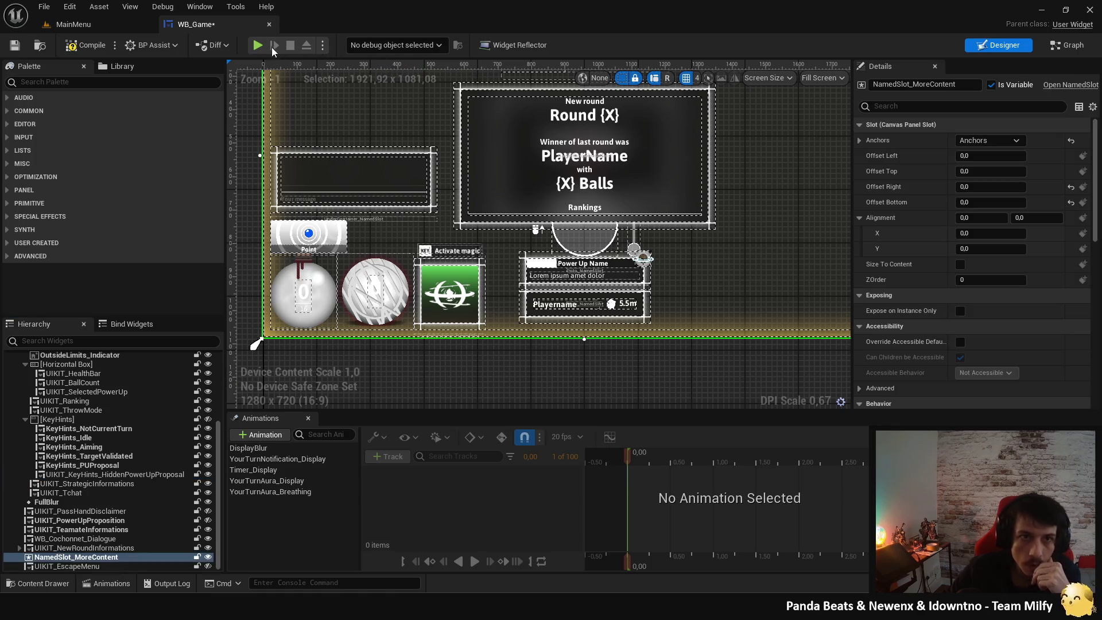
key(ctrl+s)
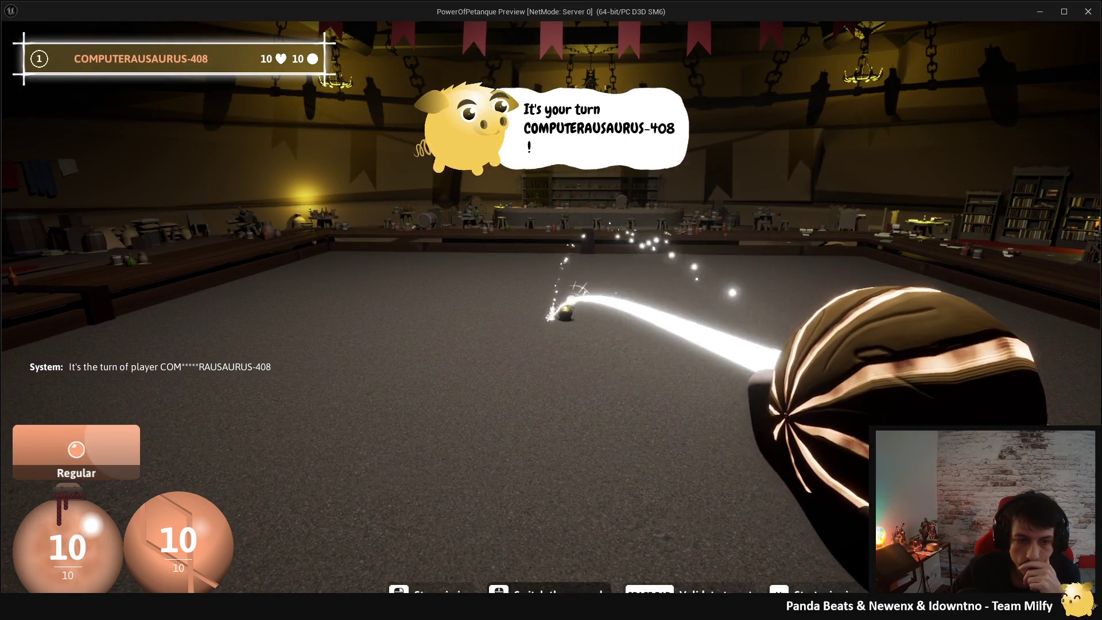
In the play test, toggle the chat panel, then throw a ball so the throw mode shows Shoot.
scroll(551, 310, down, 1)
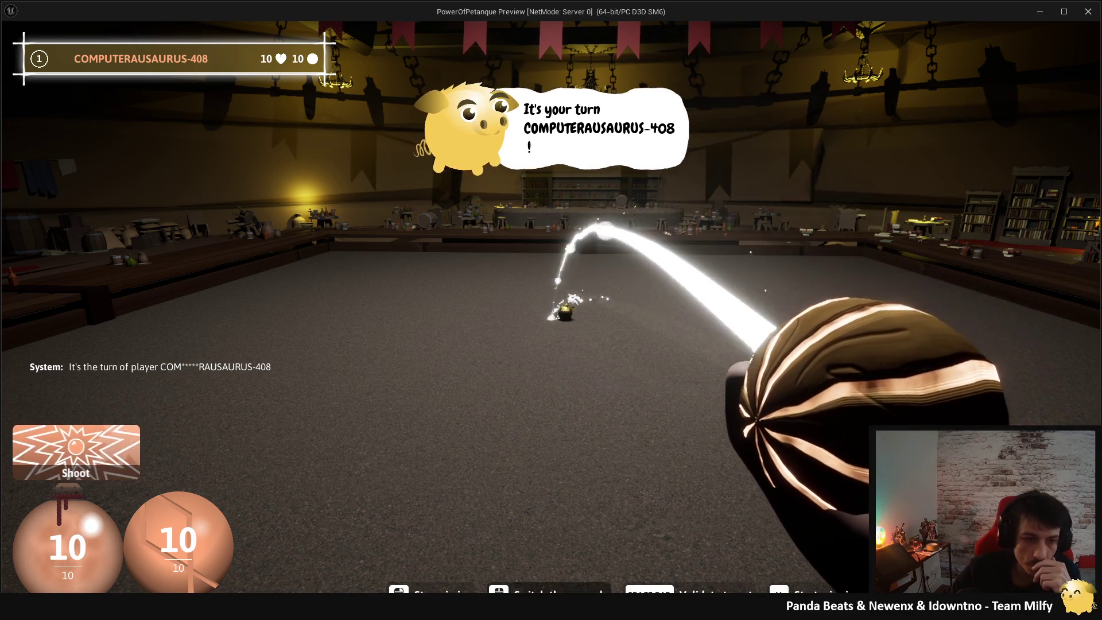
key(Return)
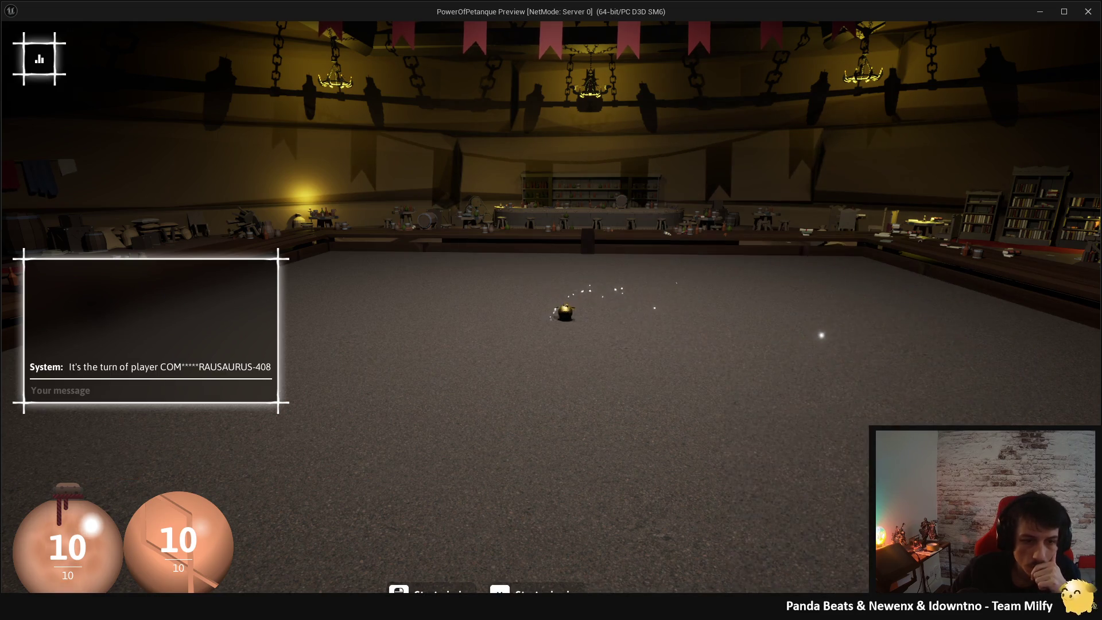
key(Return)
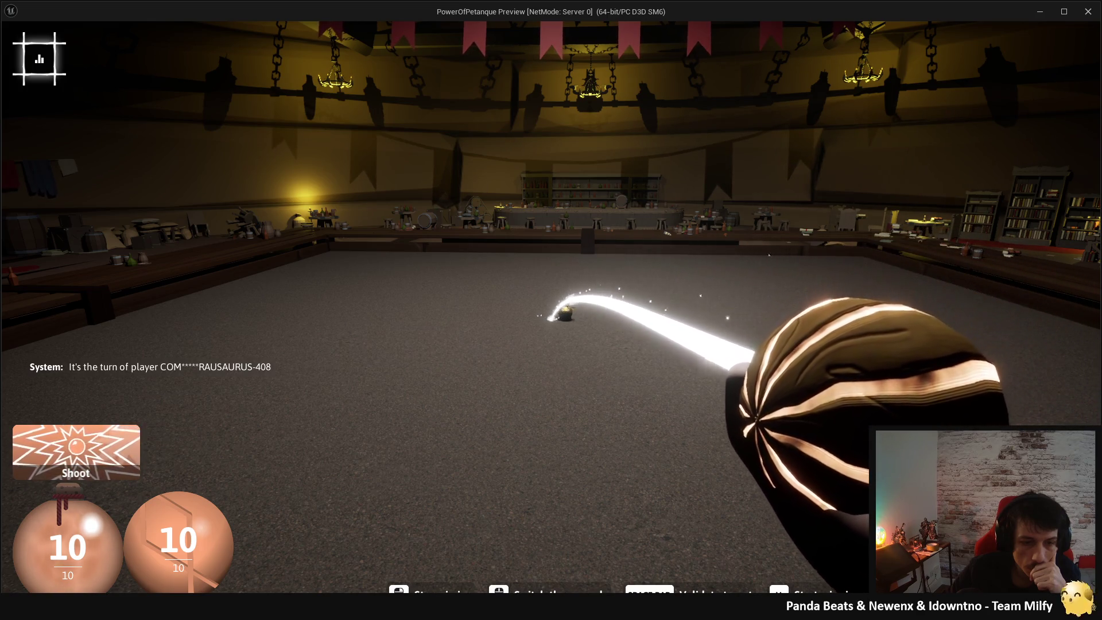
key(space)
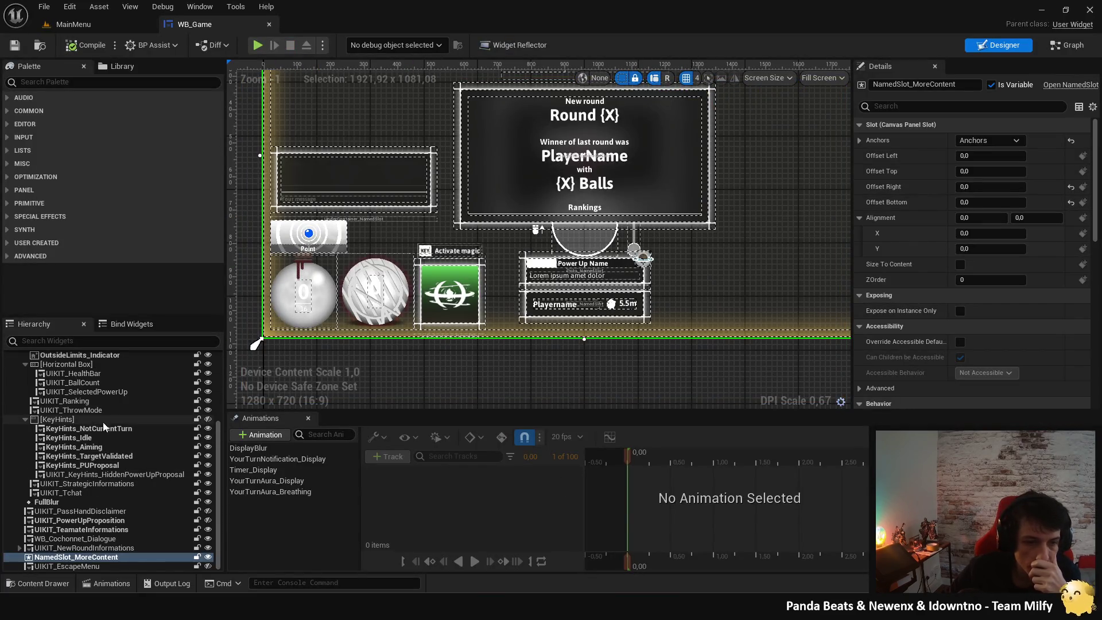
Give UIKIT_HealthBar and UIKIT_BallCount a right padding of 10.
scroll(112, 422, up, 1)
scroll(66, 410, up, 4)
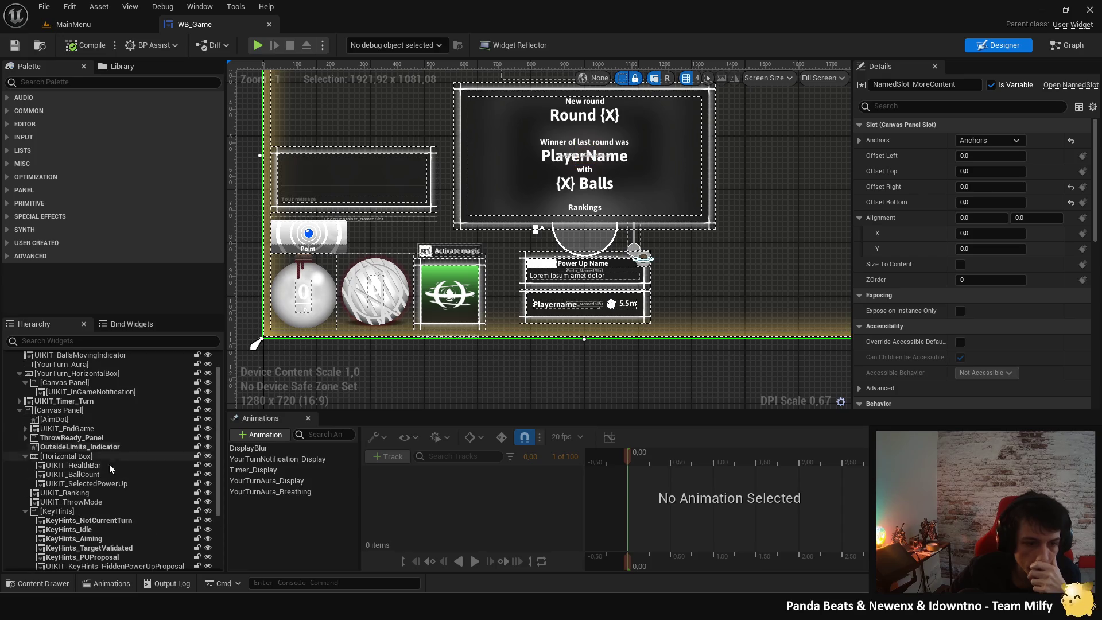
click(92, 466)
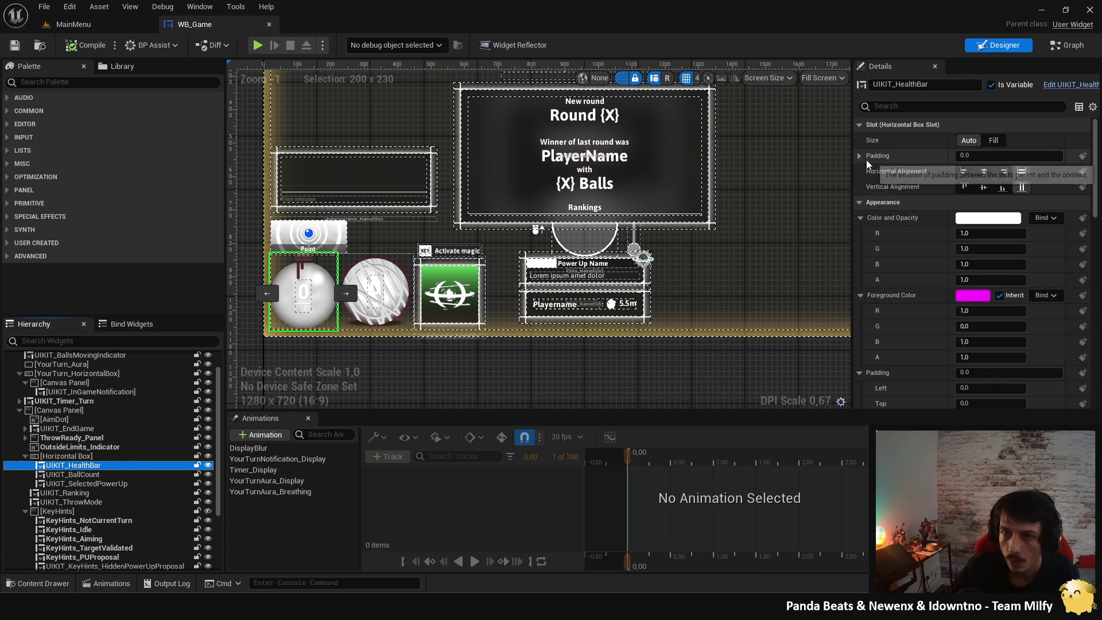
click(861, 156)
click(979, 201)
text(10)
key(Return)
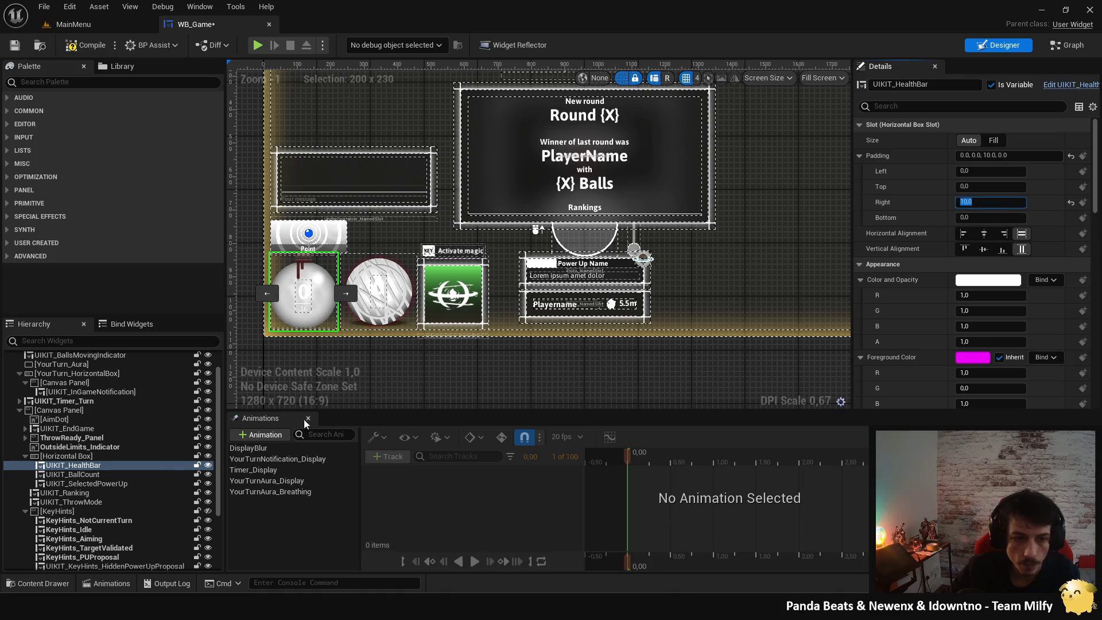
click(136, 475)
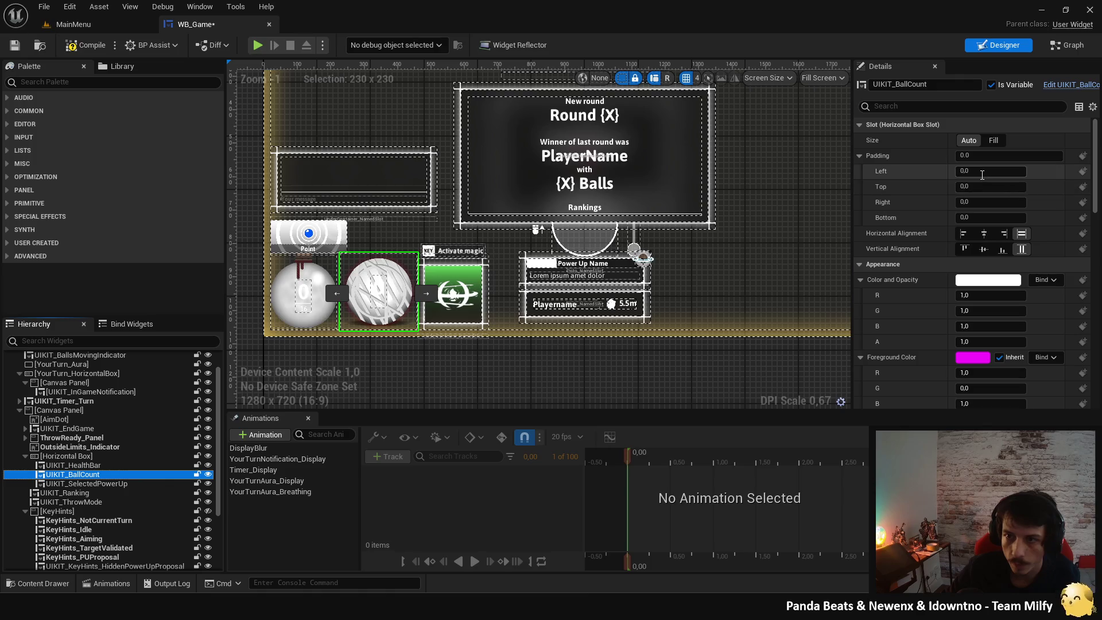
click(974, 202)
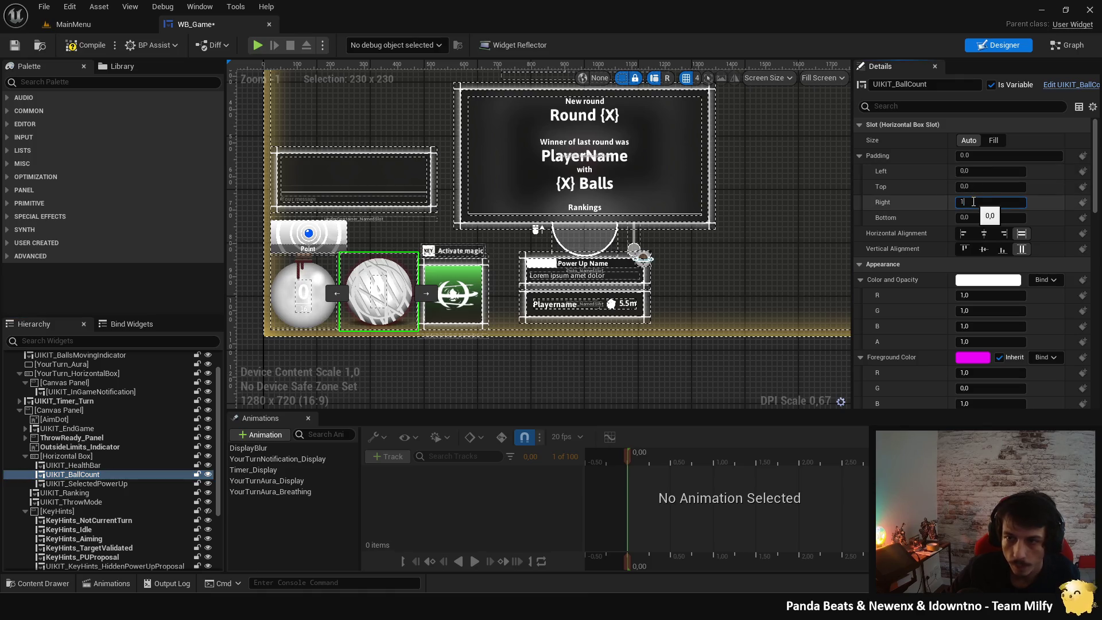
text(10)
key(Return)
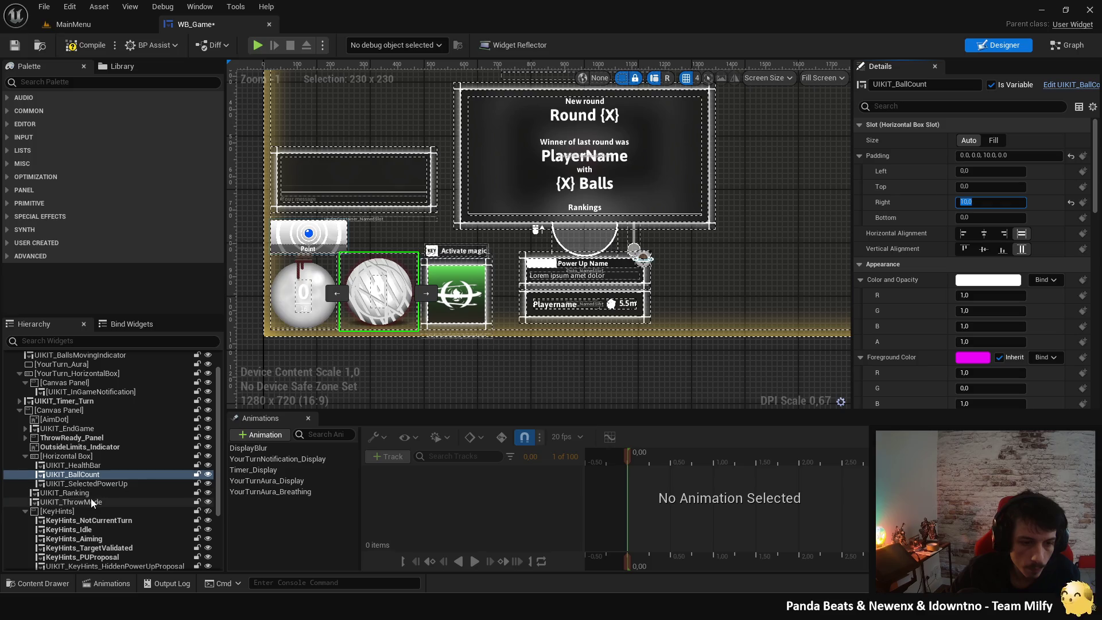
Move UIKIT_ThrowMode to Position Y -240, then compile and save WB_Game.
click(92, 503)
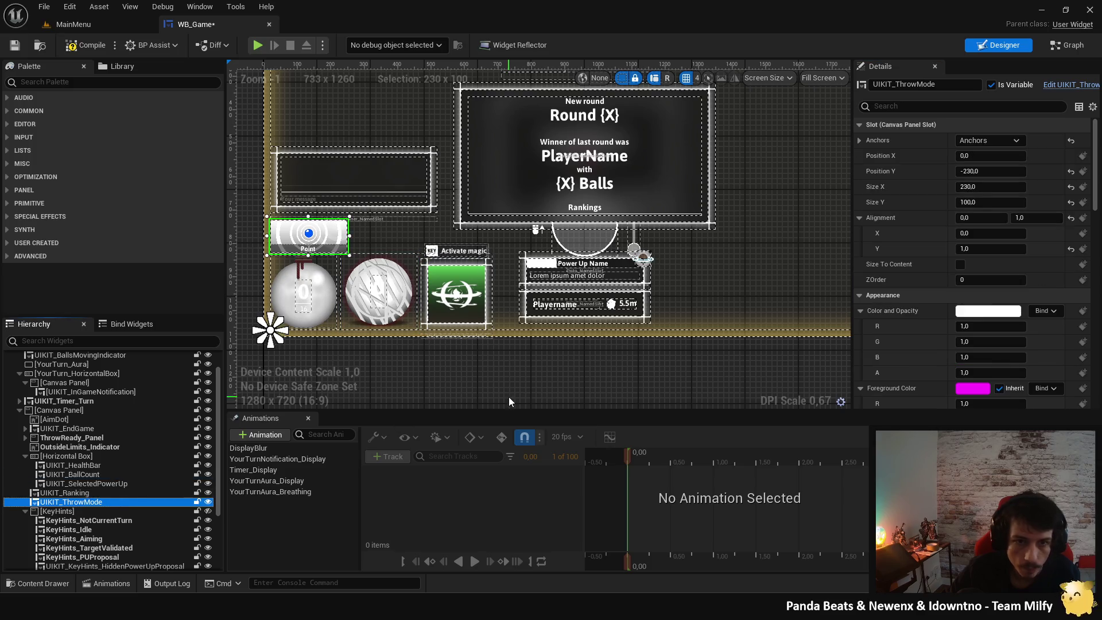
click(987, 168)
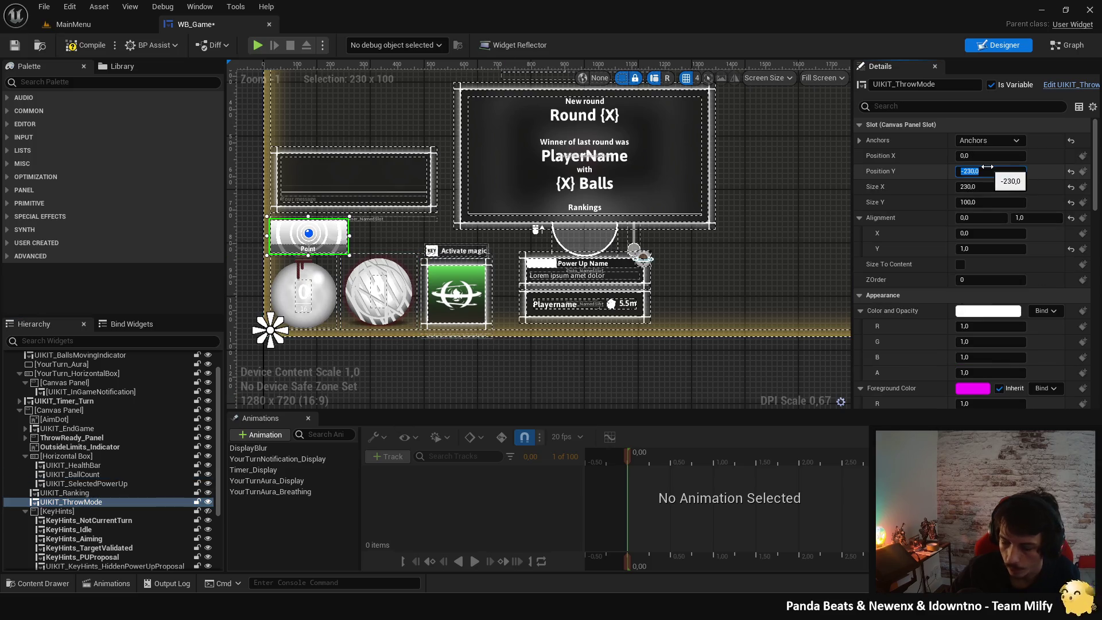
text(-250)
key(Return)
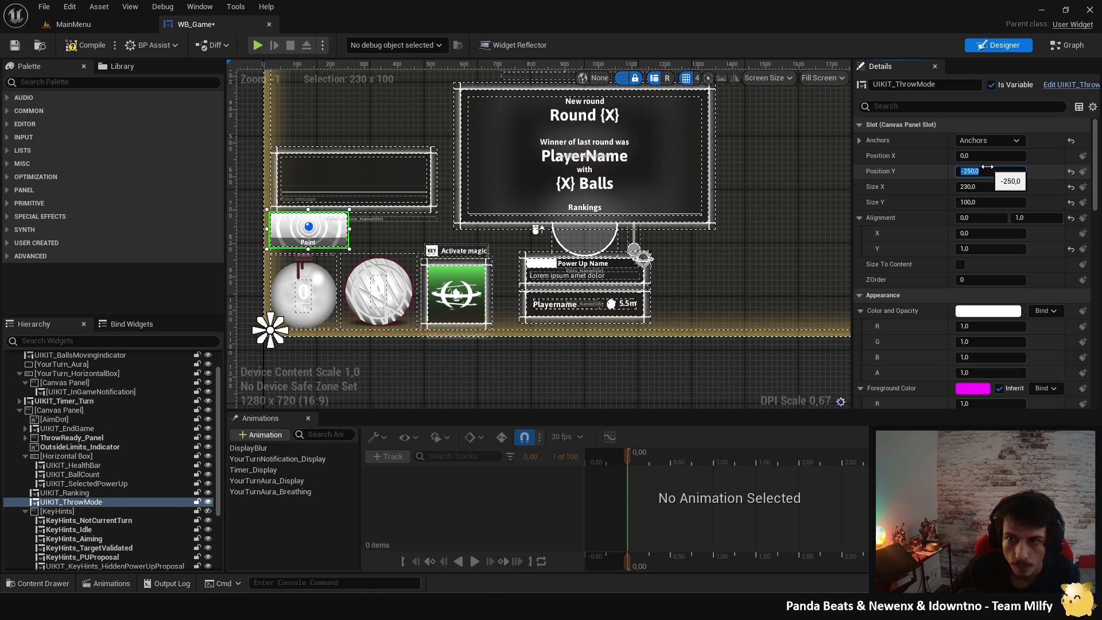
text(40)
key(Return)
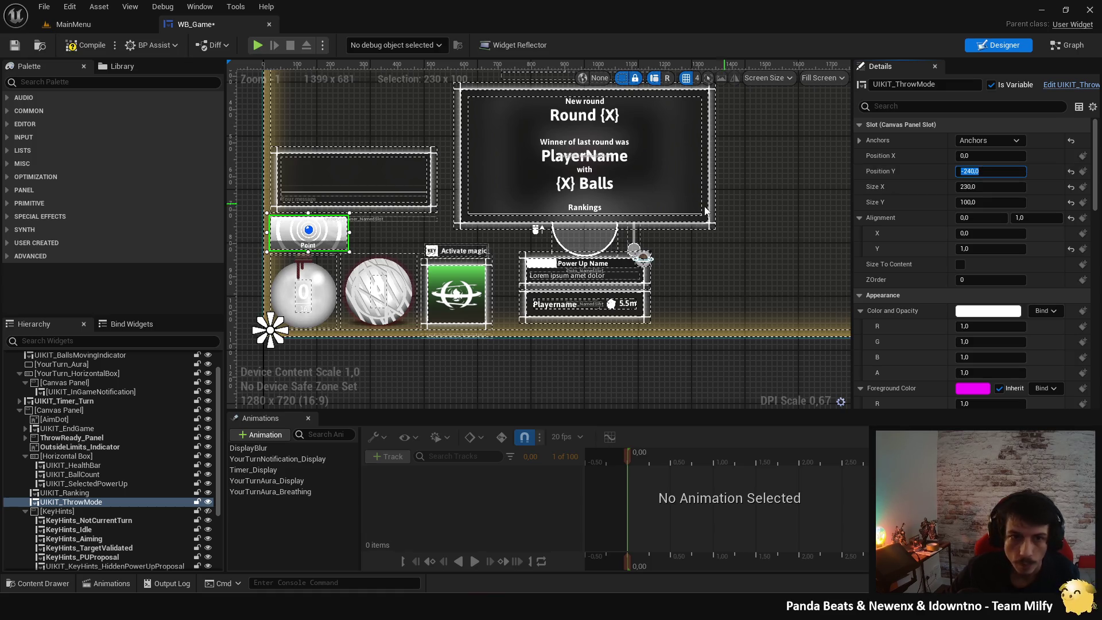
click(382, 372)
click(67, 52)
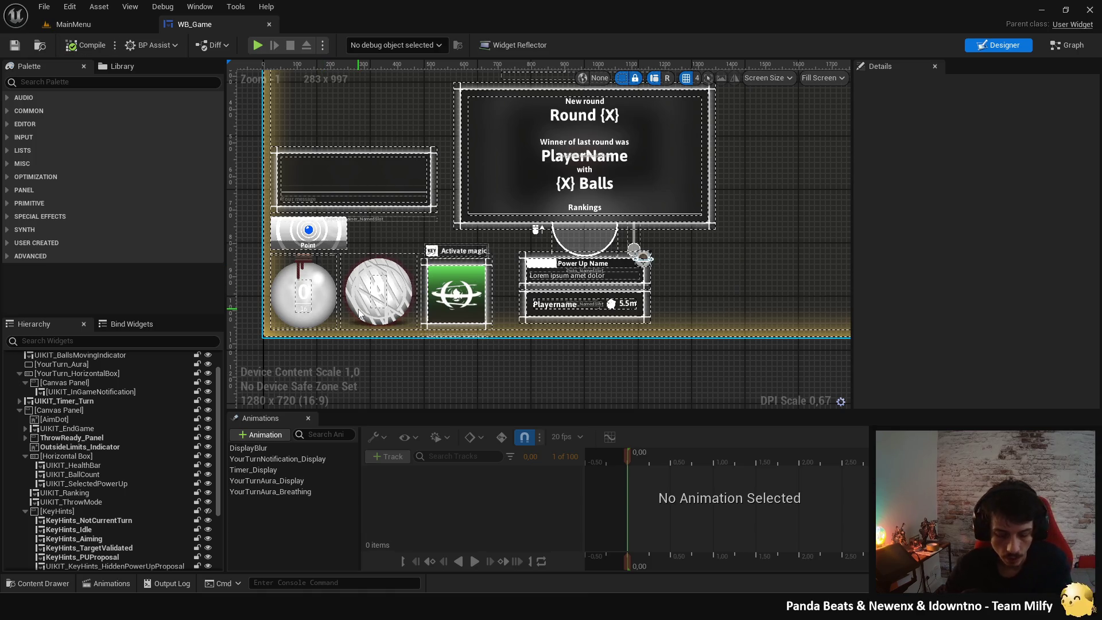
Find the UIKIT_HealthBar widget blueprint with the 'health' asset search and open it.
key(ctrl+p)
text(health)
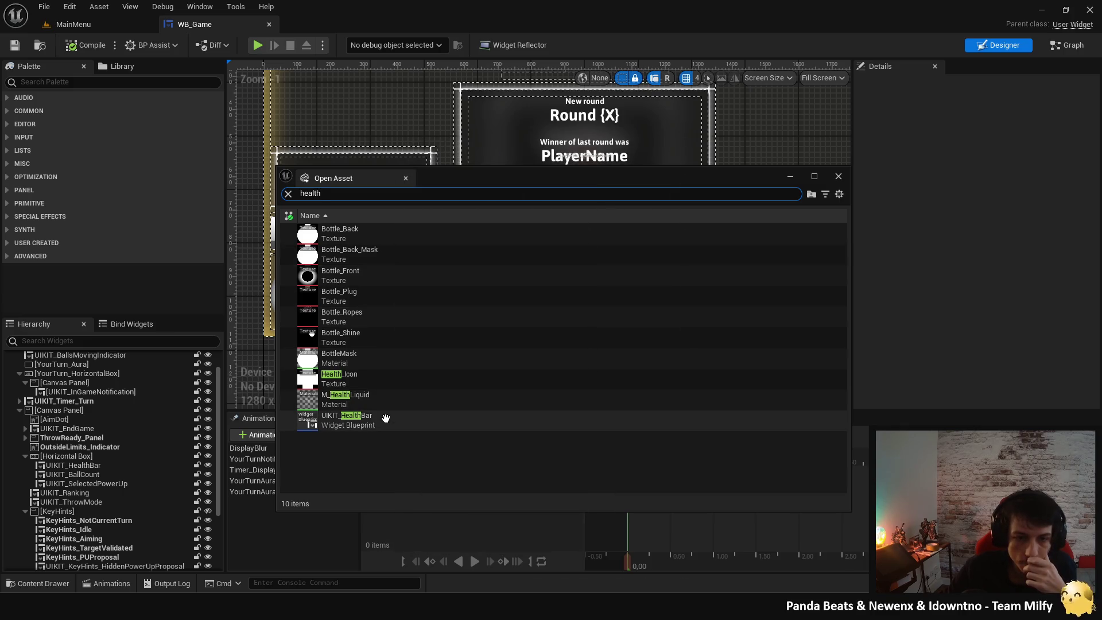
double_click(387, 419)
Search 'uikit_ball', open UIKIT_BallCount, and centre its ball widget in the view.
key(ctrl+p)
text(ball)
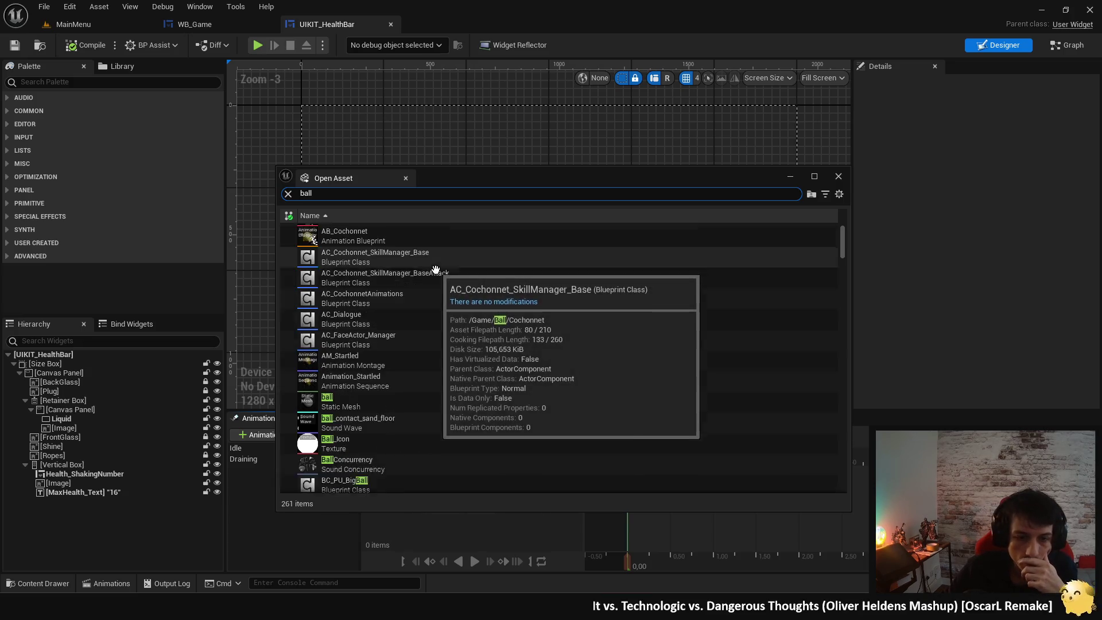
scroll(445, 276, down, 5)
scroll(471, 258, up, 5)
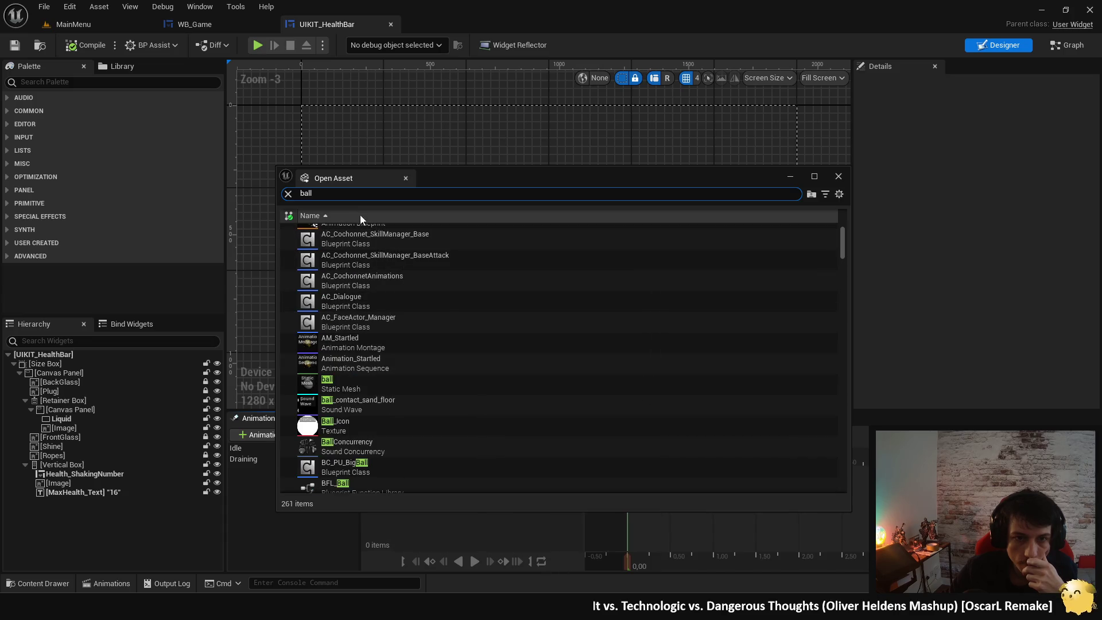
text(uikit_ball)
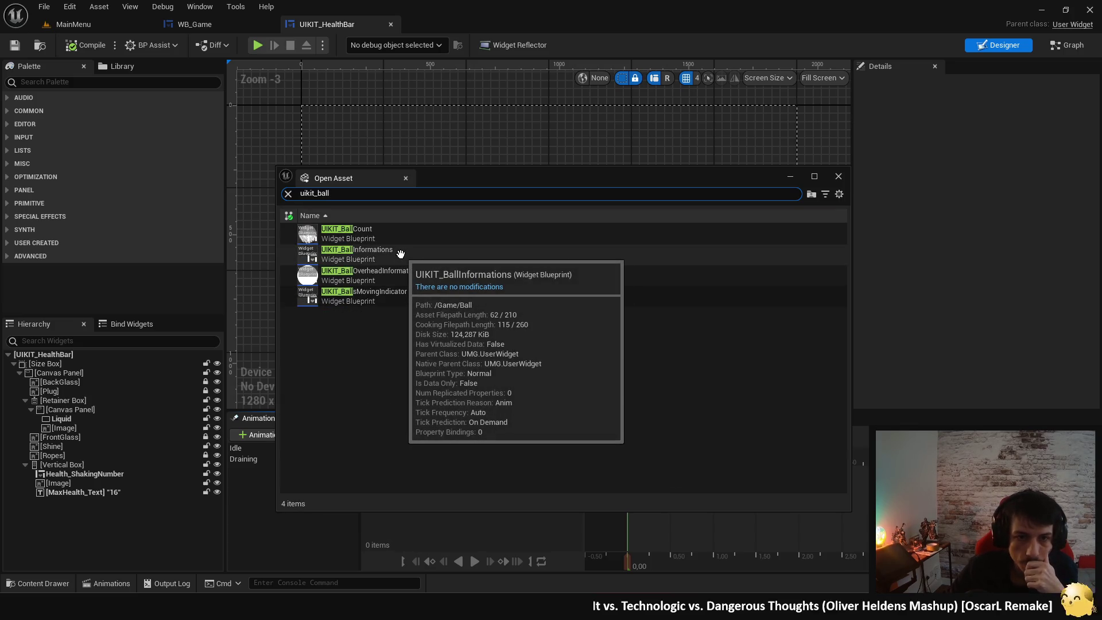
double_click(395, 237)
drag(494, 274, 384, 230)
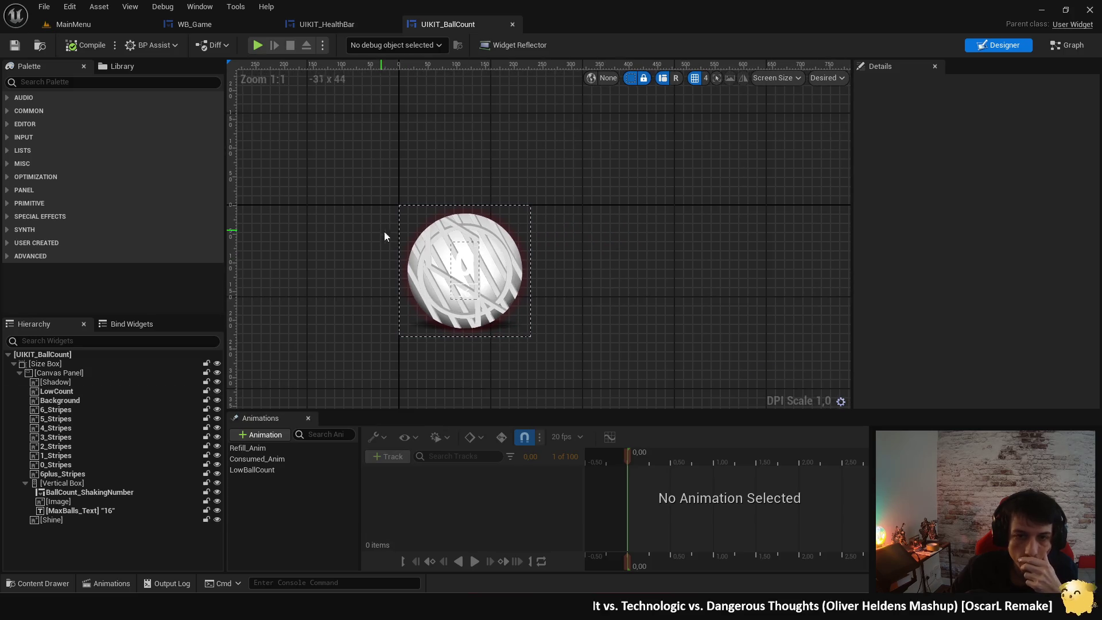
click(59, 373)
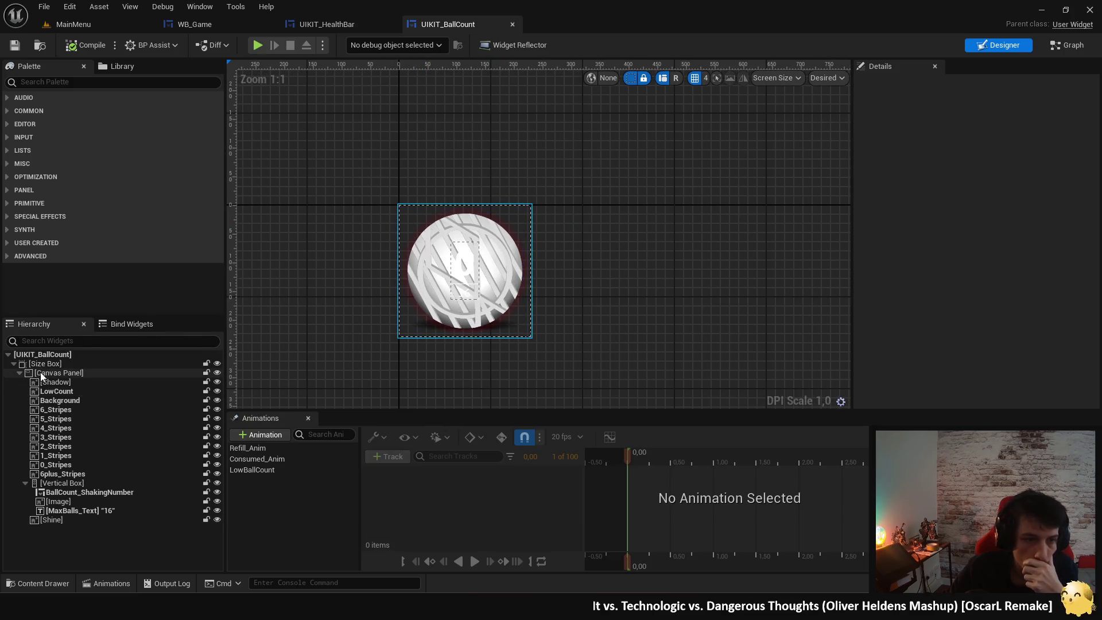
click(58, 363)
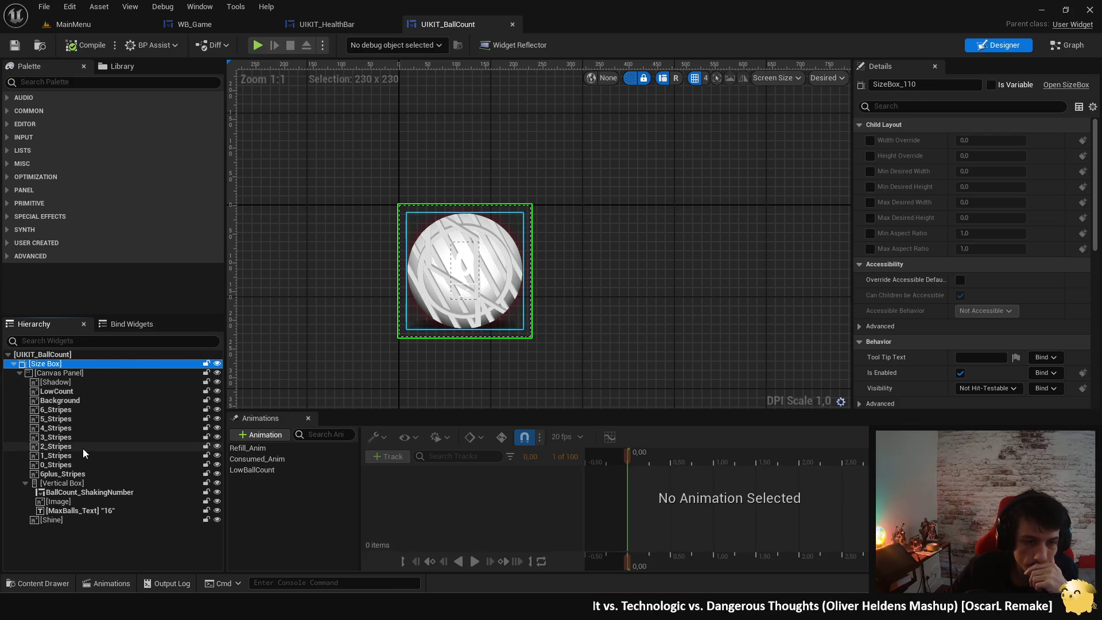
click(84, 504)
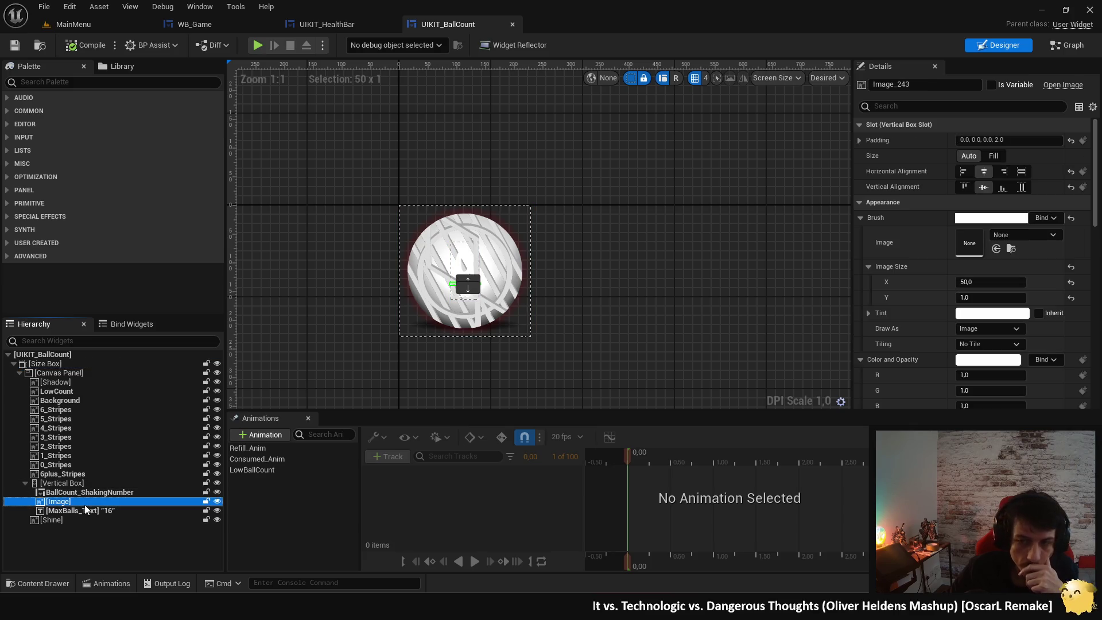
click(77, 483)
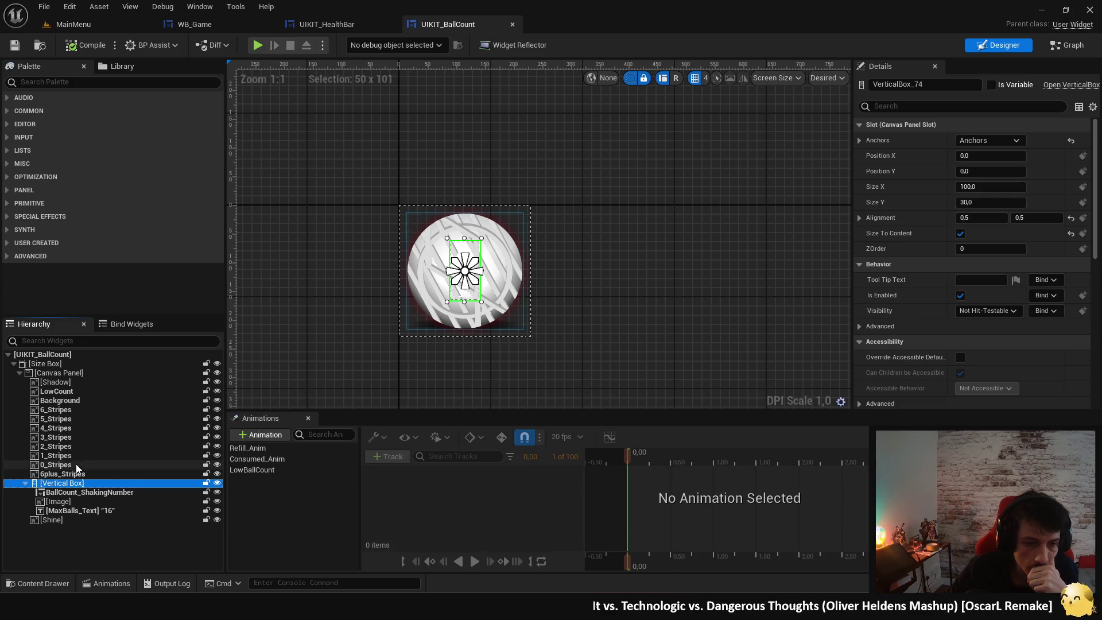
click(72, 391)
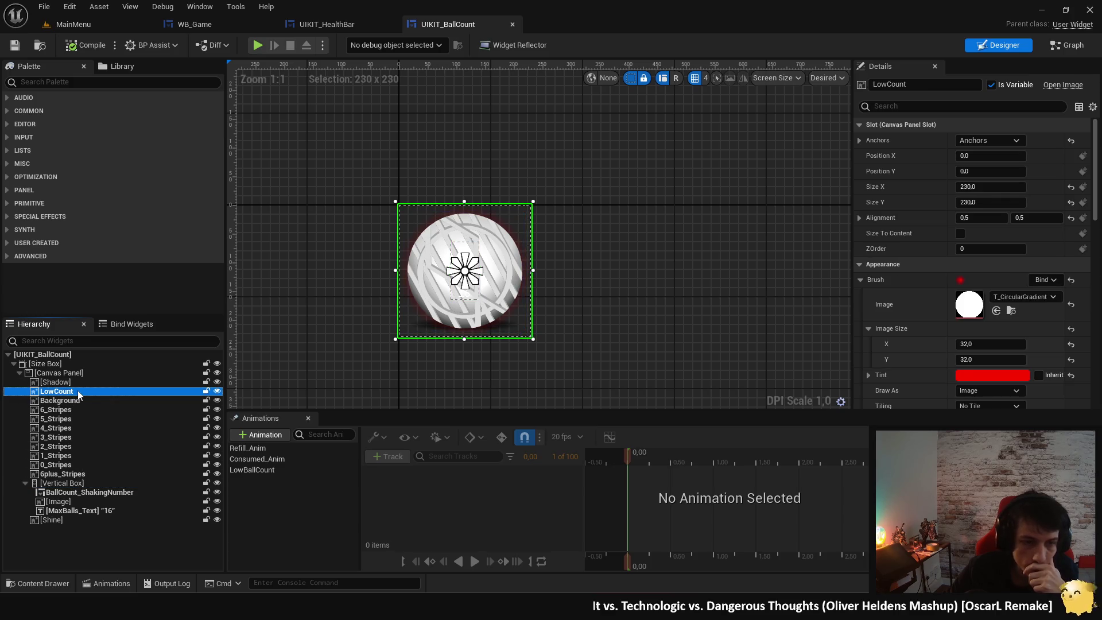
click(76, 402)
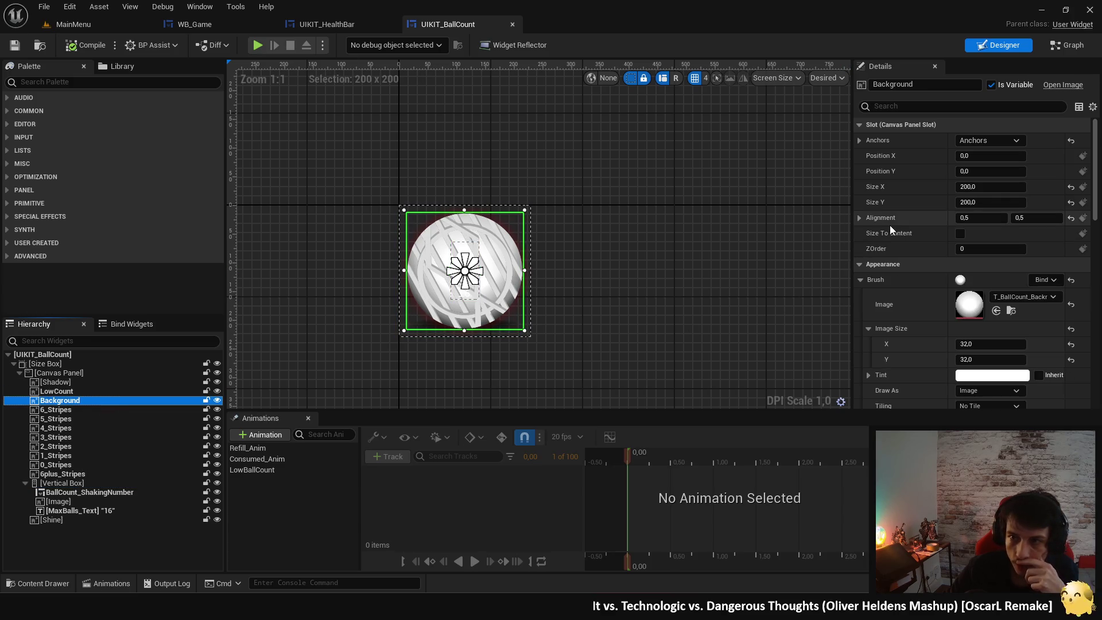
click(970, 187)
text(100)
click(974, 201)
text(0)
key(Return)
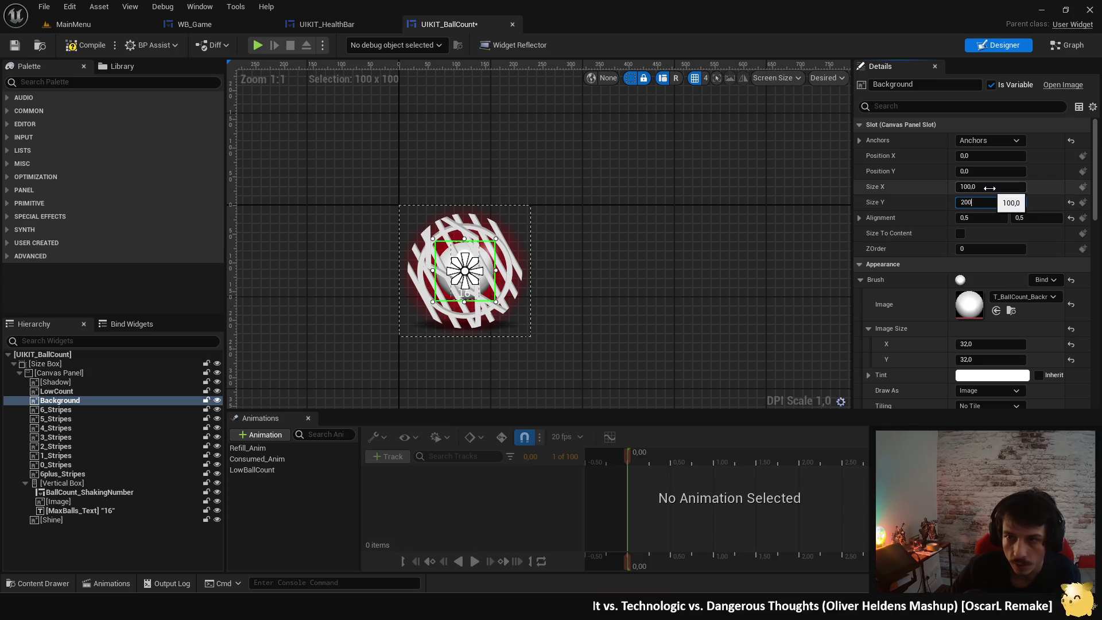
click(989, 188)
text(200)
key(Return)
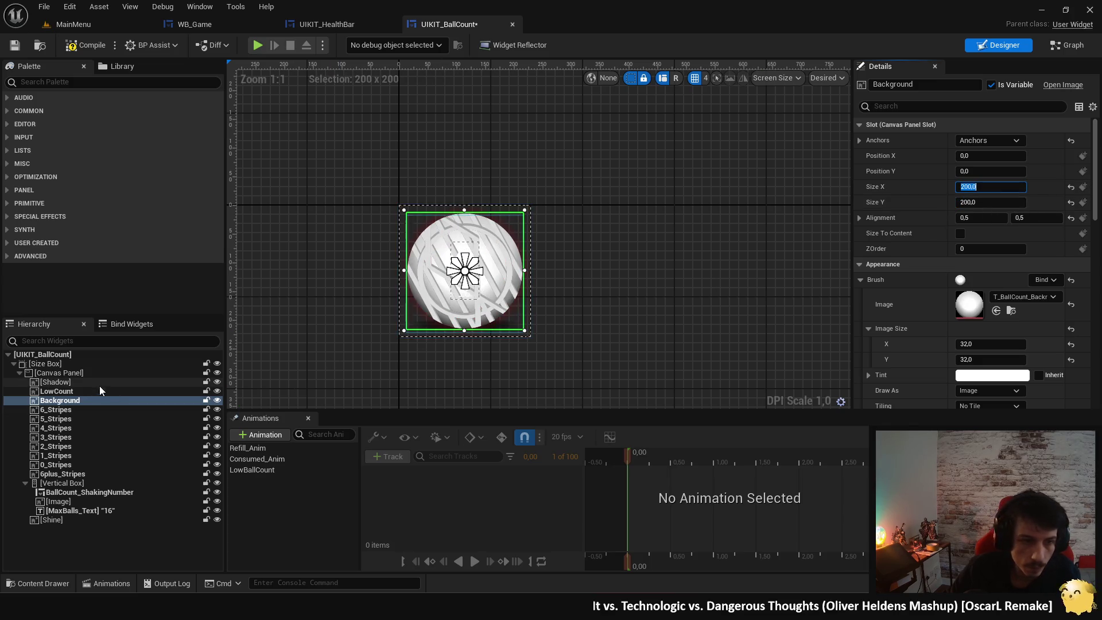
click(102, 365)
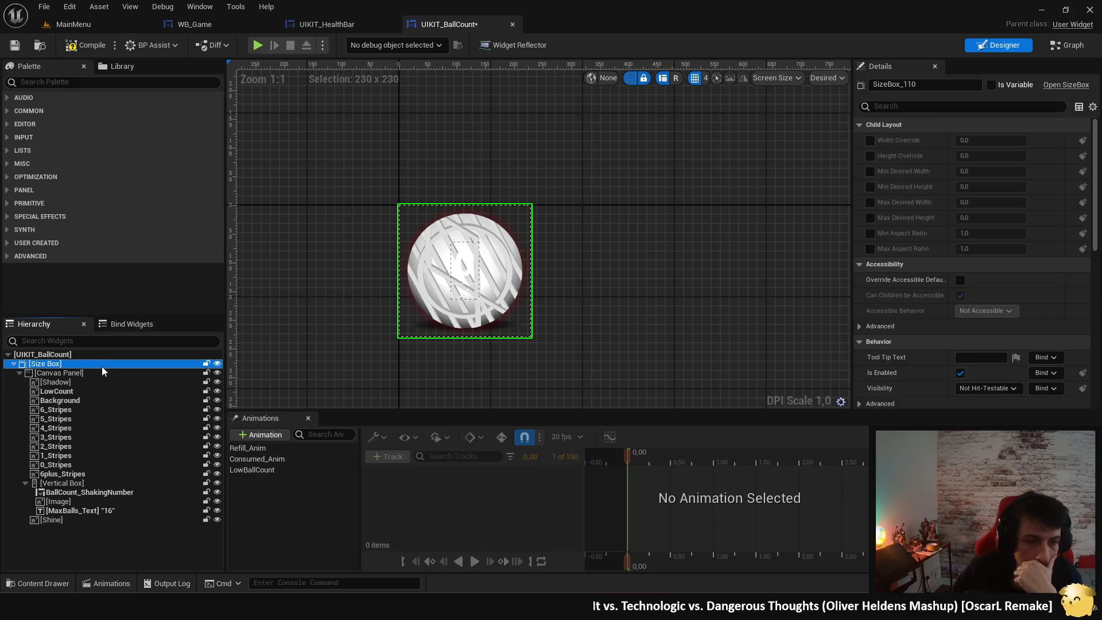
Wrap UIKIT_BallCount's Canvas Panel in a Scale Box.
right_click(104, 369)
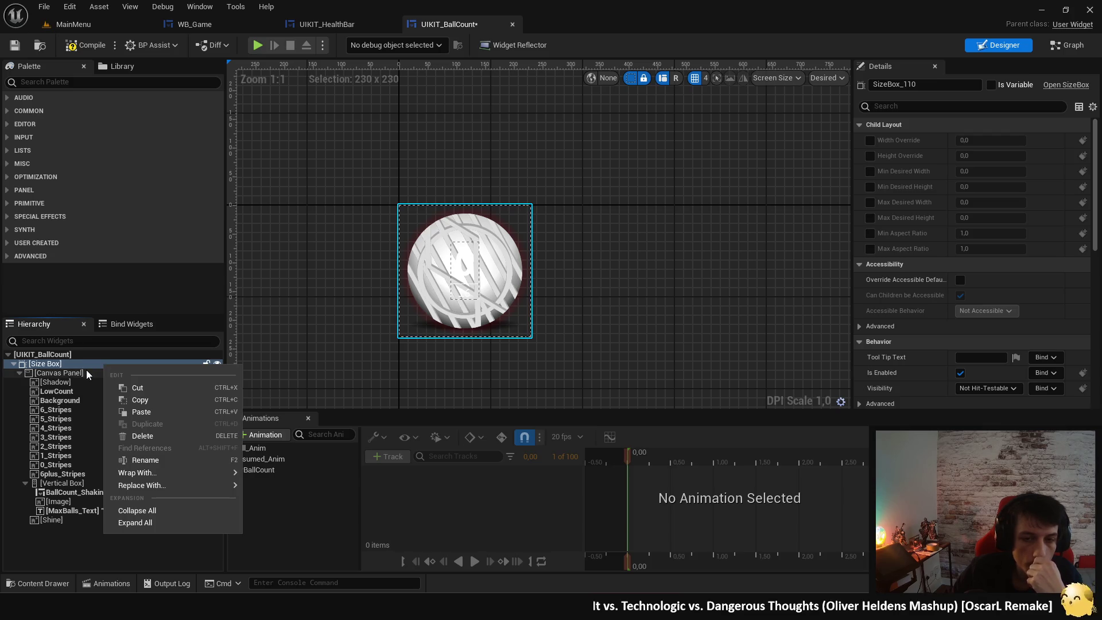
click(87, 370)
right_click(86, 370)
mouse_move(136, 479)
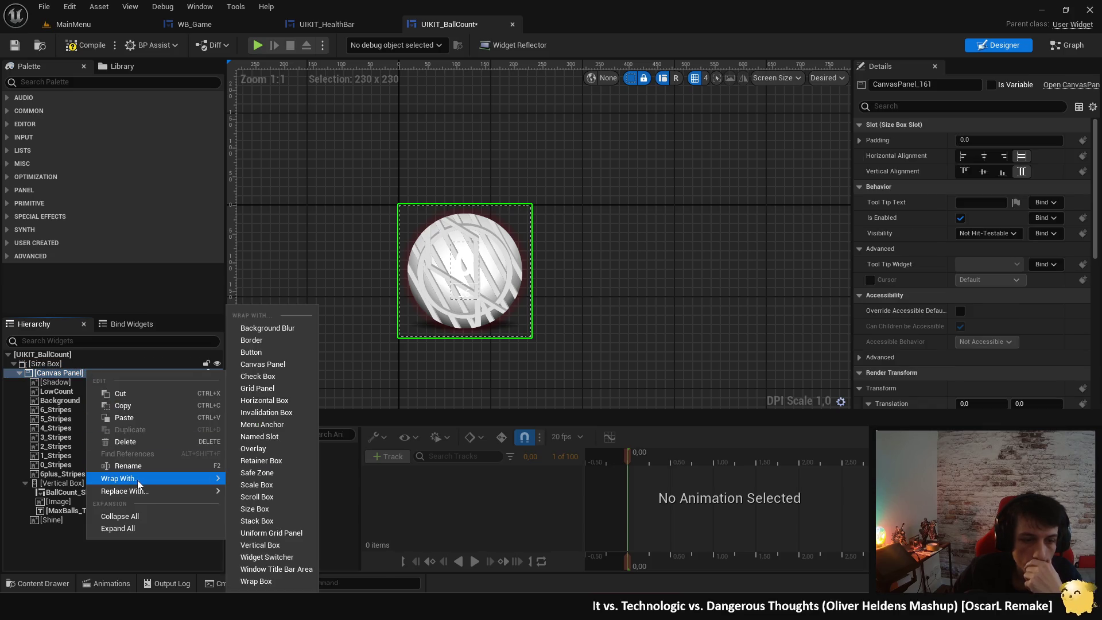
click(277, 487)
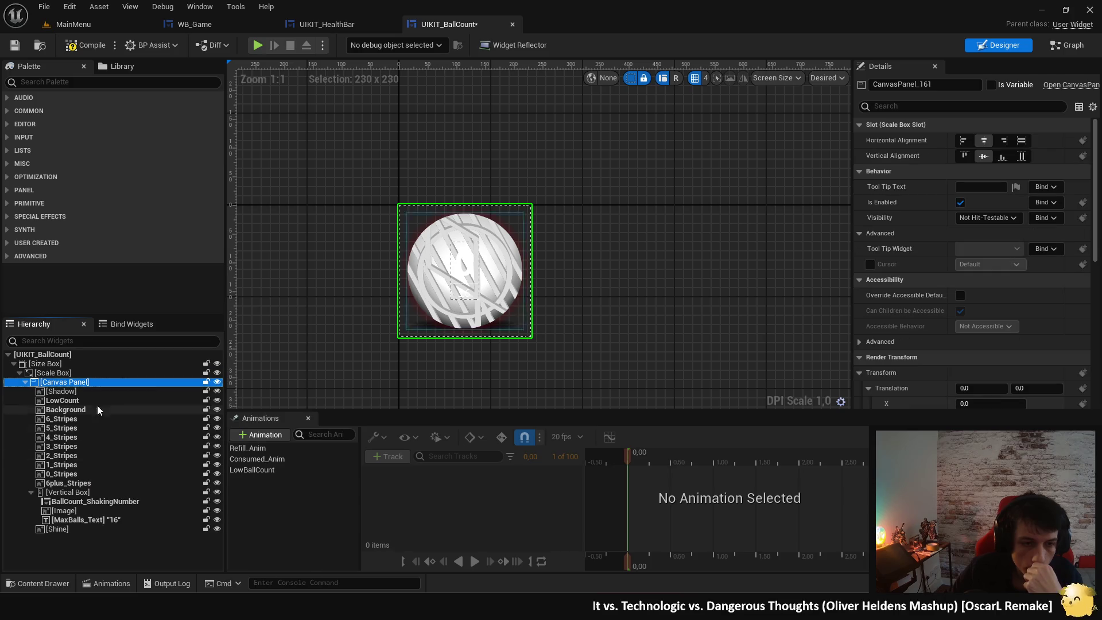
Override the Size Box width and height to 100 each, then compile and save.
click(73, 364)
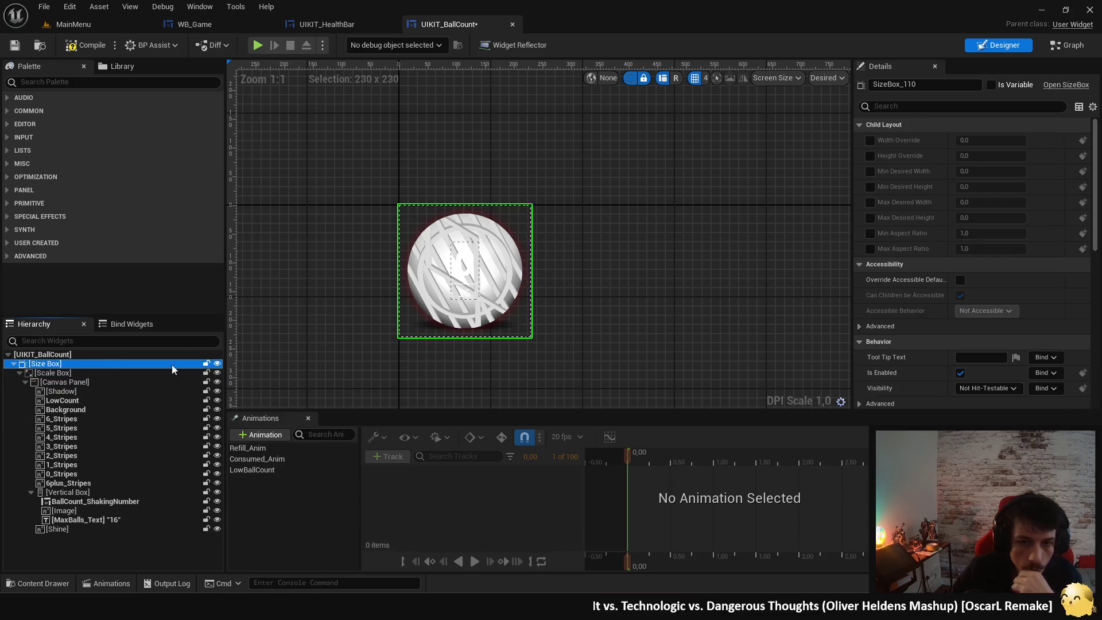
click(870, 141)
click(871, 155)
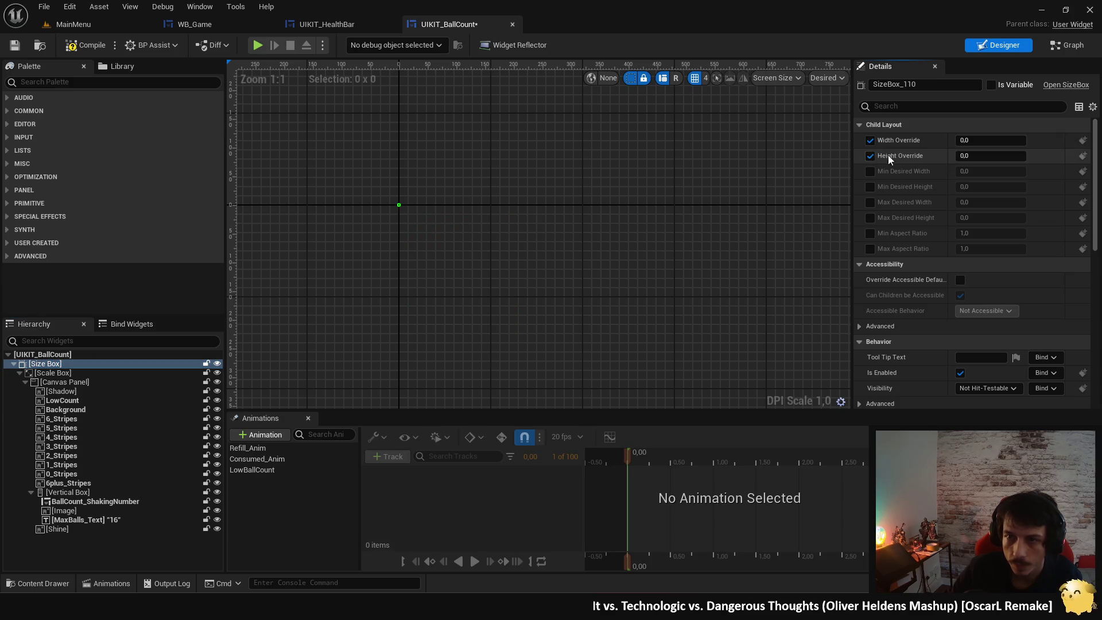
click(990, 139)
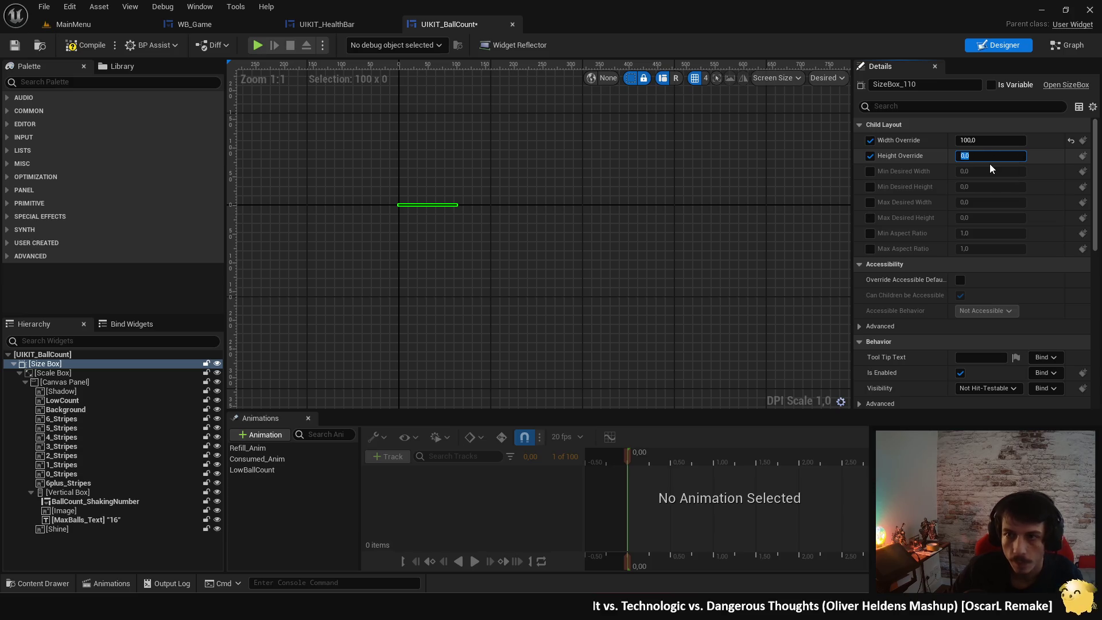
text(100)
key(Return)
scroll(429, 263, up, 5)
scroll(403, 202, down, 3)
click(83, 46)
Set UIKIT_BallCount's width and height overrides to 150, then compile and save it.
click(212, 25)
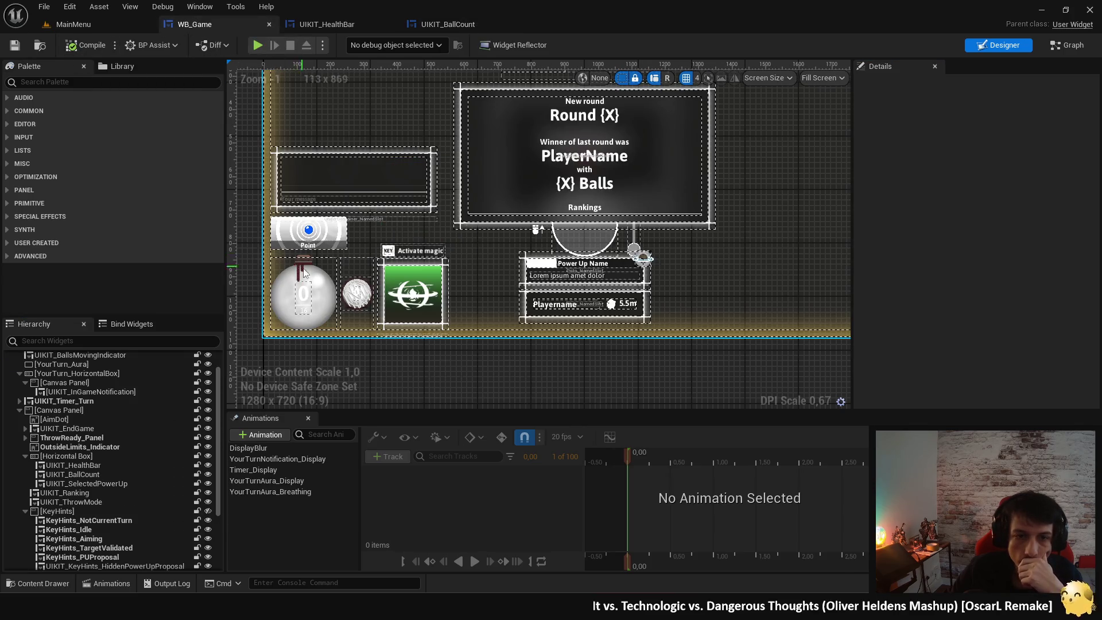
scroll(364, 302, up, 5)
scroll(364, 302, down, 5)
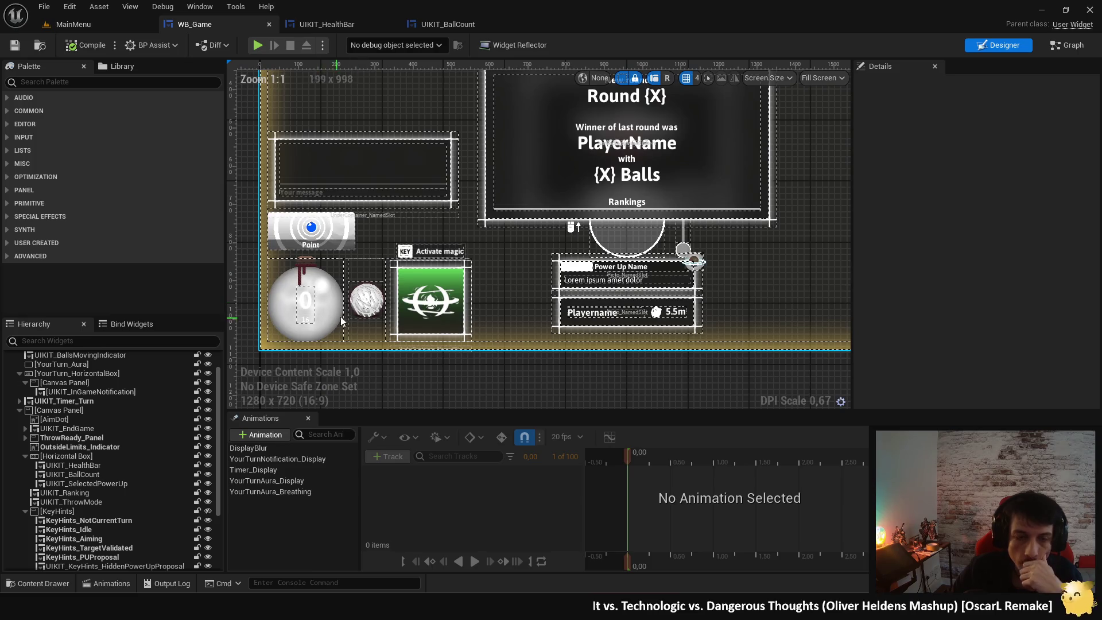
drag(342, 320, 440, 290)
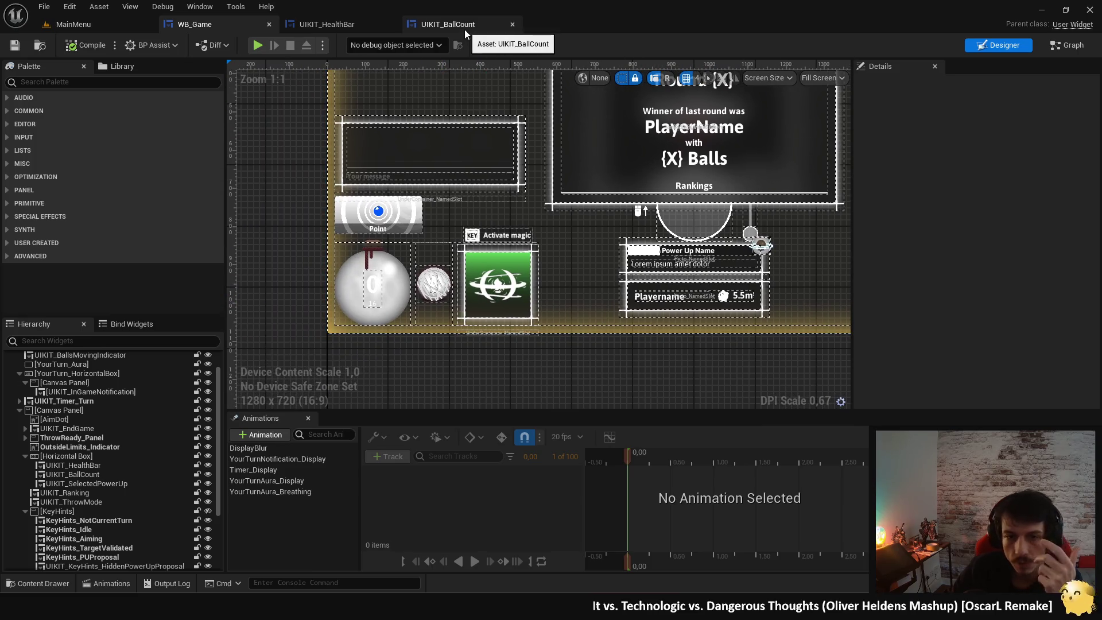
click(464, 30)
click(987, 140)
text(150)
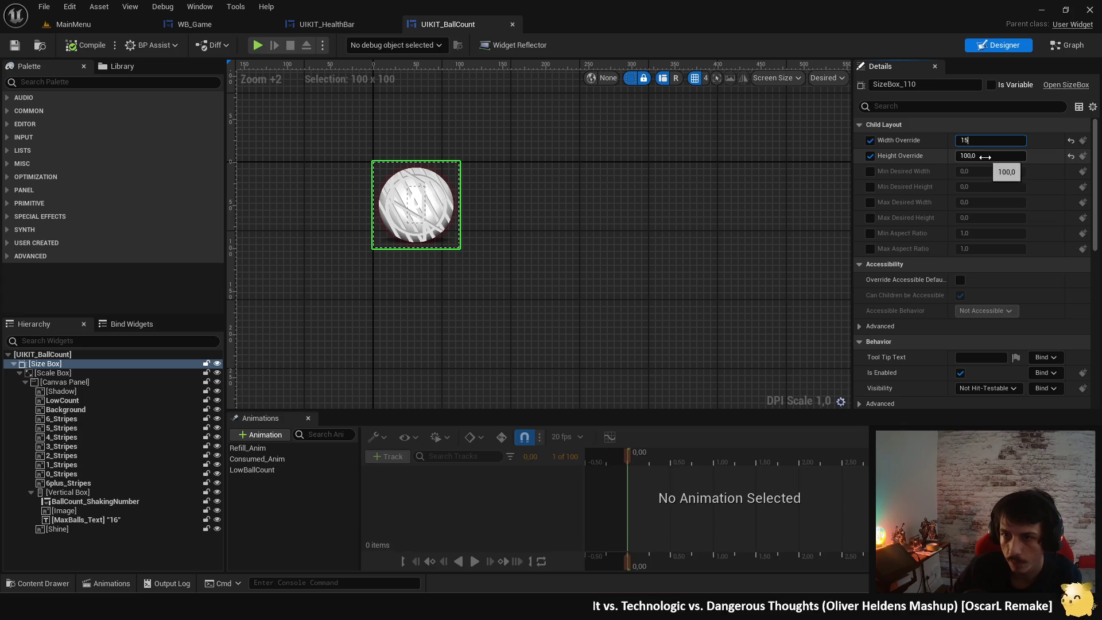
click(986, 156)
text(150)
key(Return)
click(105, 47)
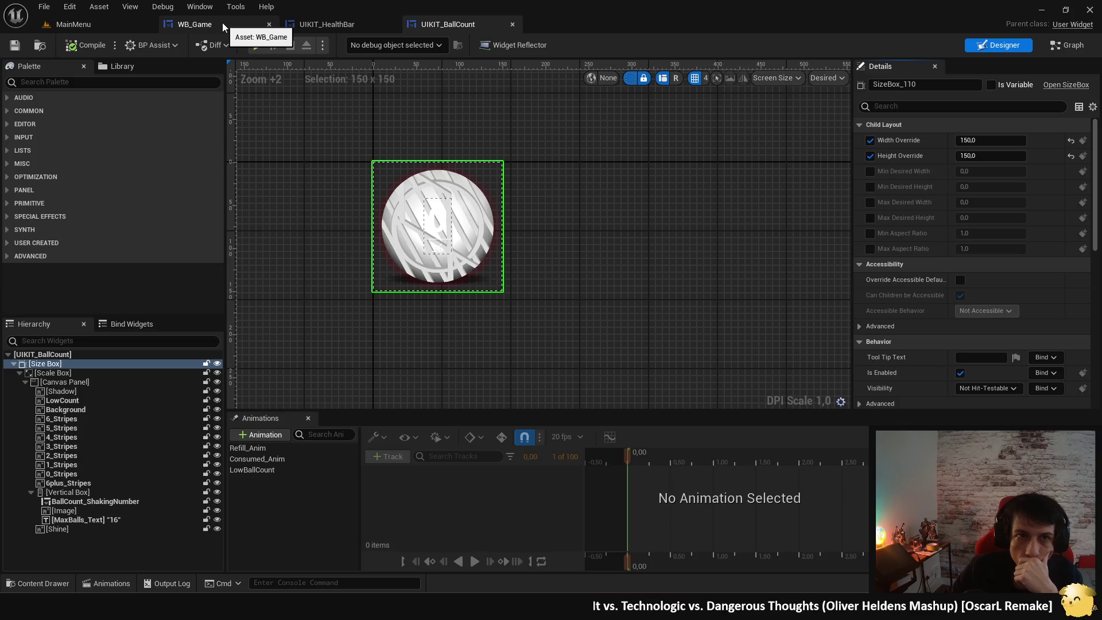
In WB_Game's horizontal box, bottom-align HealthBar, BallCount and SelectedPowerUp vertically.
click(222, 22)
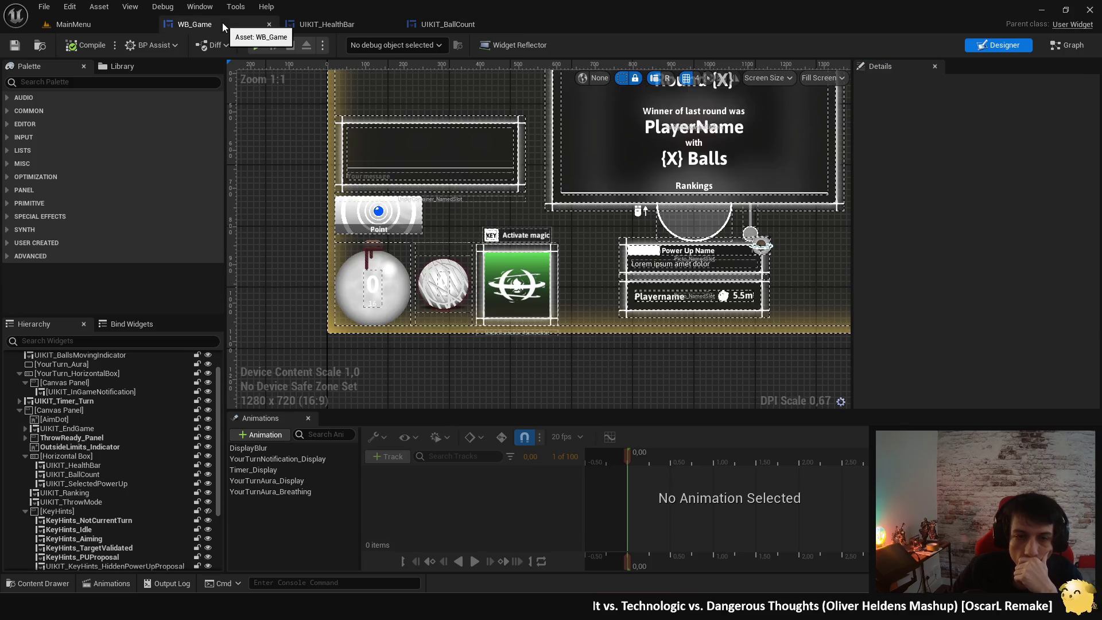
click(109, 457)
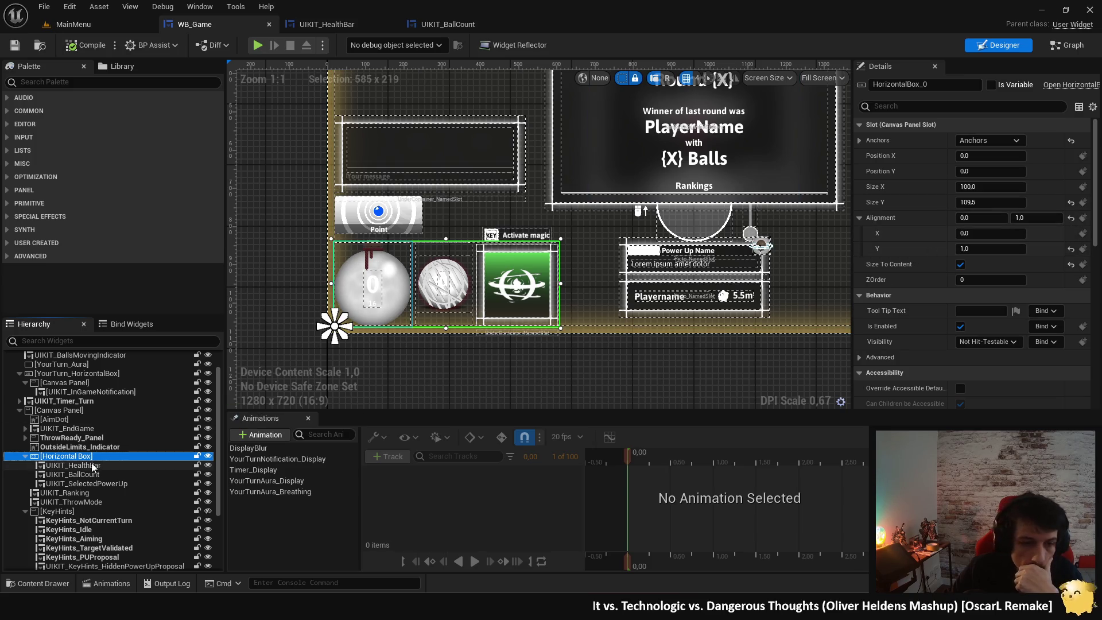
key(Down)
key(Down)
key(Down)
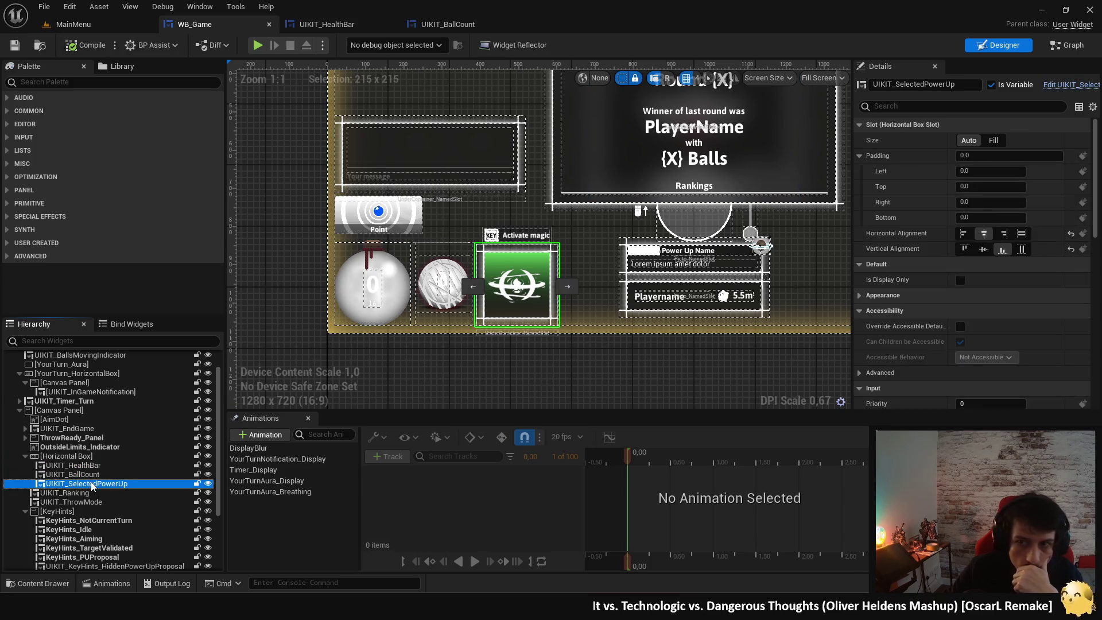
shift+click(86, 465)
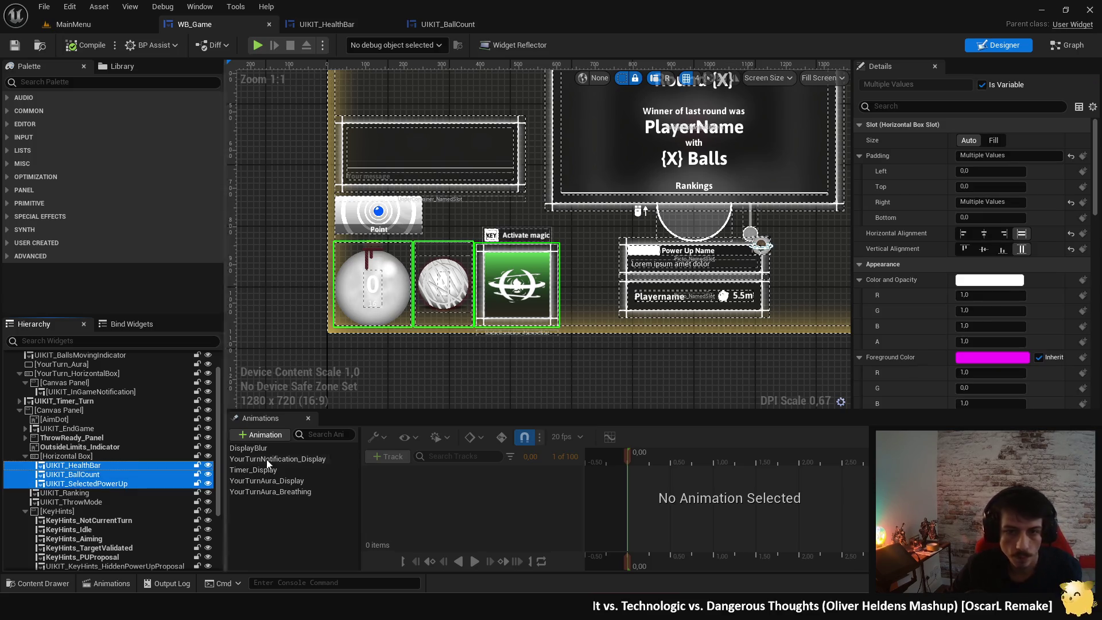
click(1002, 251)
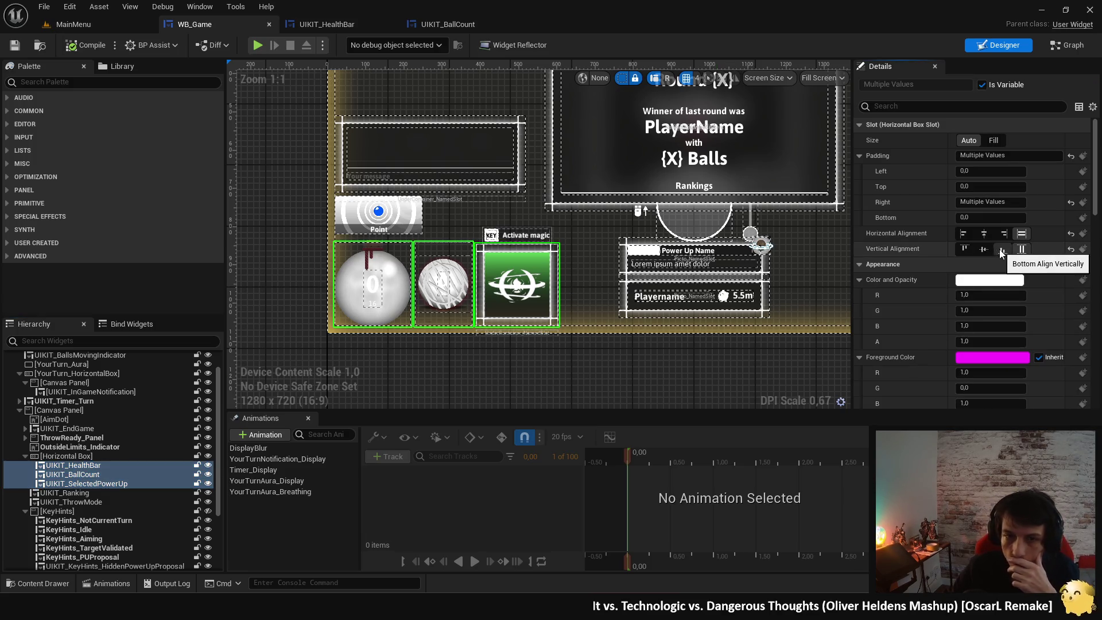
click(552, 379)
scroll(456, 321, up, 4)
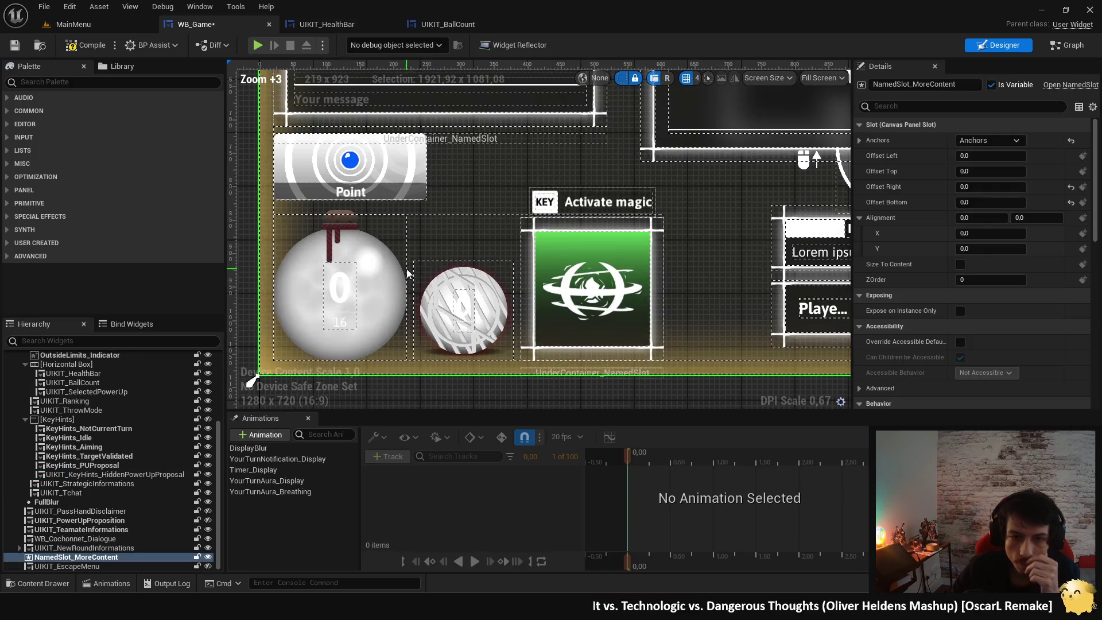
scroll(456, 325, down, 3)
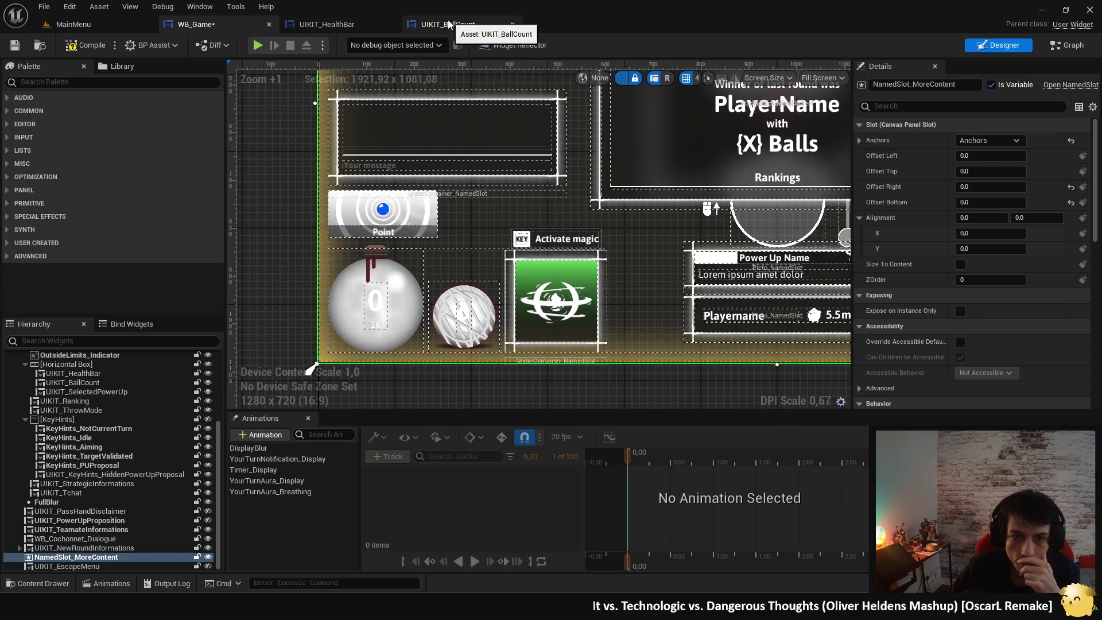
click(351, 25)
Wrap UIKIT_HealthBar's Canvas Panel in a Scale Box.
scroll(566, 232, up, 1)
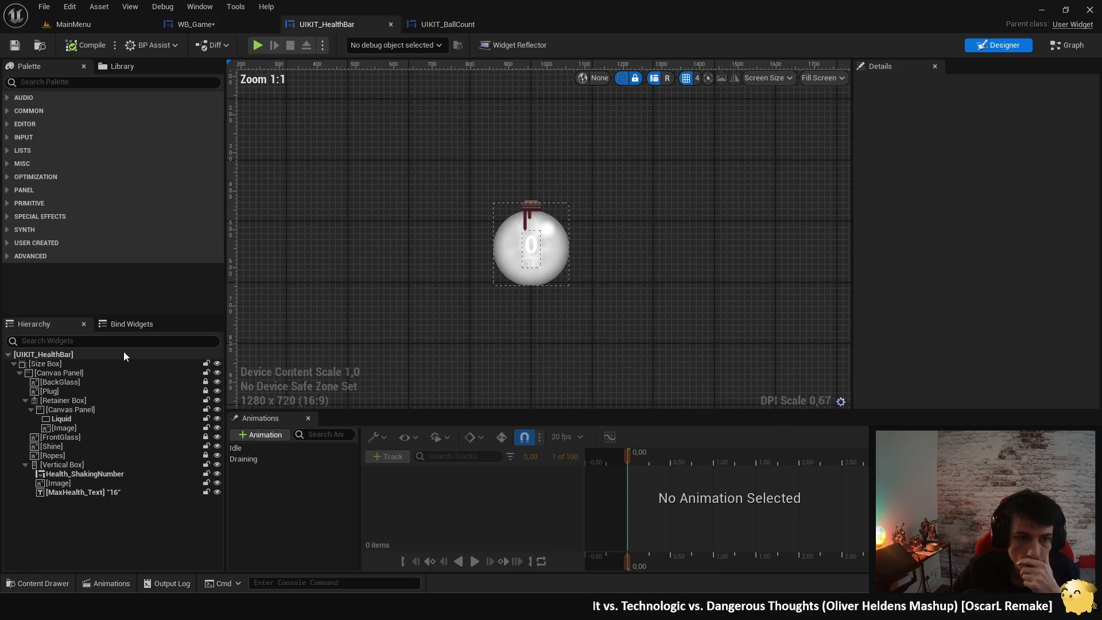
right_click(71, 374)
mouse_move(142, 493)
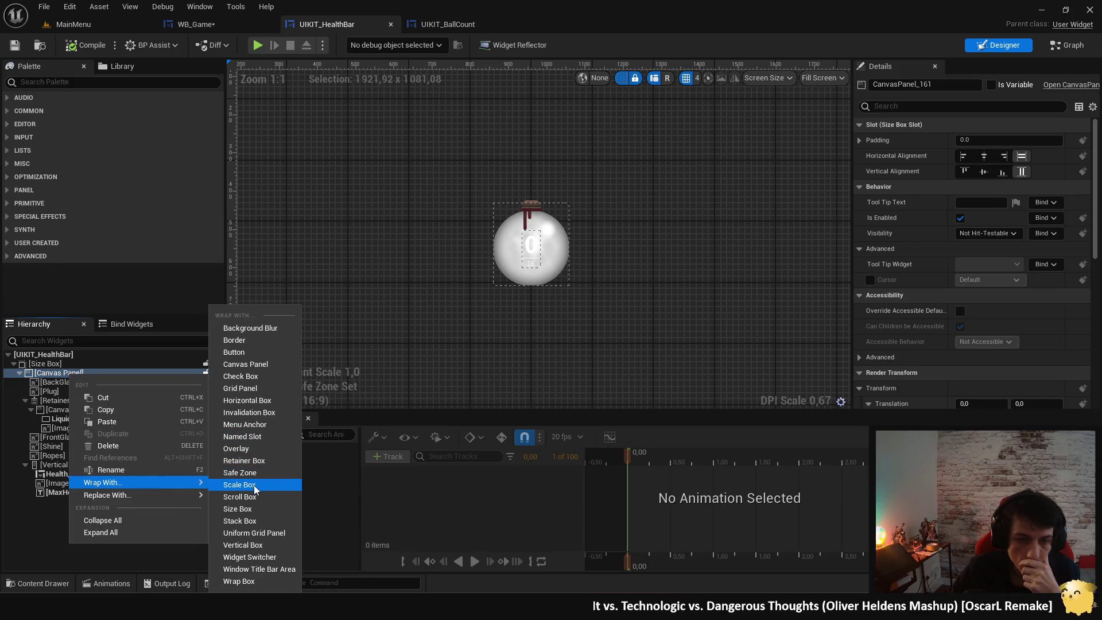
click(254, 485)
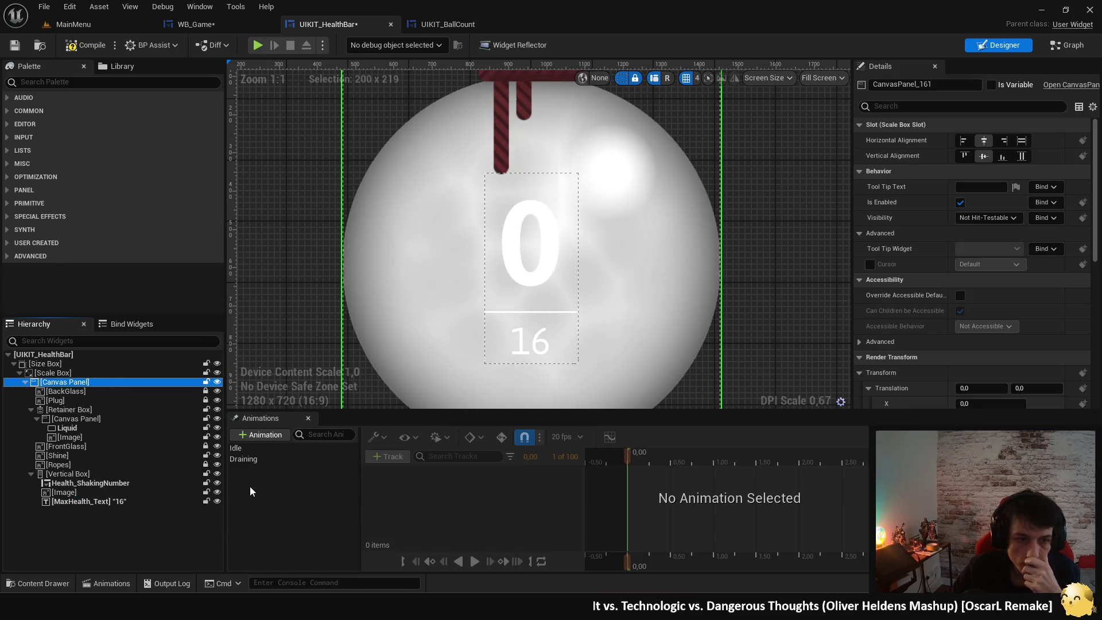
Enable the Size Box width and height overrides, enter a width value, and compile the health bar.
click(60, 363)
click(870, 140)
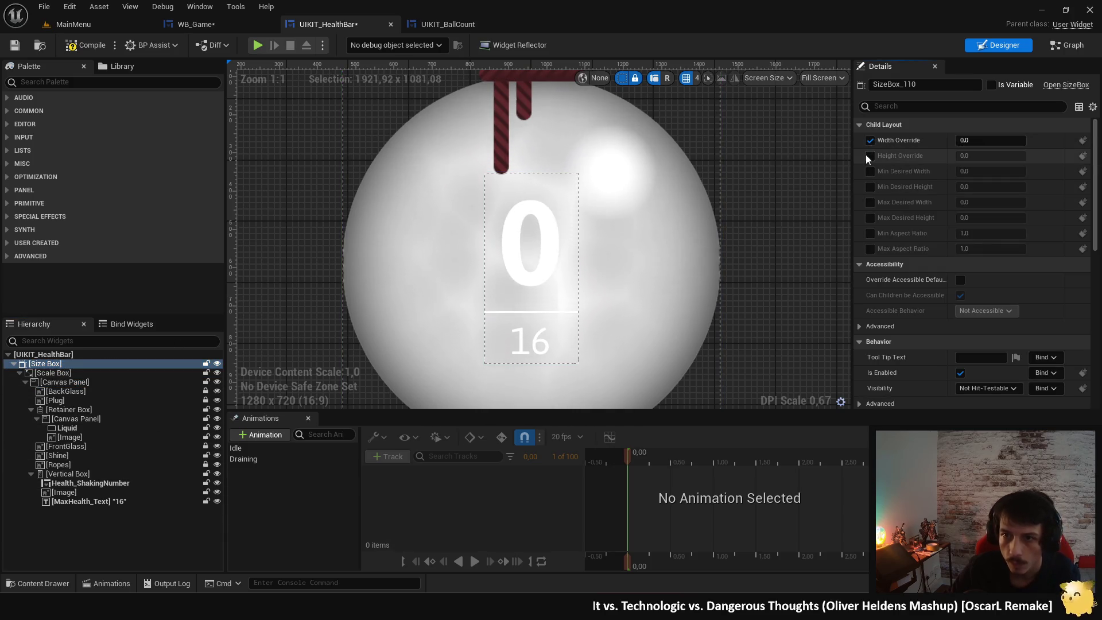
click(870, 156)
click(982, 140)
text(100)
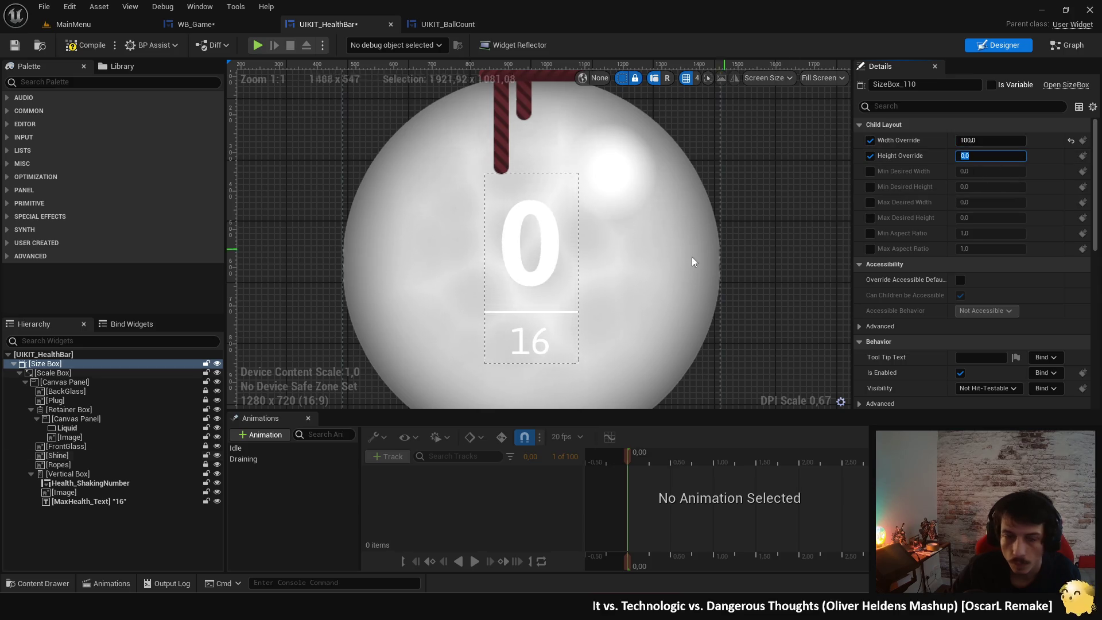
click(129, 372)
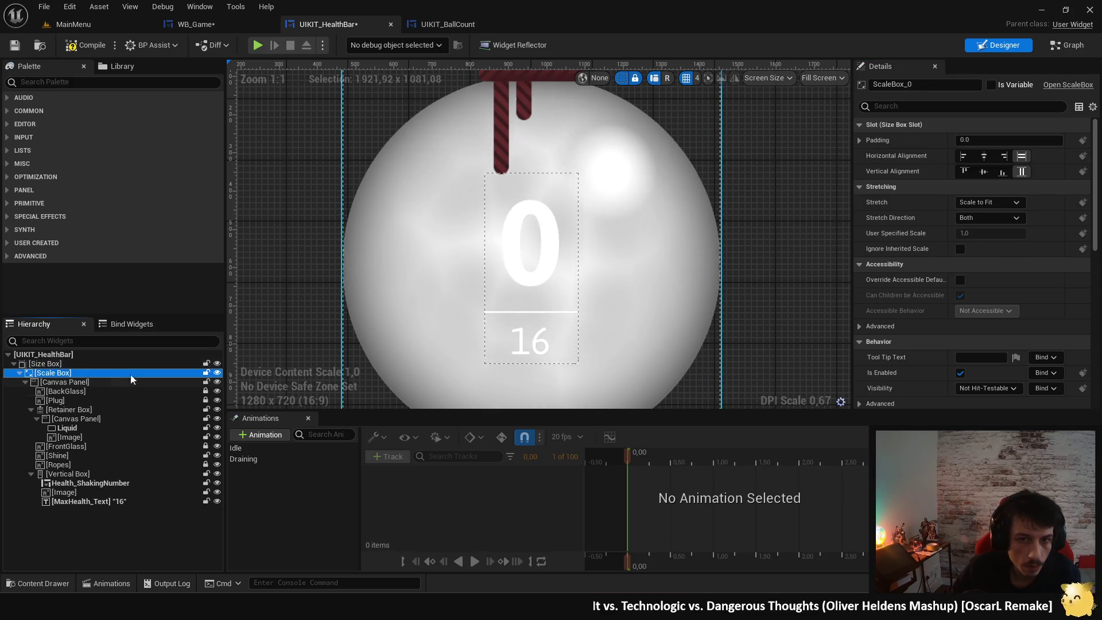
scroll(527, 264, down, 5)
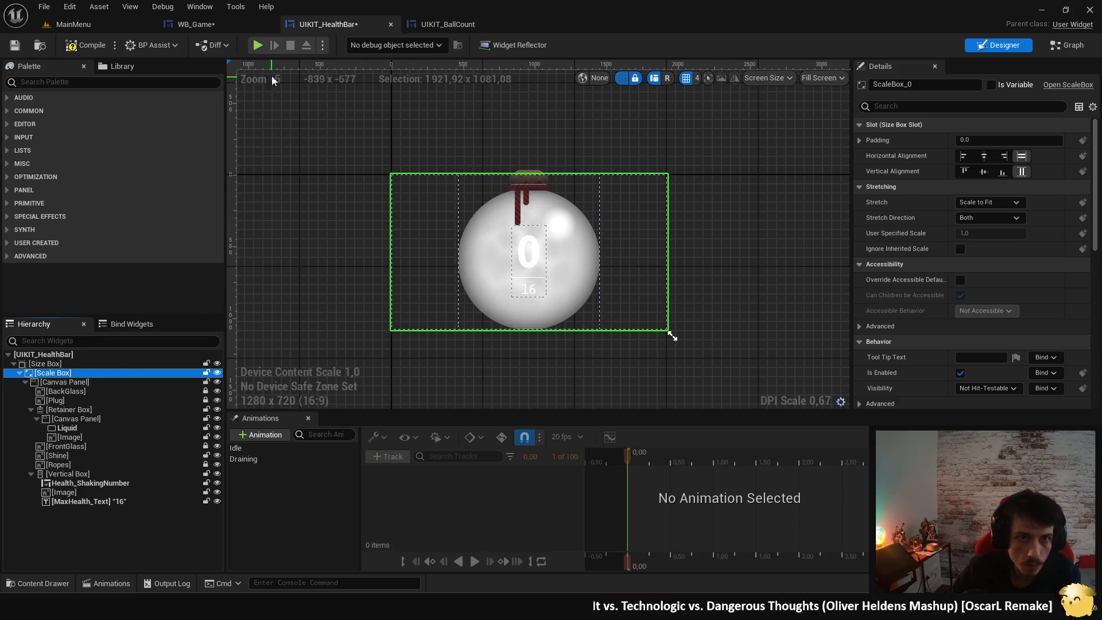
click(85, 45)
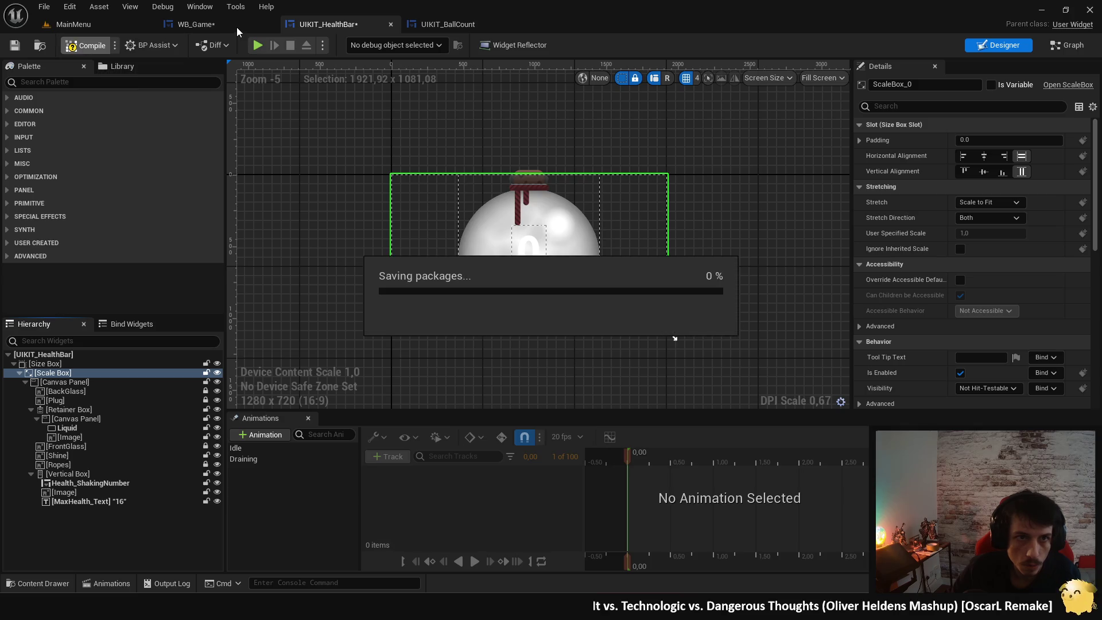
After checking WB_Game, set the health bar Size Box overrides to 150 × 150 at desired-size preview.
click(236, 27)
click(313, 24)
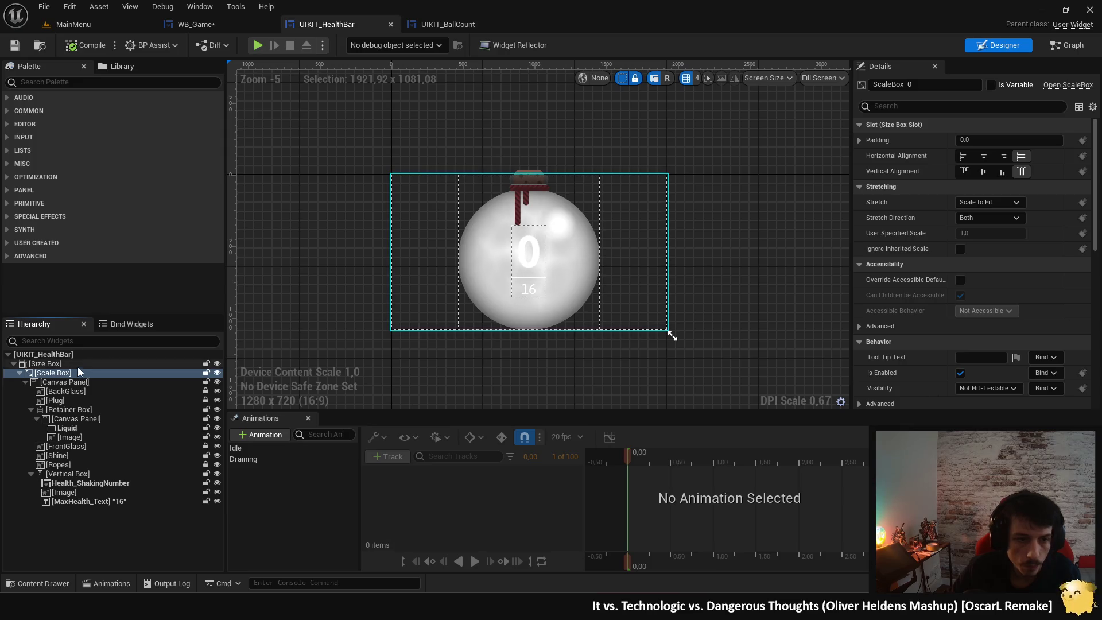
click(46, 364)
click(990, 155)
text(100)
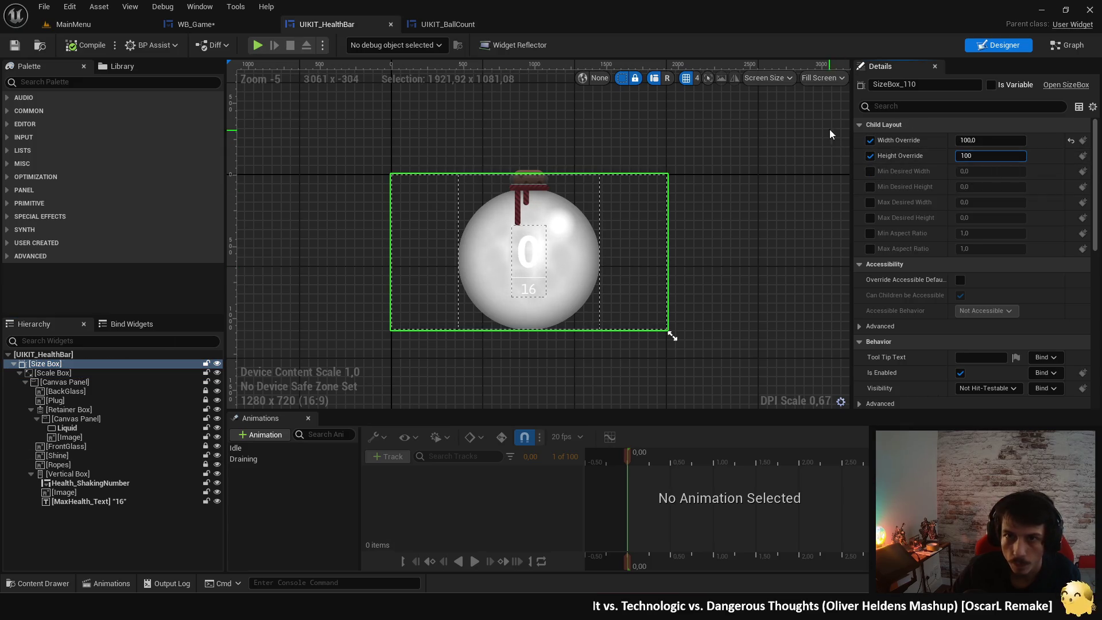
click(824, 86)
click(816, 138)
scroll(328, 207, up, 9)
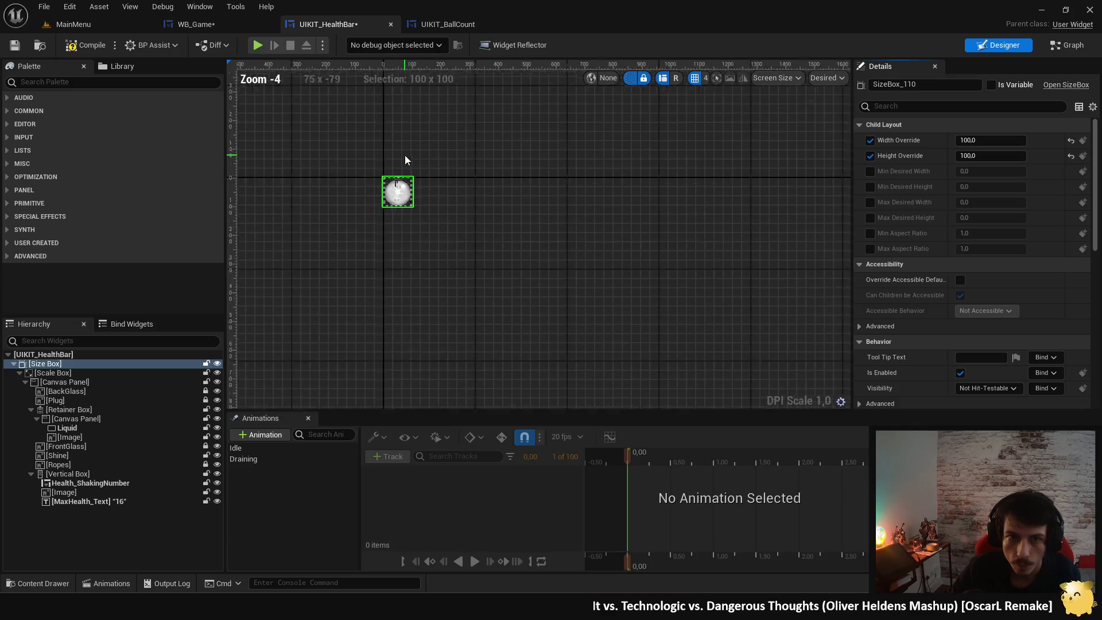
text(150)
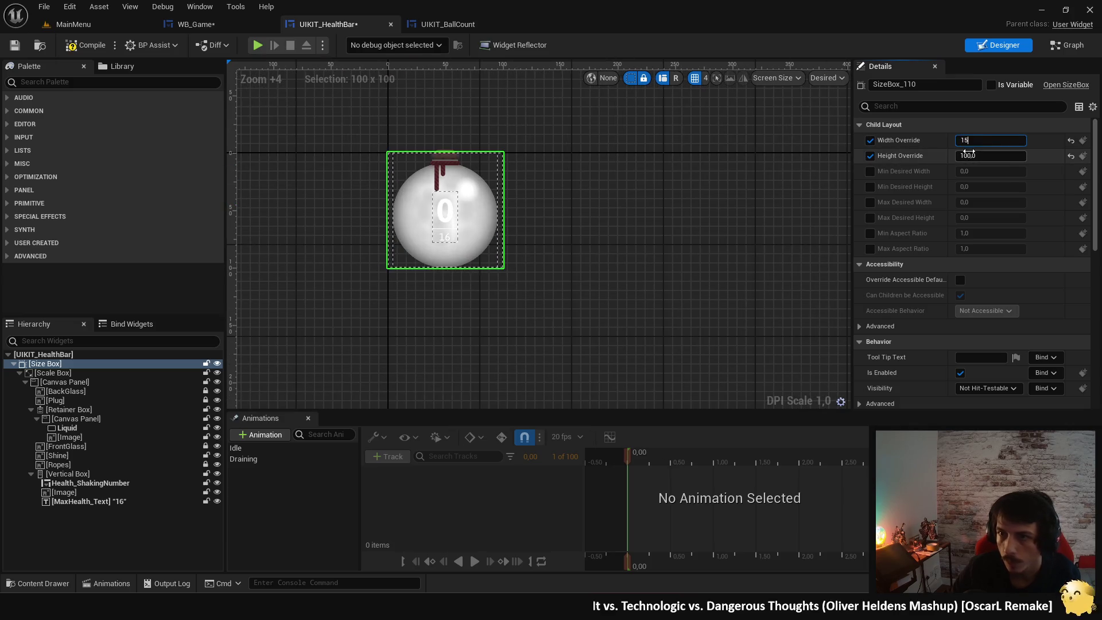
click(975, 156)
text(150)
key(Return)
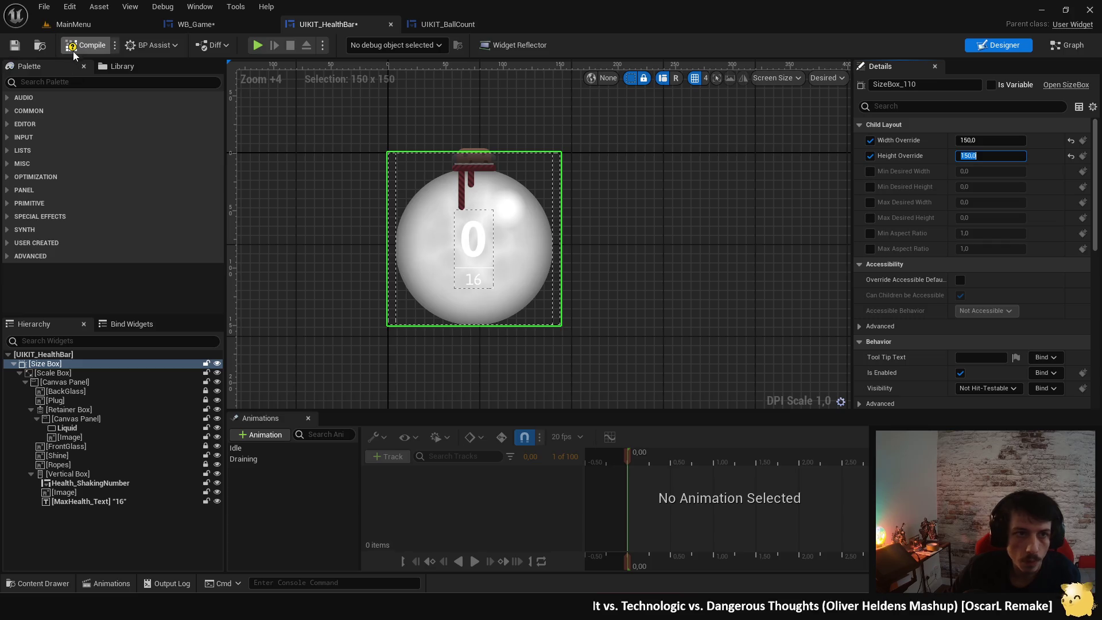
click(191, 22)
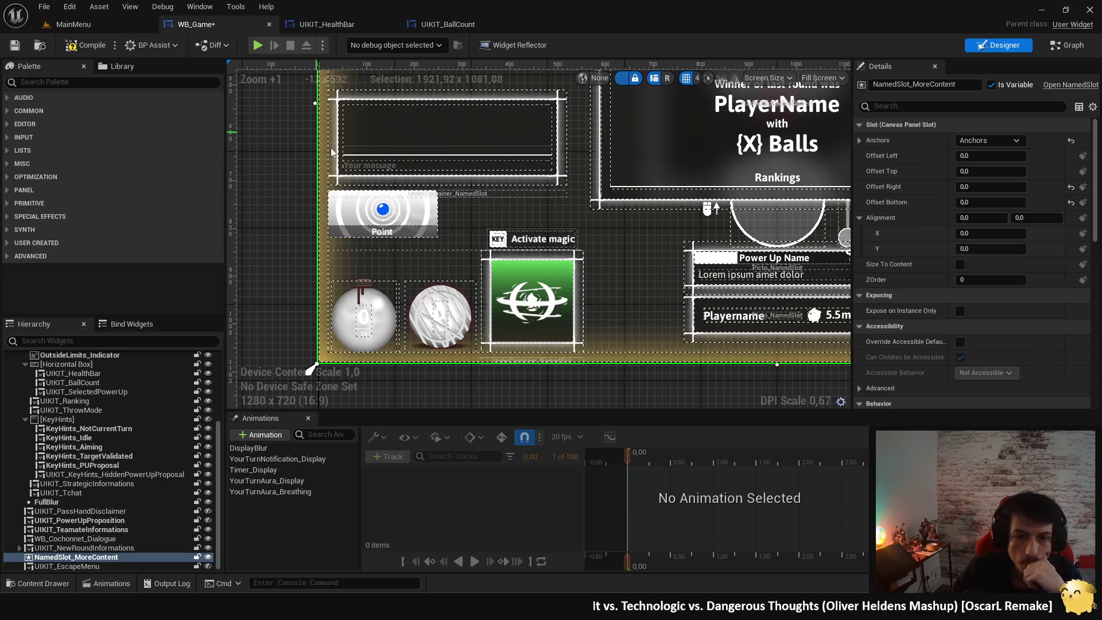
scroll(400, 307, up, 2)
scroll(490, 341, down, 4)
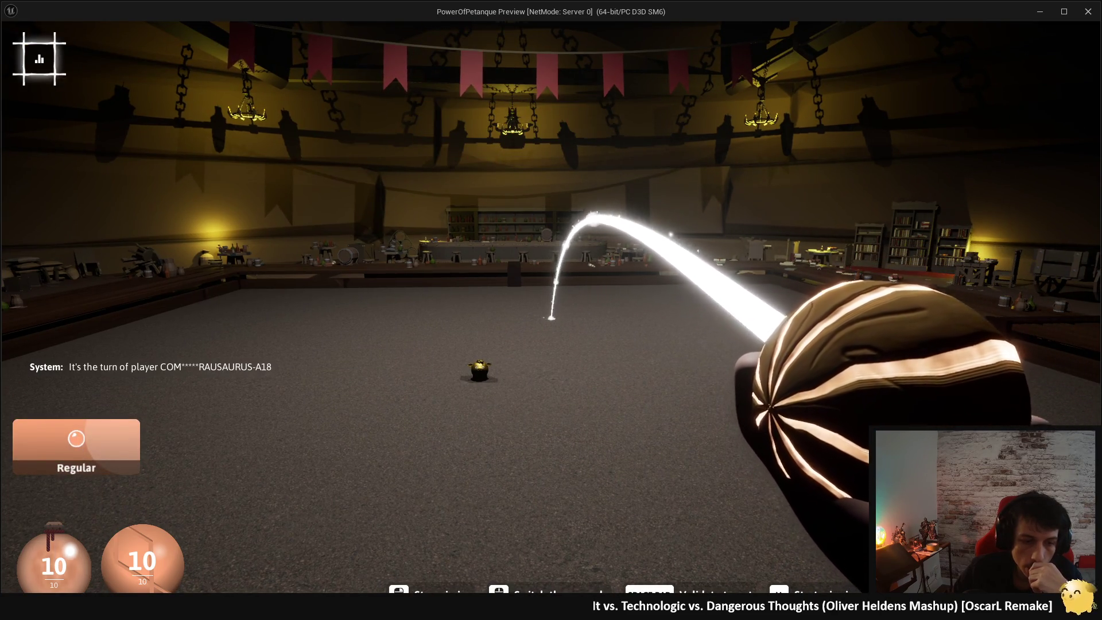
key(space)
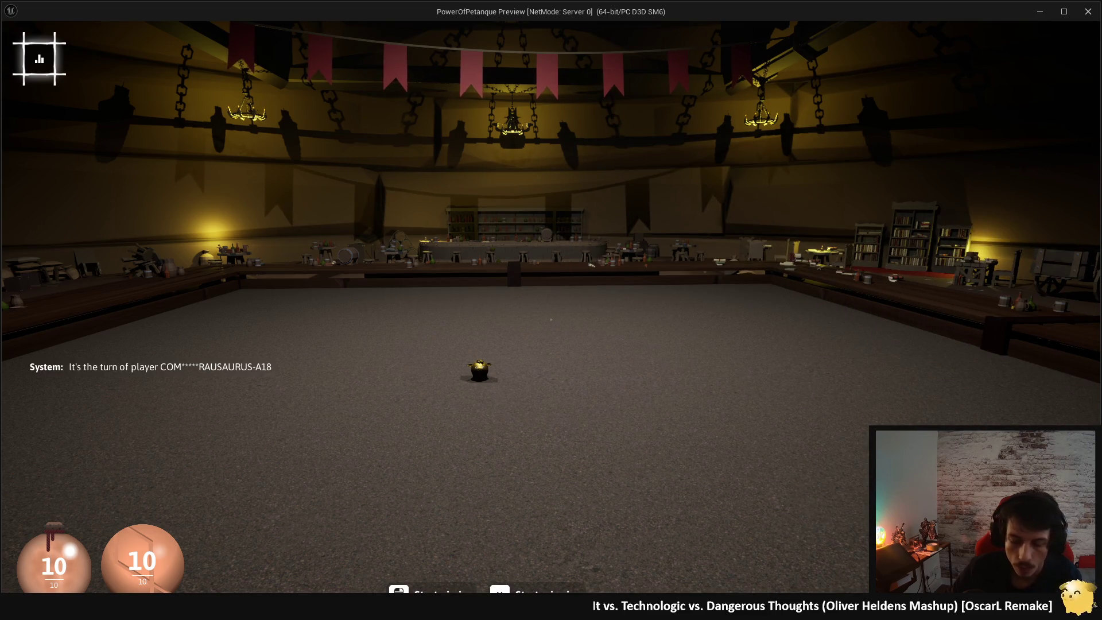
key(Escape)
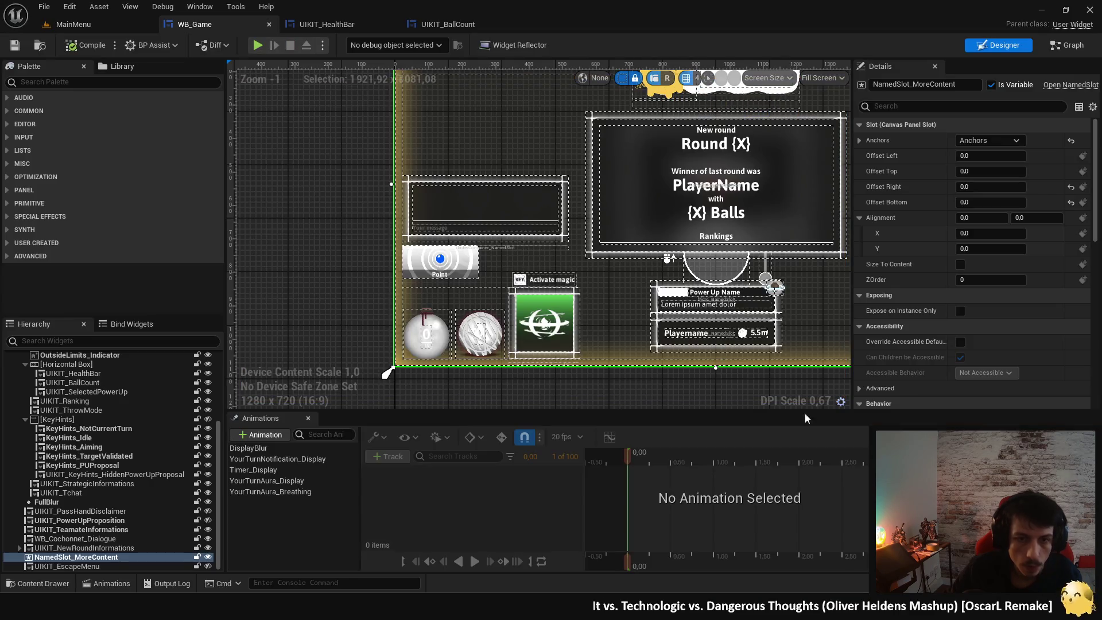
Move UIKIT_ThrowMode to Position Y -170 in WB_Game.
click(354, 215)
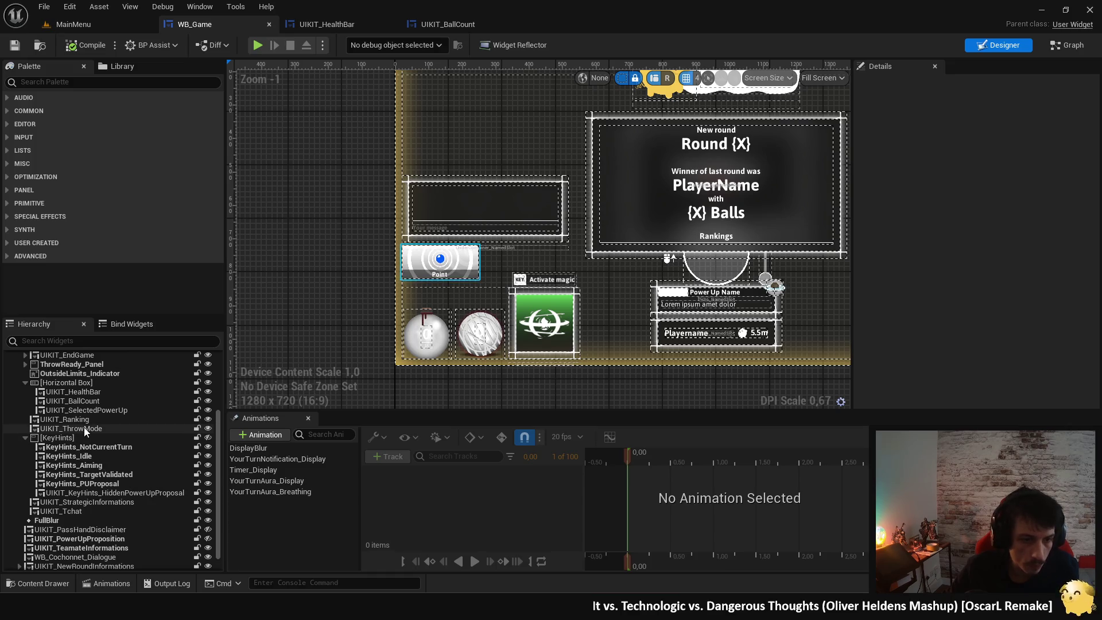
click(84, 427)
click(983, 171)
text(-1)
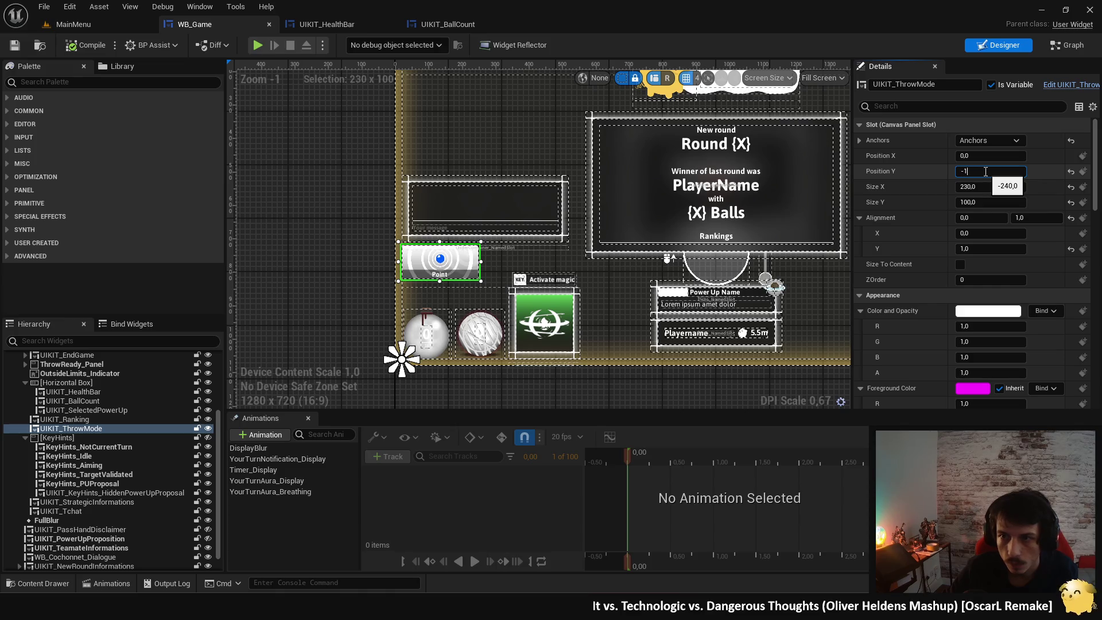
text(70)
key(Return)
scroll(511, 306, up, 3)
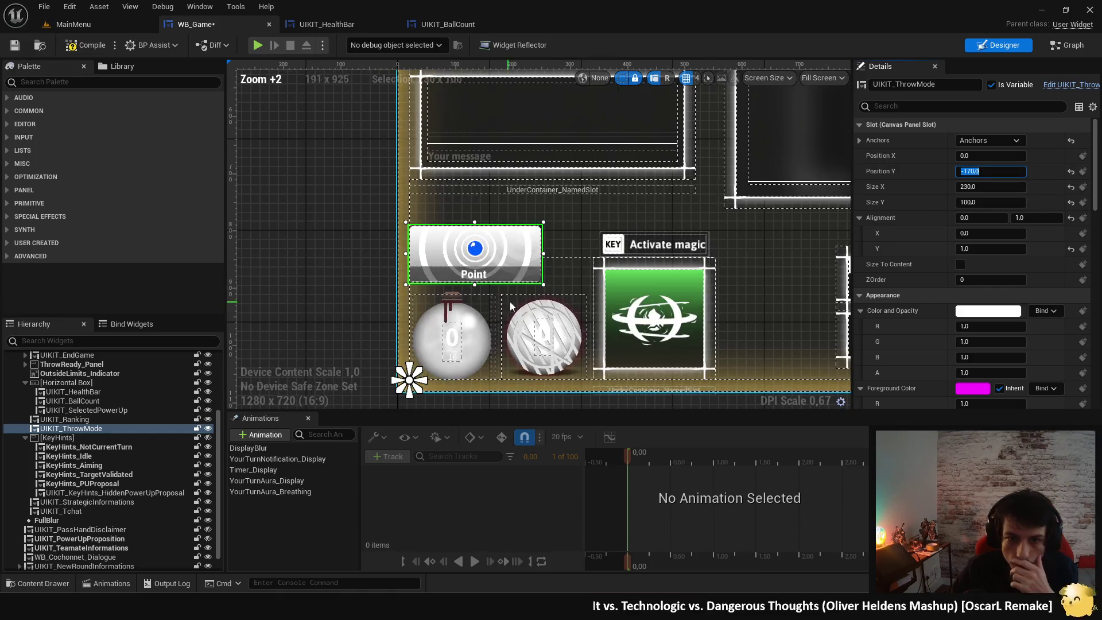
drag(660, 254, 554, 250)
Select UIKIT_SelectedPowerUp in the hierarchy and bring up its context menu.
click(286, 131)
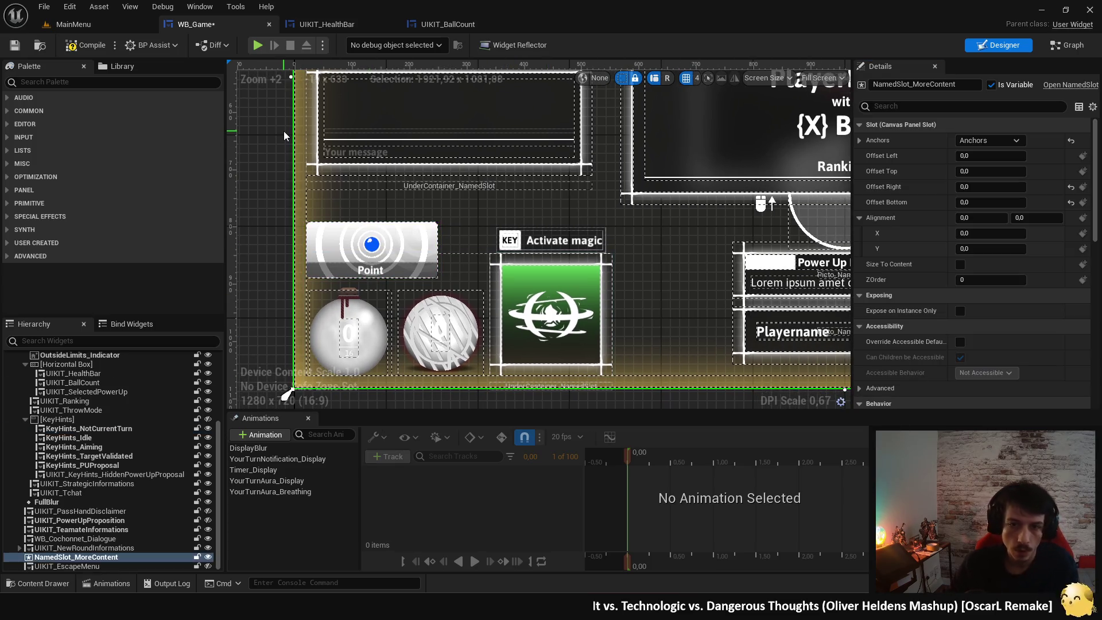
scroll(122, 435, up, 4)
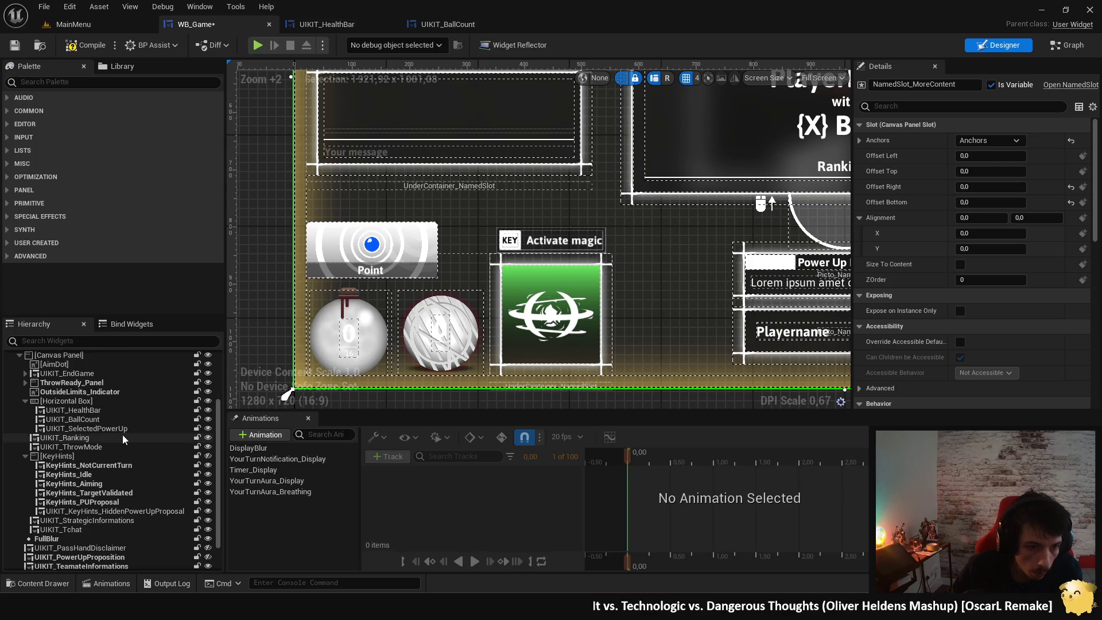
click(92, 503)
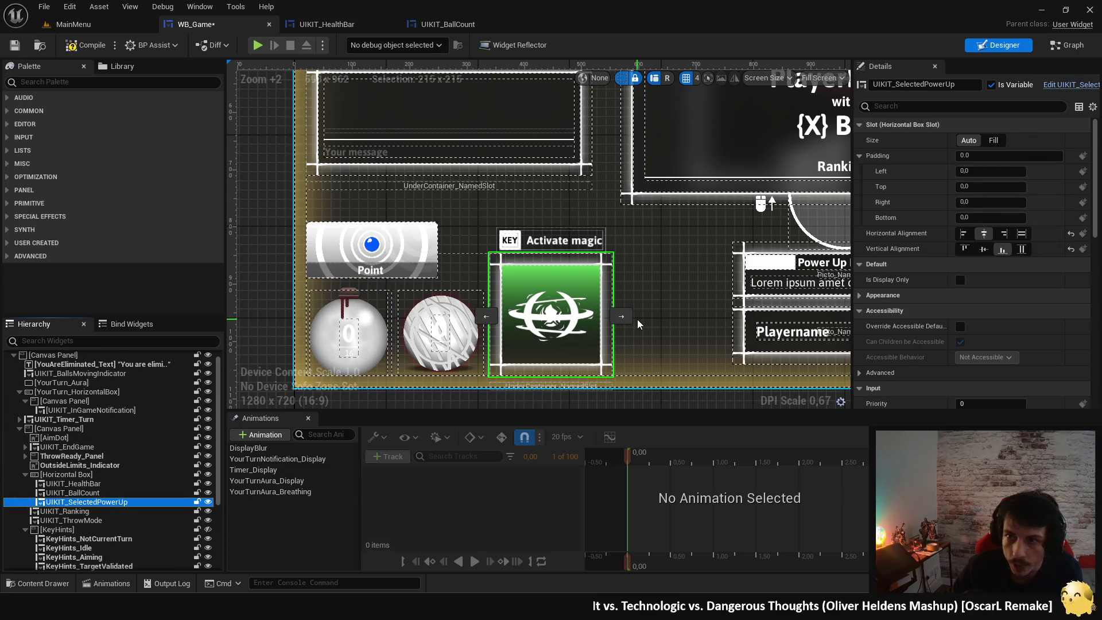
right_click(122, 504)
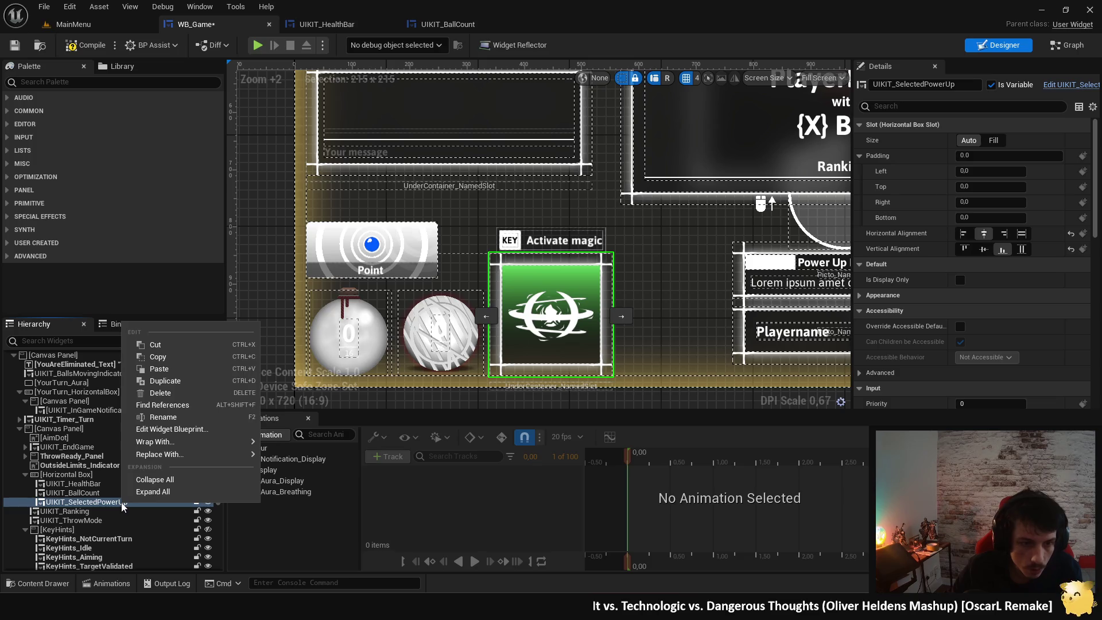
Open UIKIT_SelectedPowerUp and wrap its Canvas Panel in a Scale Box.
click(200, 434)
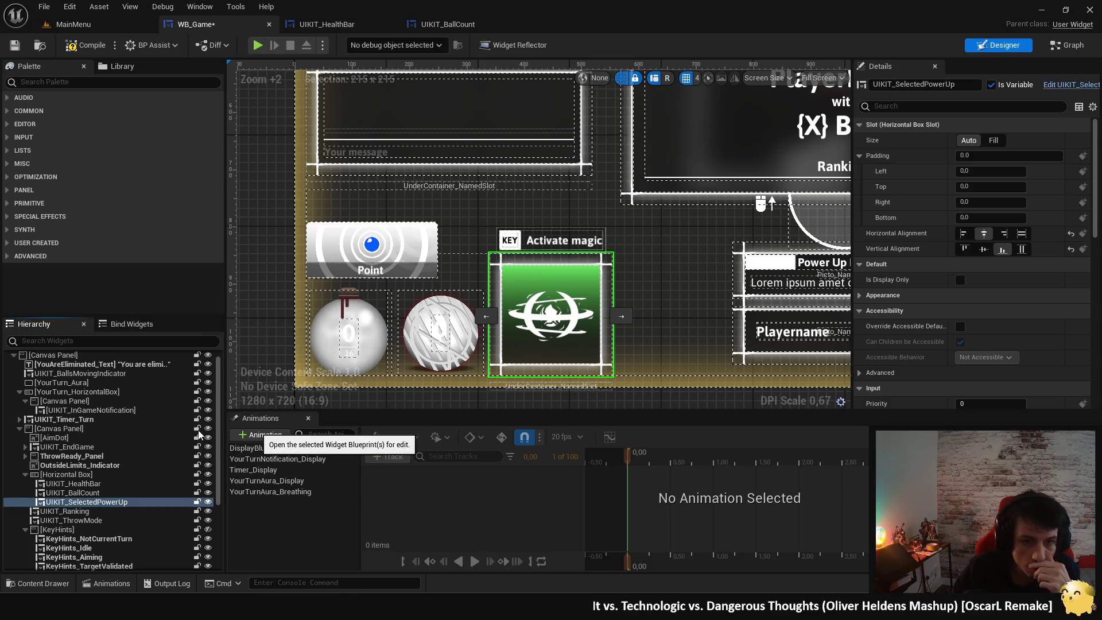
click(59, 374)
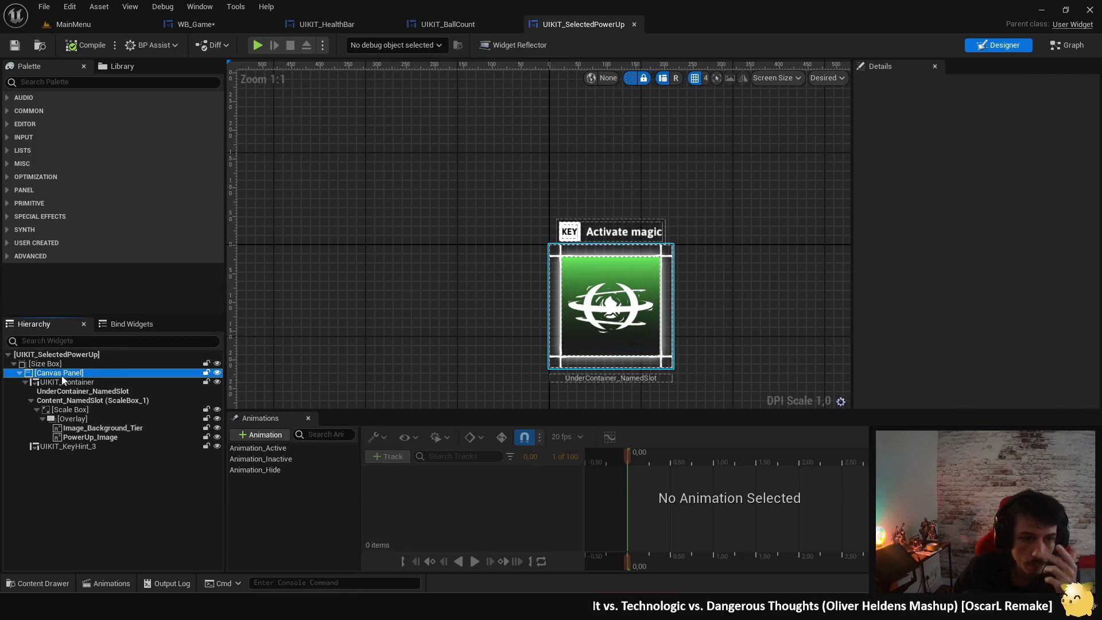
right_click(61, 374)
mouse_move(115, 483)
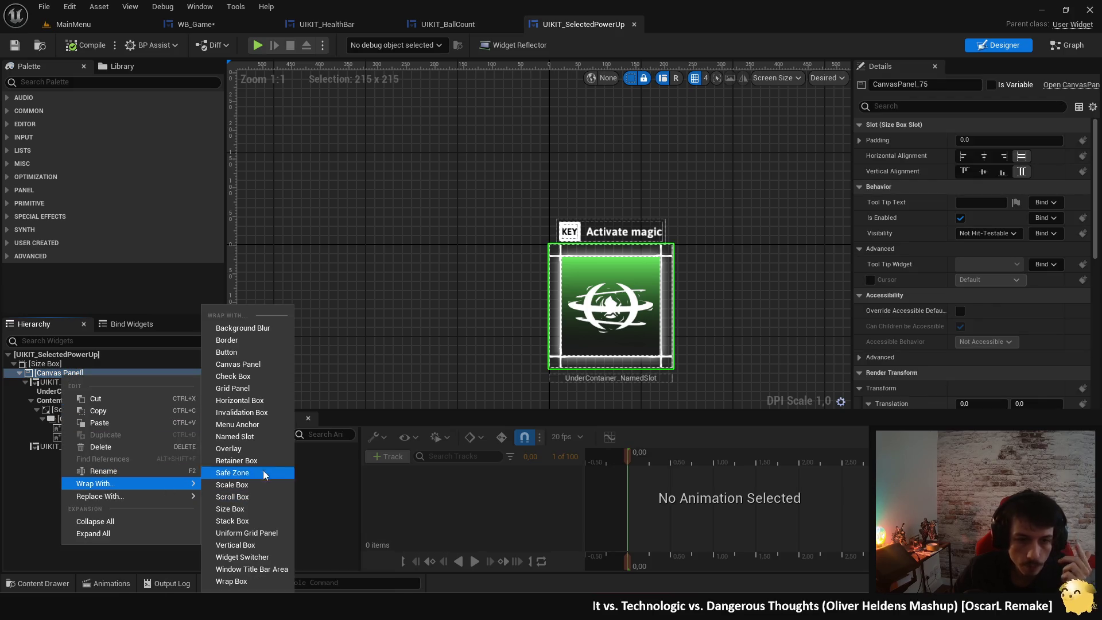
click(245, 486)
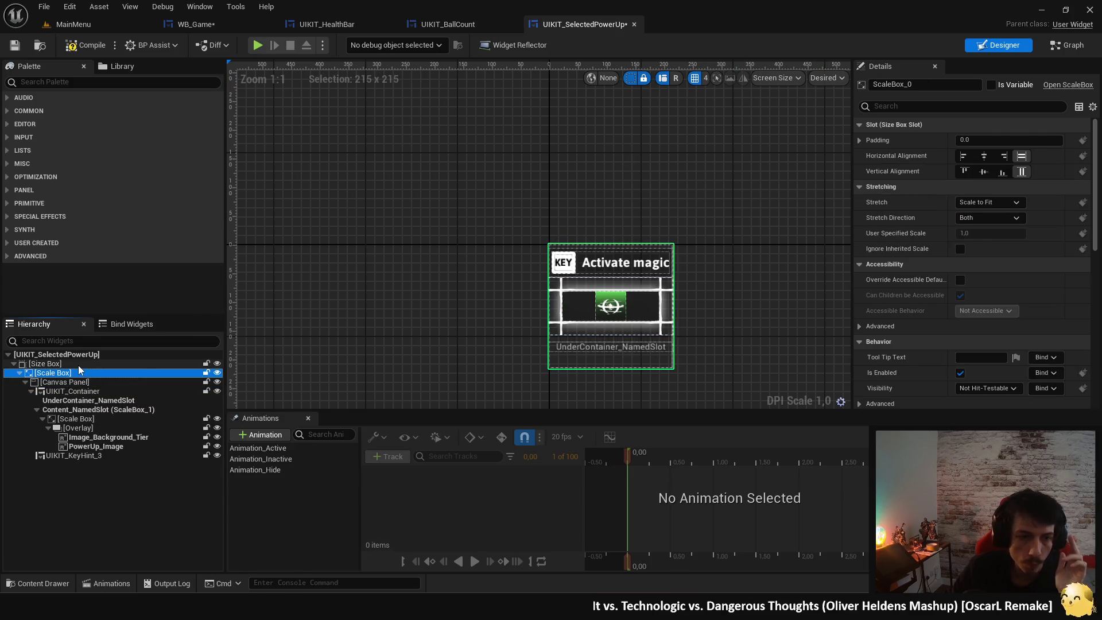
Set the Size Box width and height overrides to 150, then compile and save.
click(46, 363)
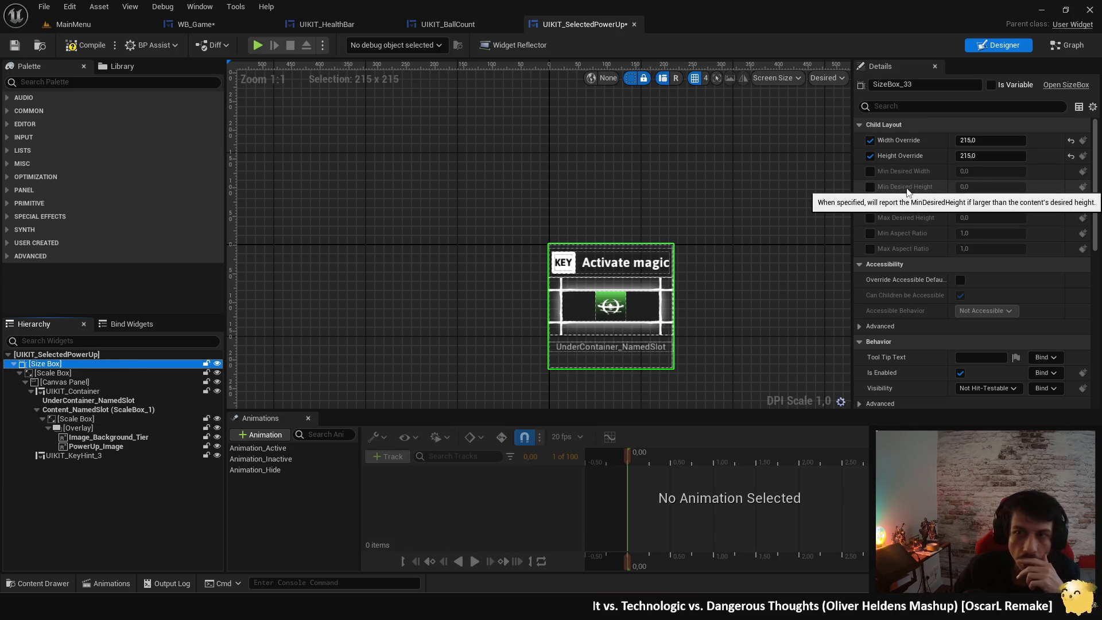
click(1004, 142)
text(150)
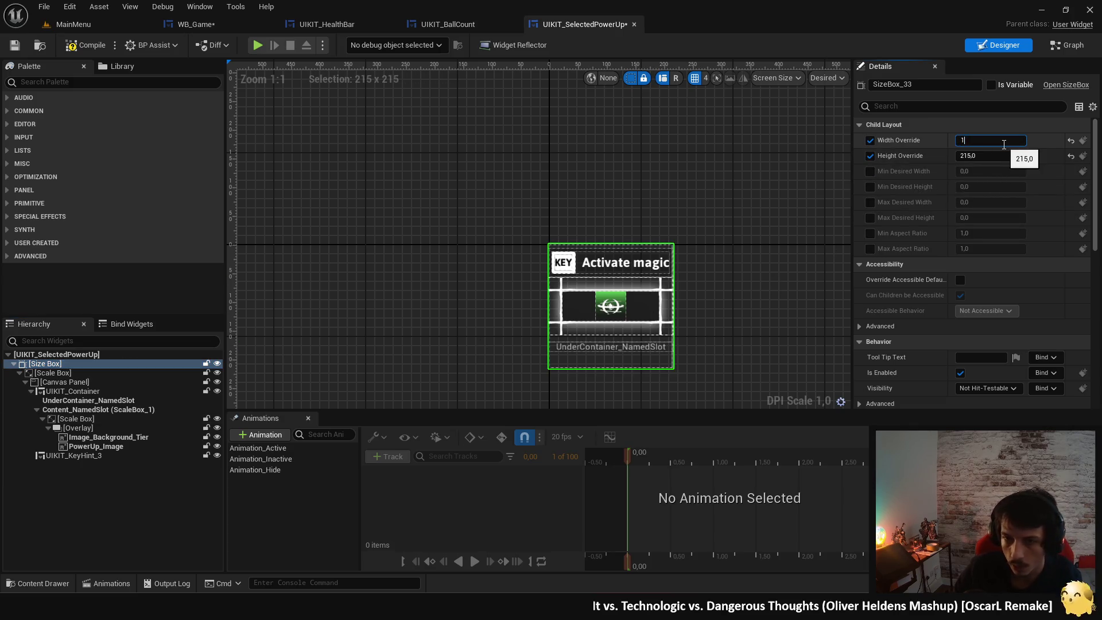
click(992, 157)
text(0)
key(Return)
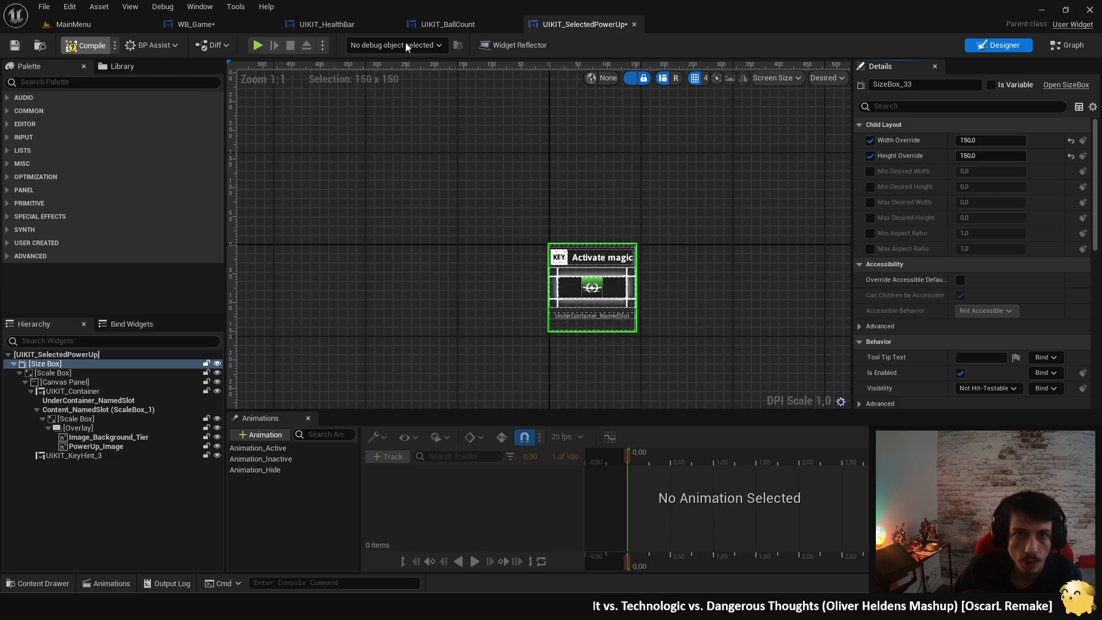
key(ctrl+s)
click(223, 23)
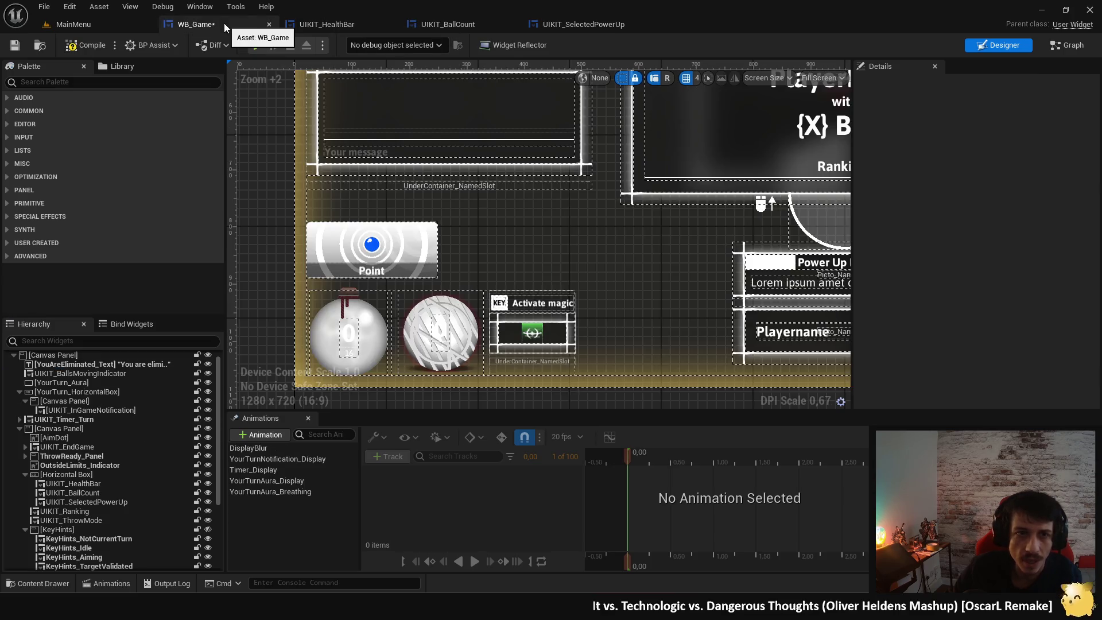
Undo the Scale Box wrap in UIKIT_SelectedPowerUp.
click(578, 25)
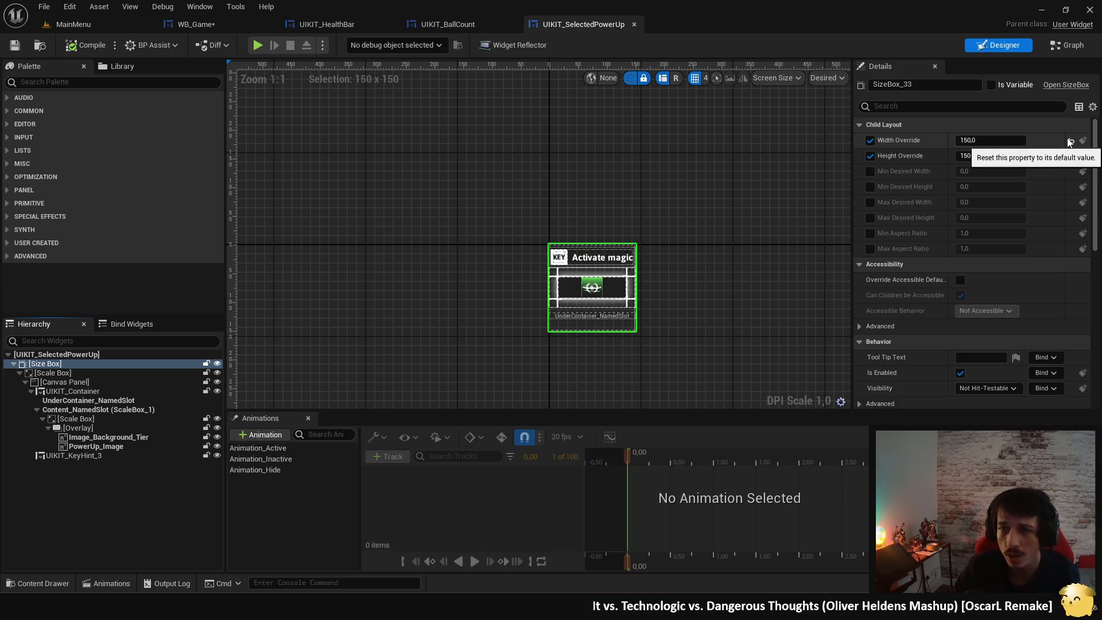
click(741, 175)
key(ctrl+z)
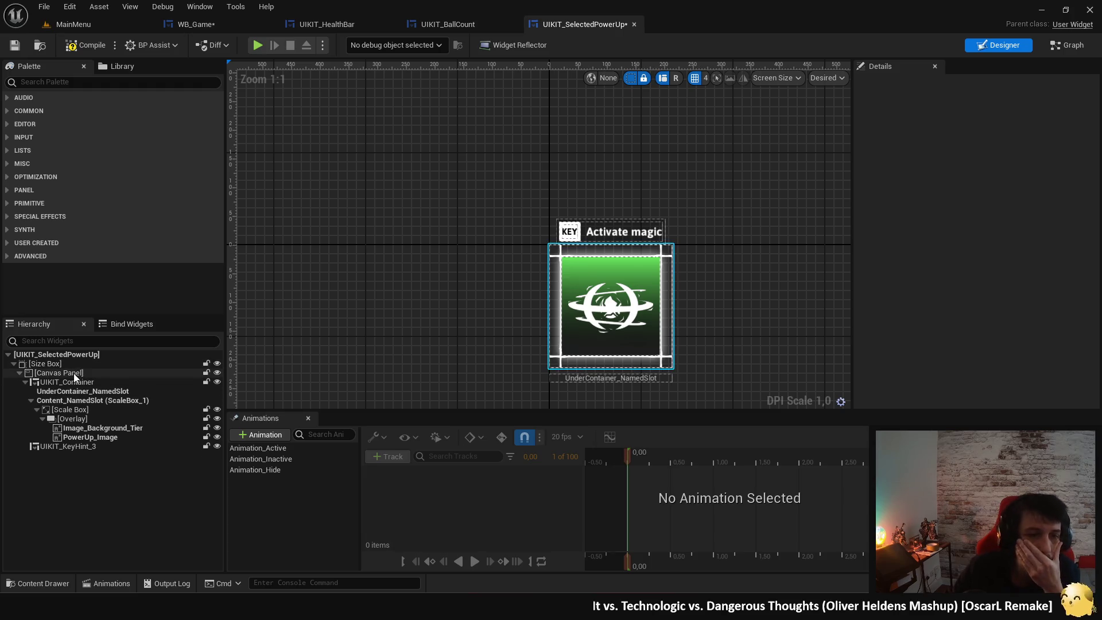
click(73, 373)
Set the Size Box overrides to 150 × 150 and compile the power-up widget.
click(72, 366)
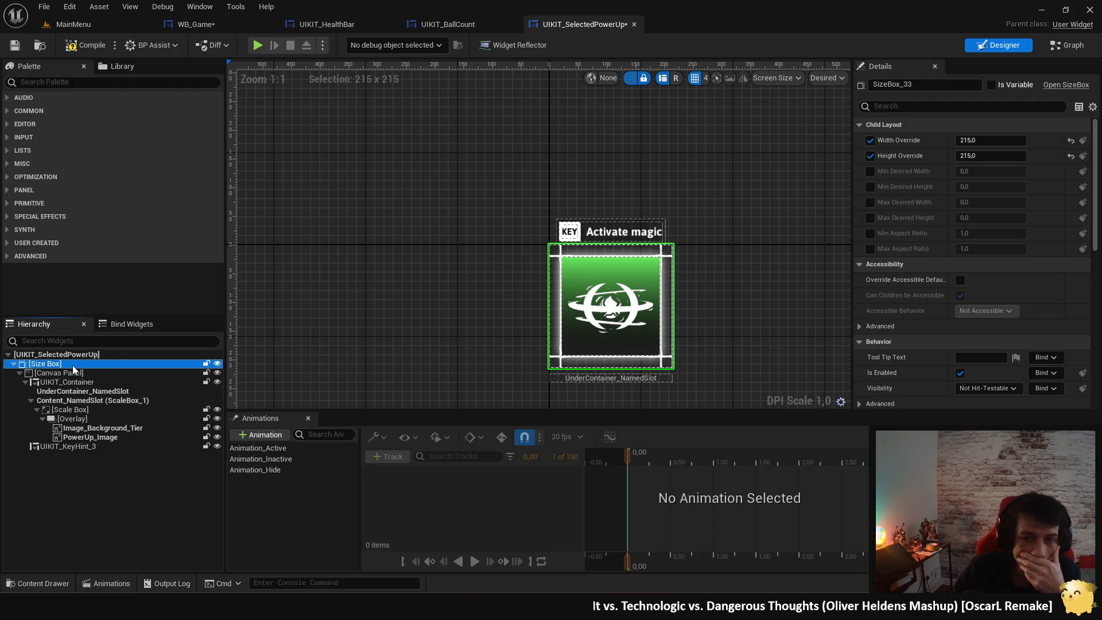
click(976, 141)
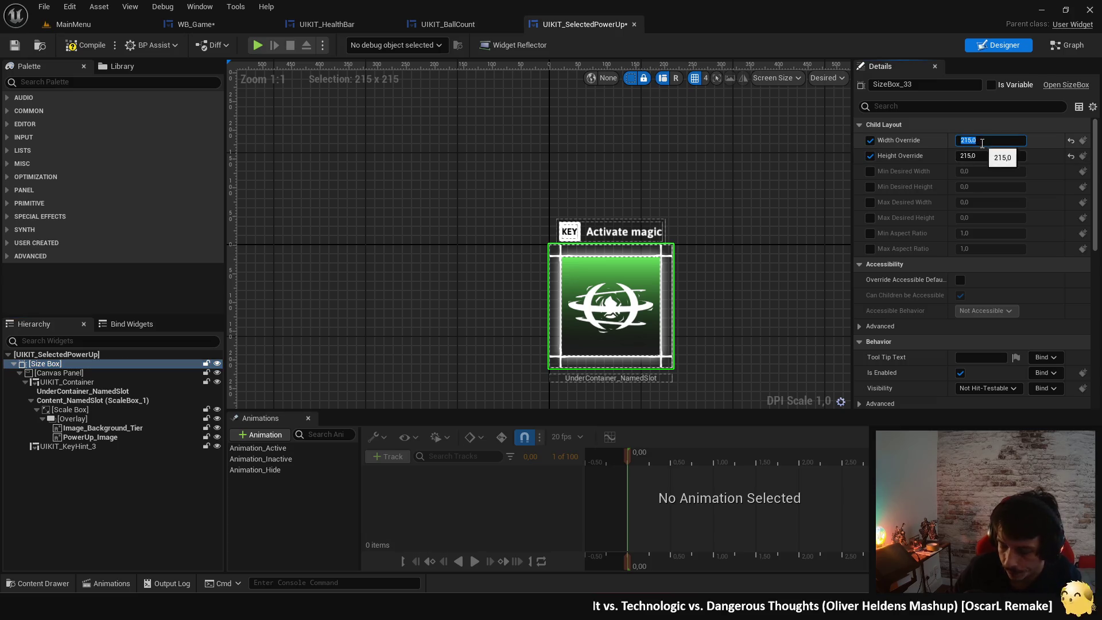
text(150)
click(989, 155)
text(1)
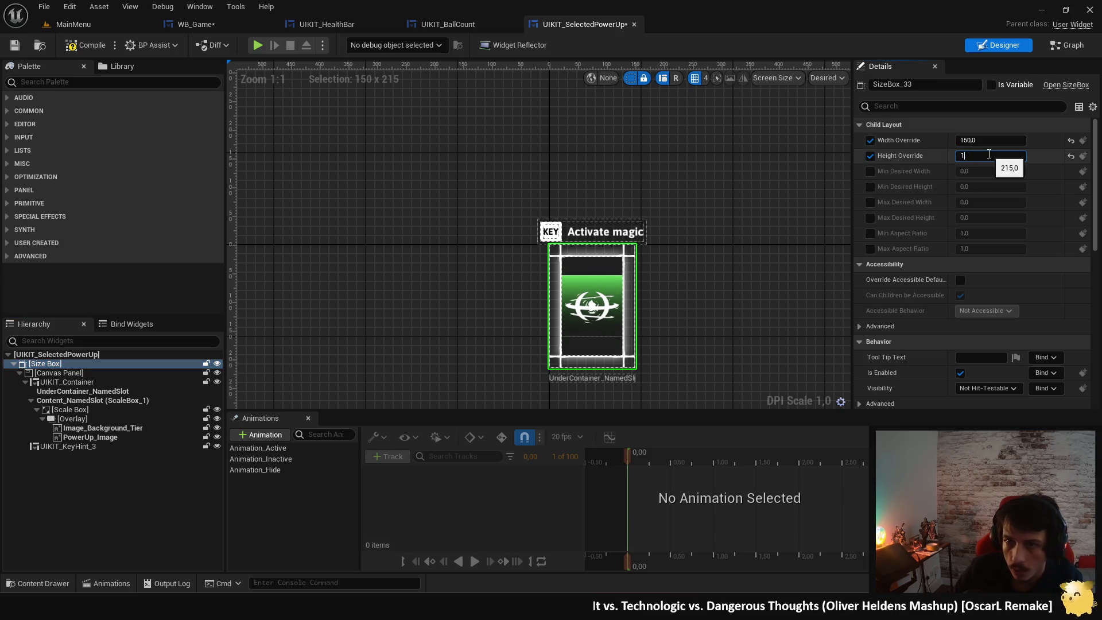
key(Return)
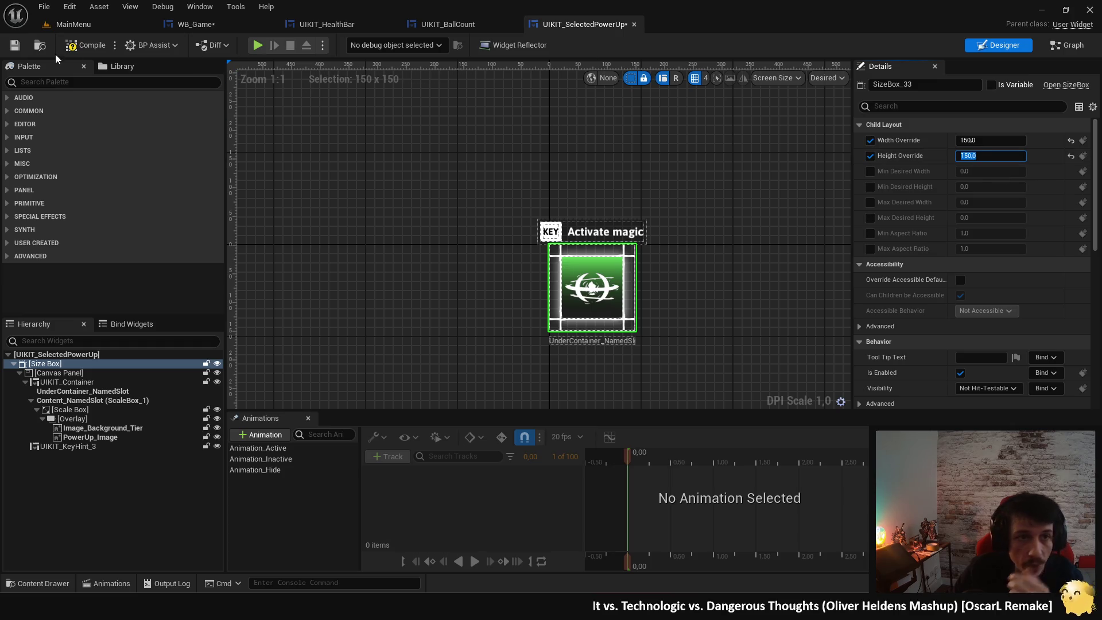
click(87, 46)
click(225, 26)
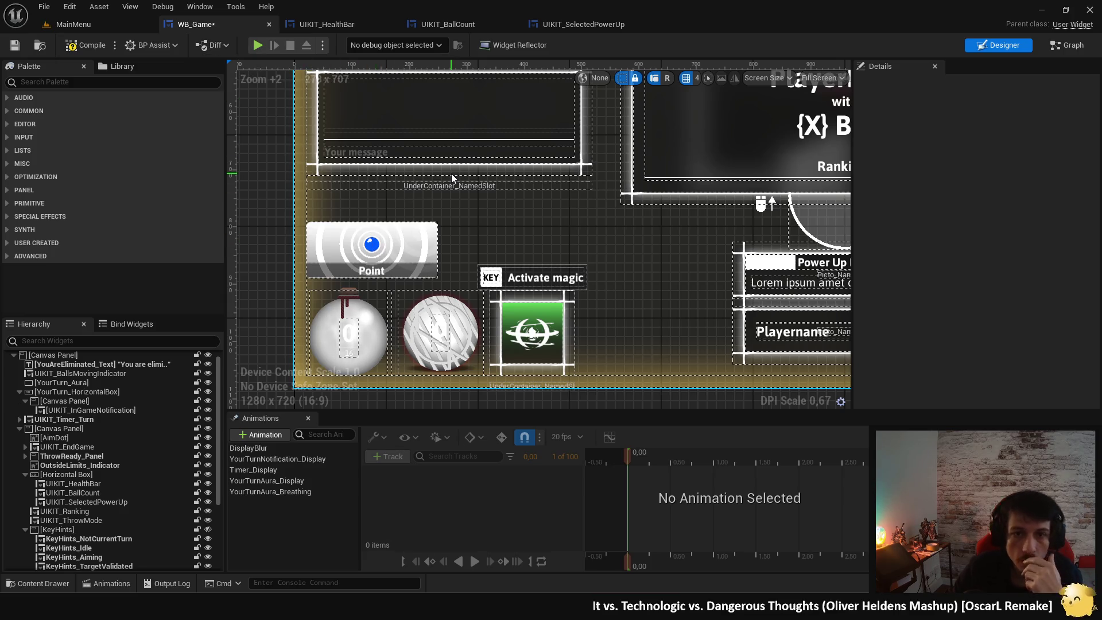
Search 'throwmo' in Open Asset and open the UIKIT_ThrowMode widget blueprint.
key(ctrl+p)
text(throwm)
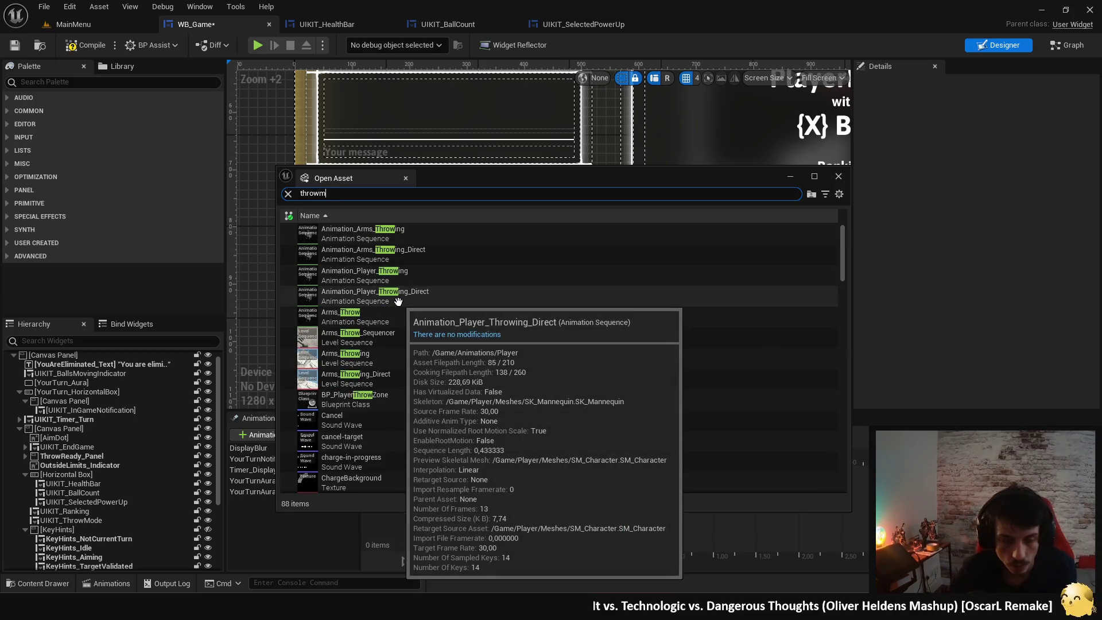
text(o)
scroll(407, 286, down, 3)
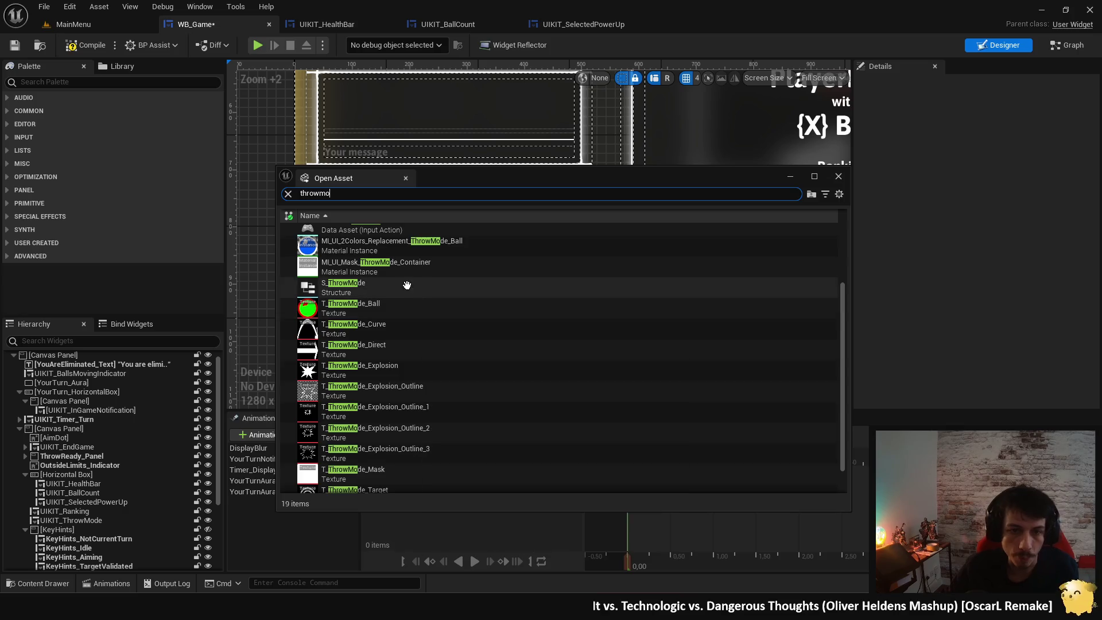
double_click(376, 473)
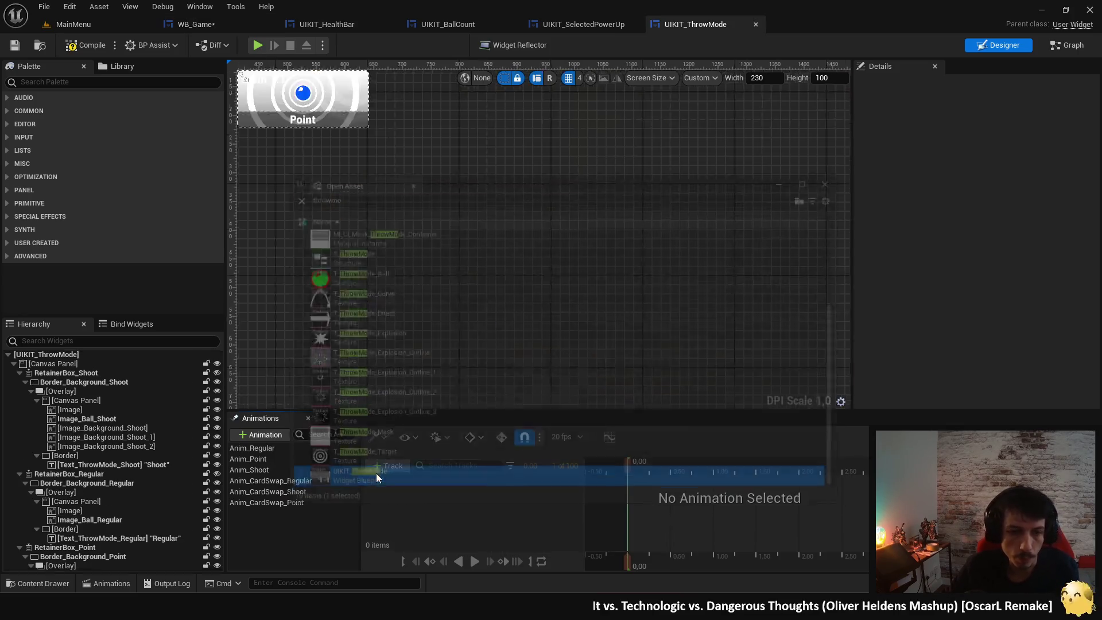
Collapse the three RetainerBox branches and wrap the Canvas Panel in a Scale Box.
click(19, 372)
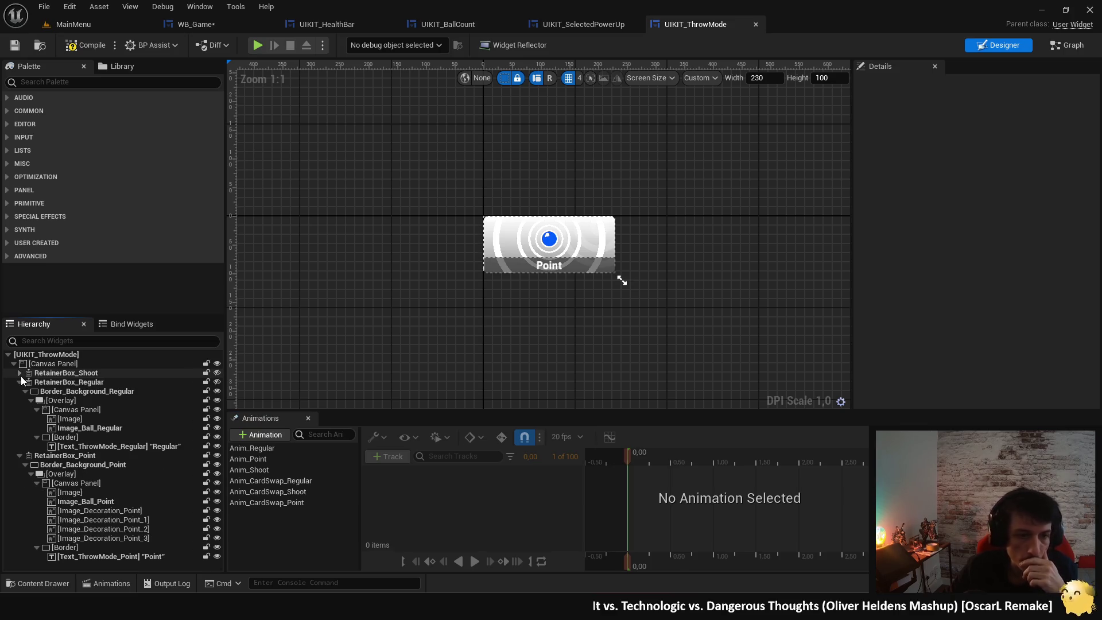
click(20, 382)
click(20, 391)
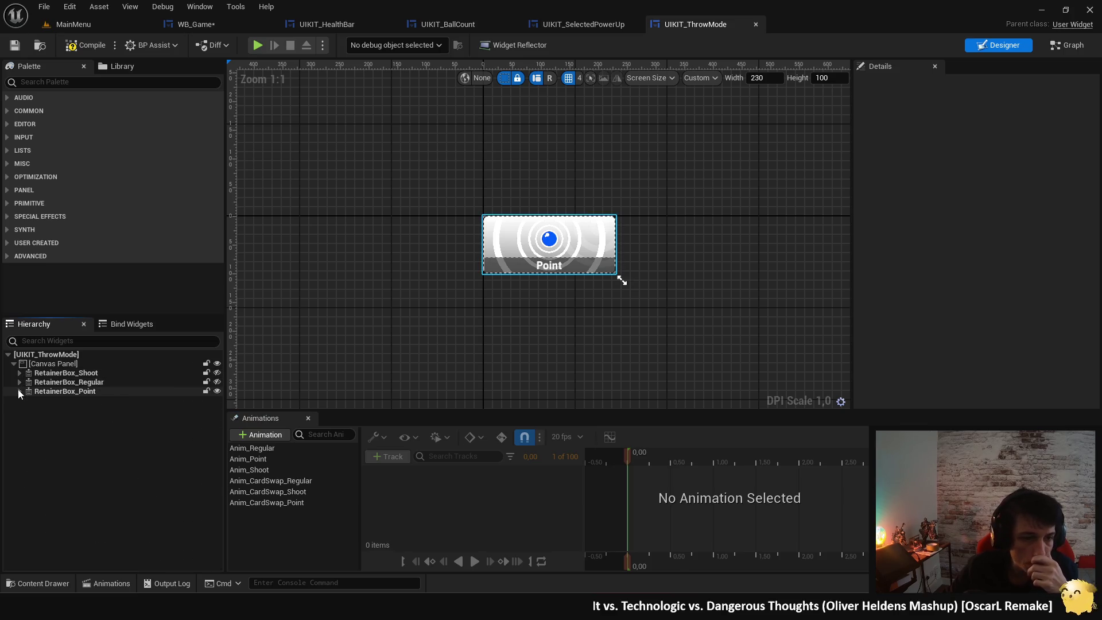
click(55, 364)
right_click(55, 364)
mouse_move(126, 474)
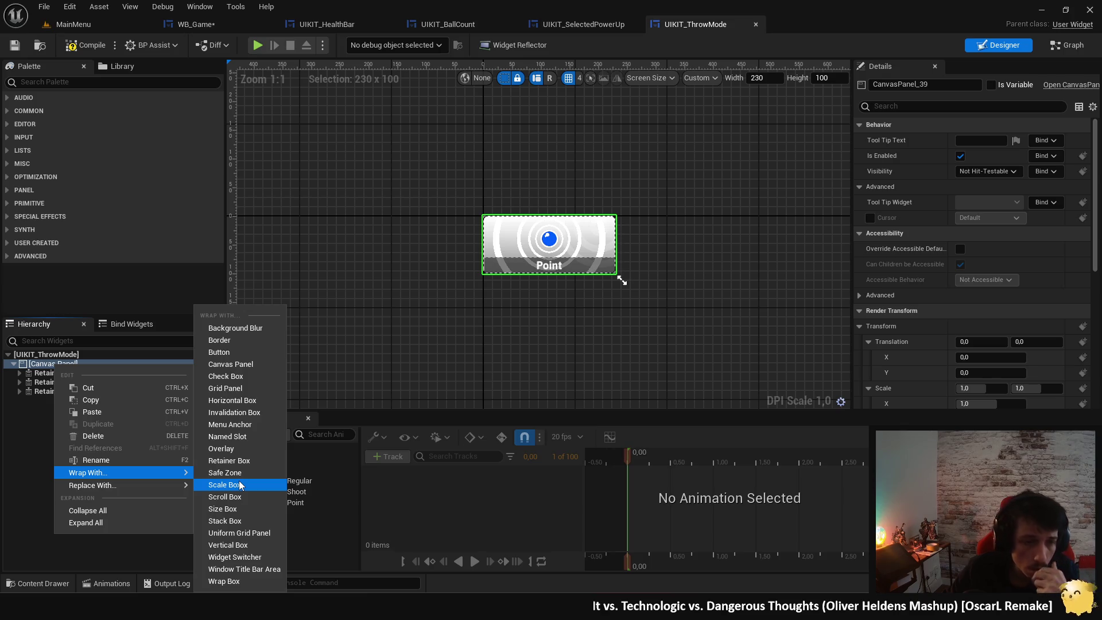
click(239, 487)
Wrap the new Scale Box in a Size Box.
click(49, 364)
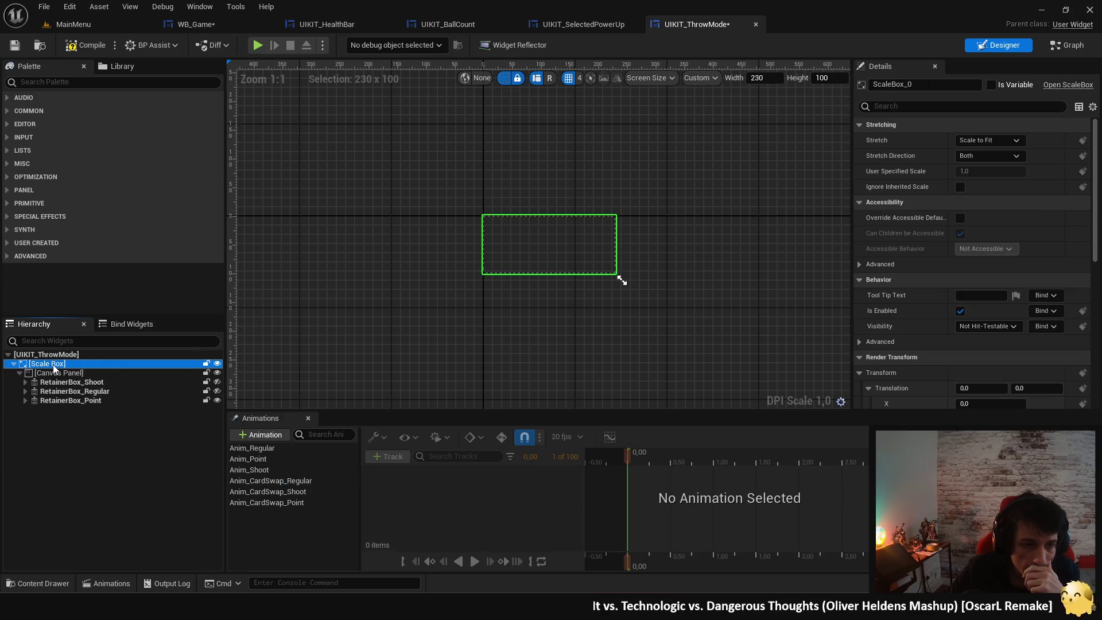
right_click(49, 364)
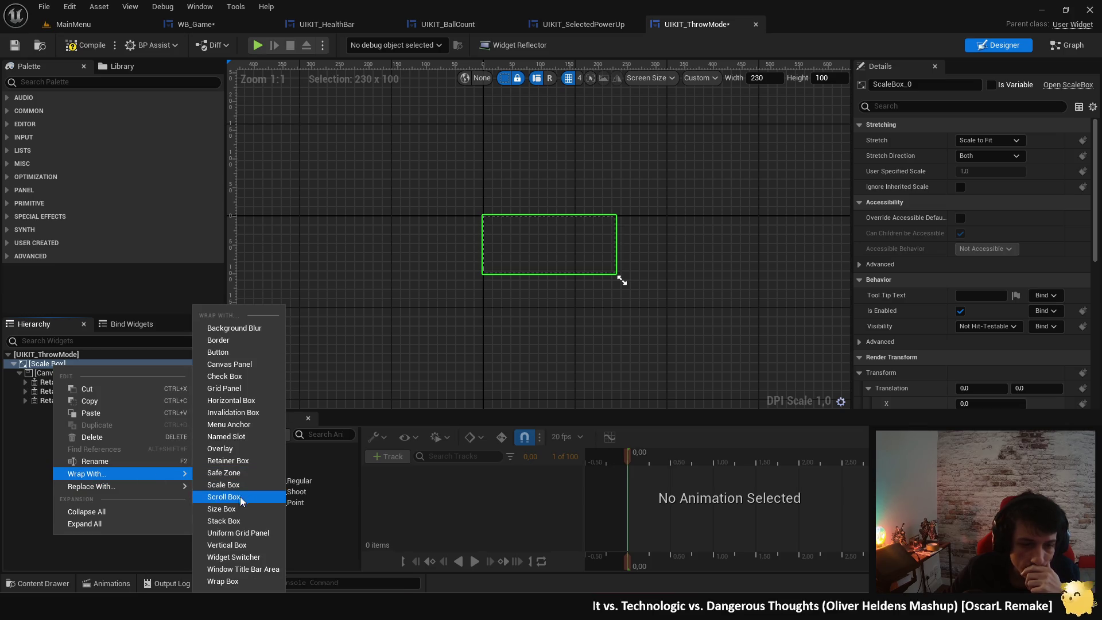
click(224, 508)
click(48, 365)
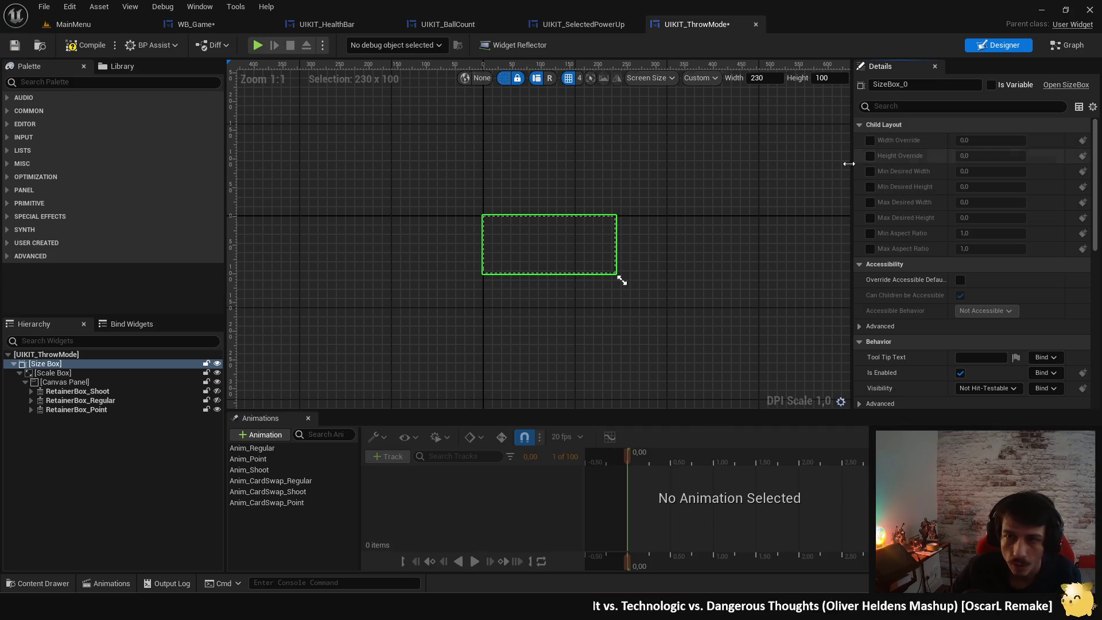
click(117, 374)
click(104, 384)
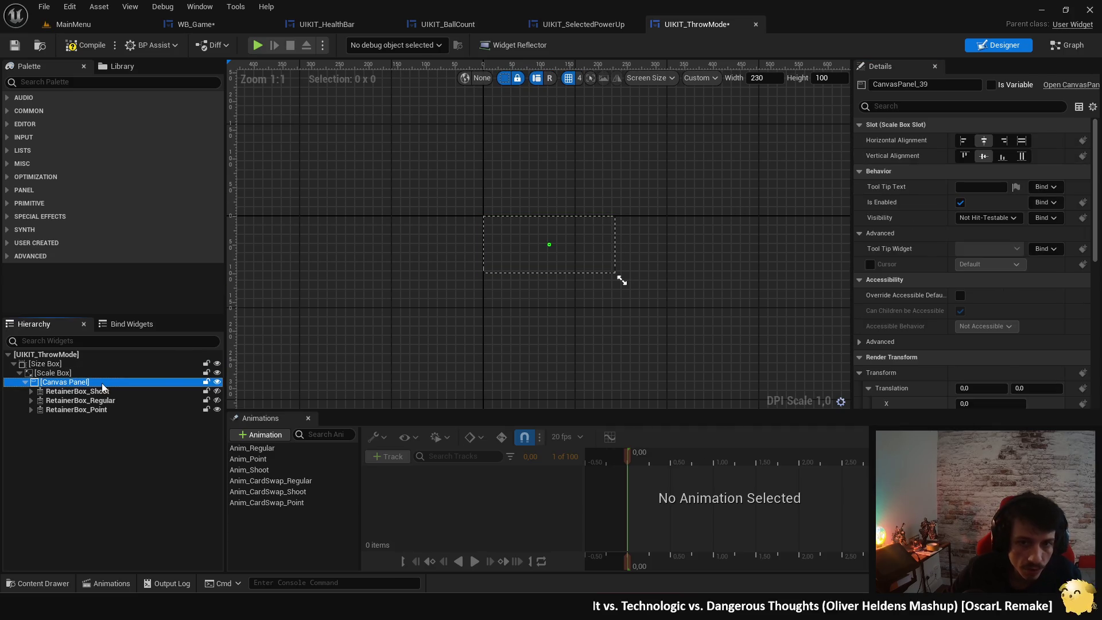
Make the Canvas Panel fill horizontally, enable the Size Box overrides, and set width 100.
click(1021, 142)
key(Up)
key(Up)
click(870, 141)
click(871, 153)
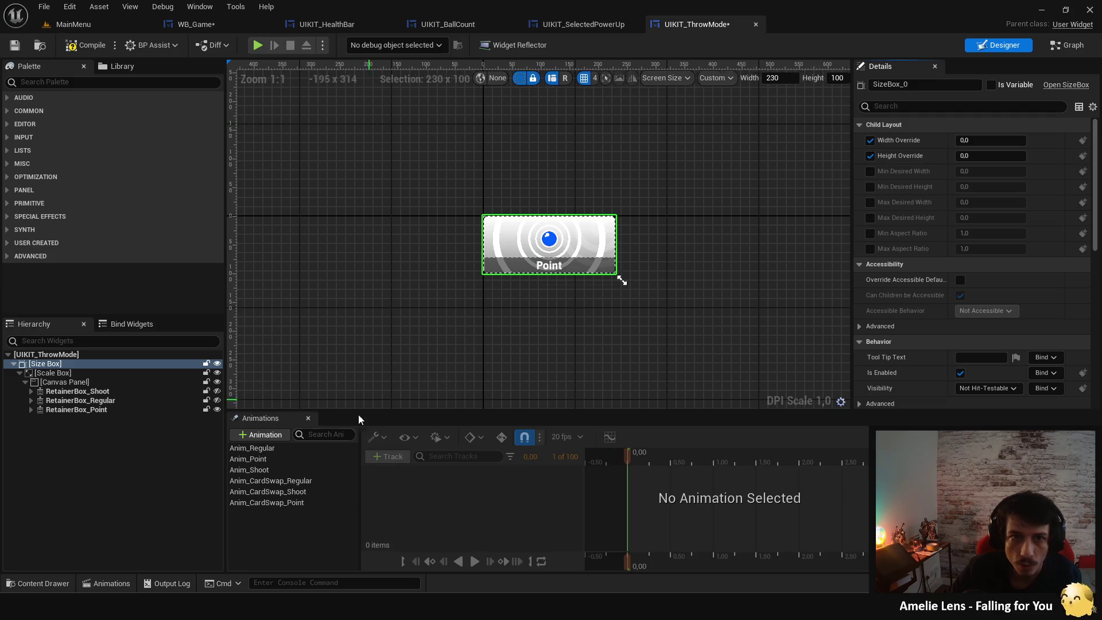
click(994, 140)
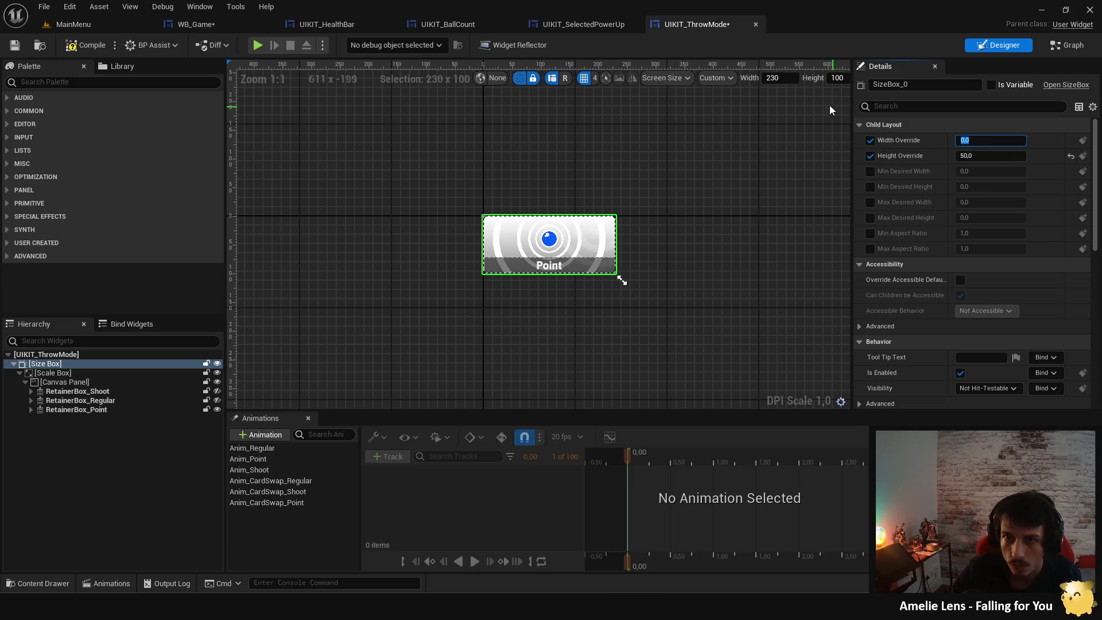
click(733, 80)
click(742, 129)
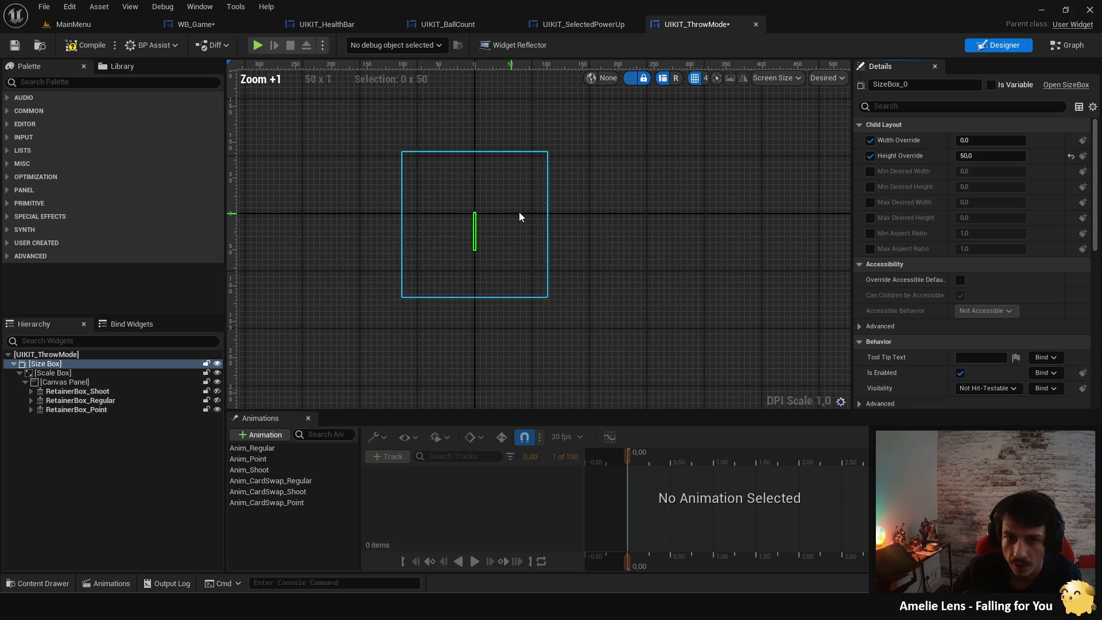
text(10)
key(Return)
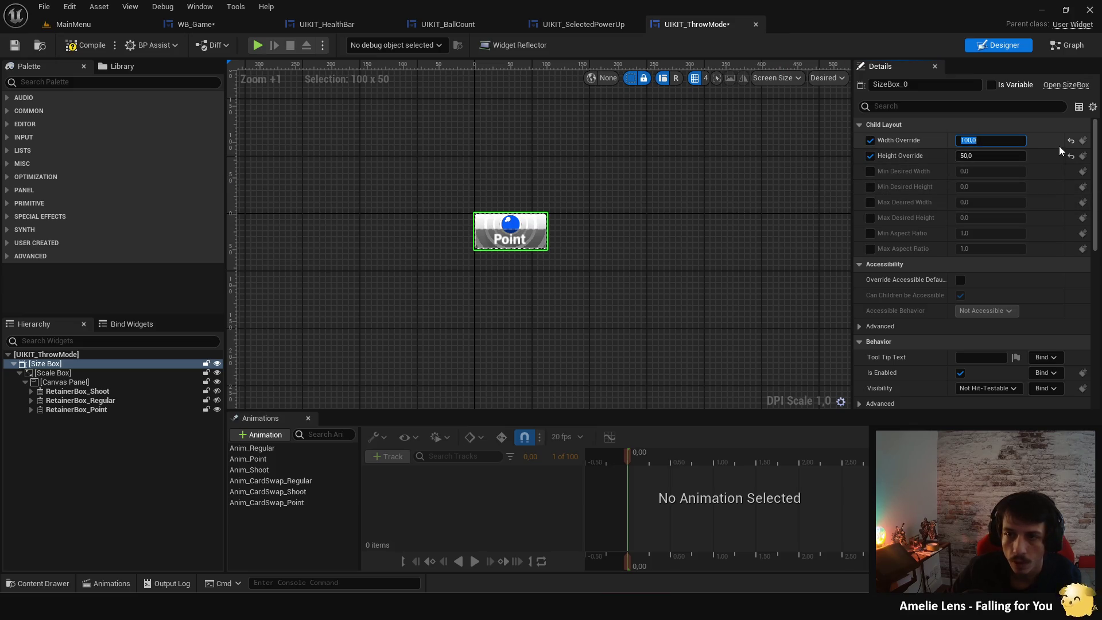
Set the Size Box height override to 50 and width to 180, then compile.
click(1004, 154)
text(1)
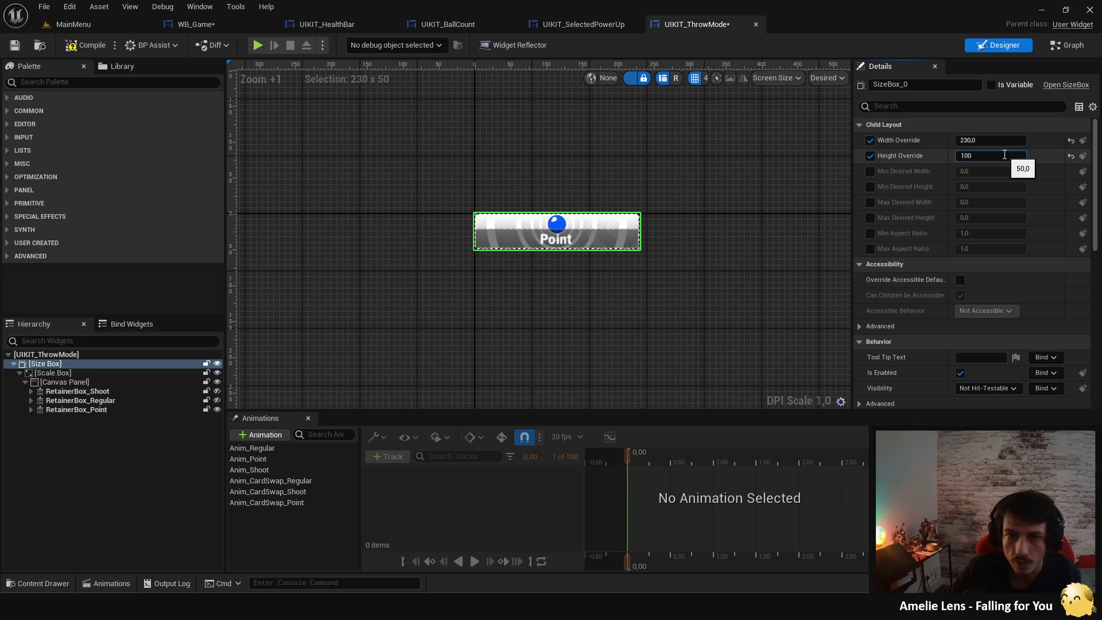
key(Return)
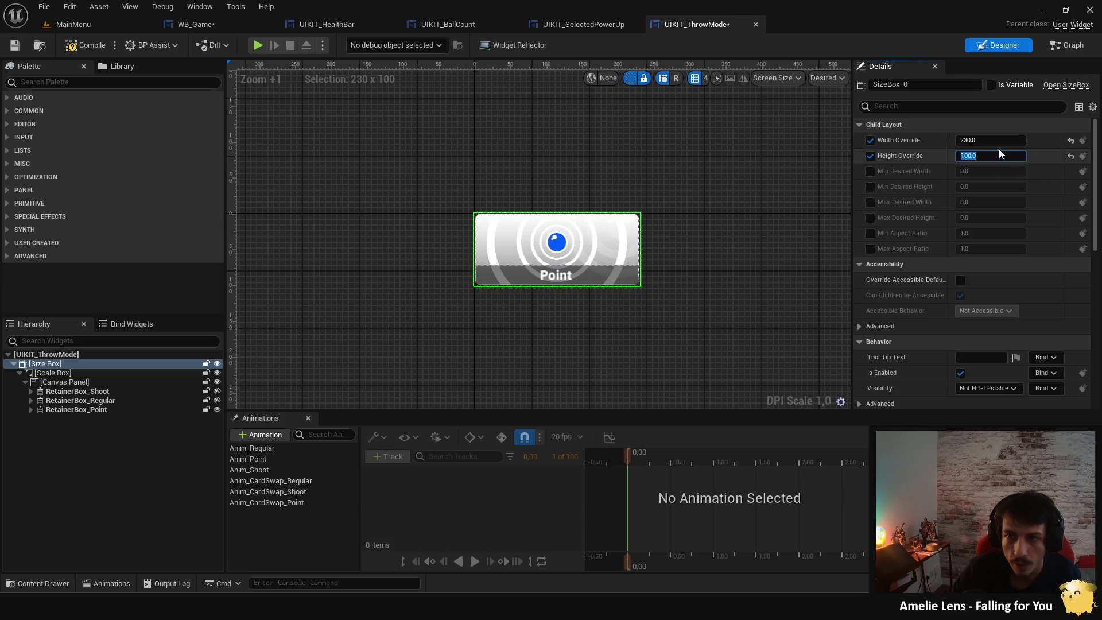
click(995, 159)
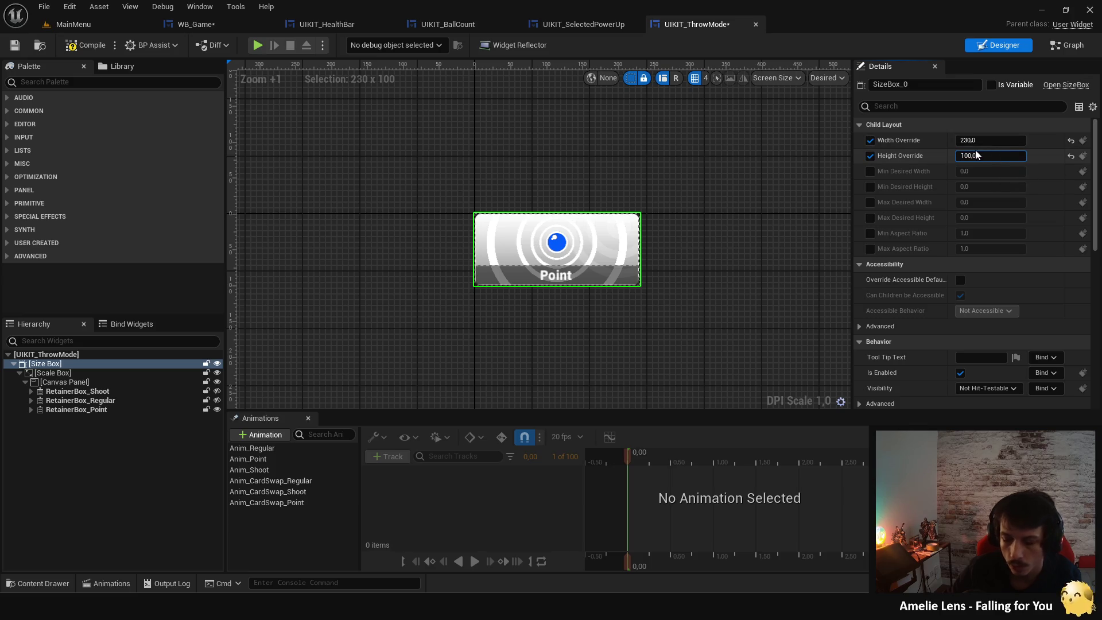
key(ctrl+a)
text(50)
key(Return)
click(1001, 139)
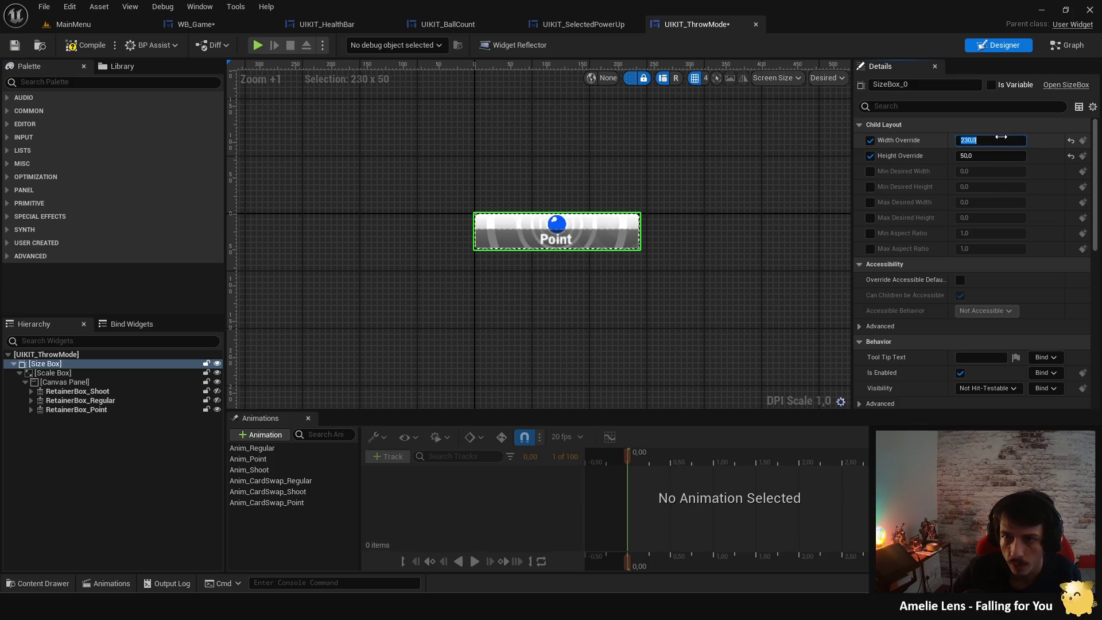
key(Return)
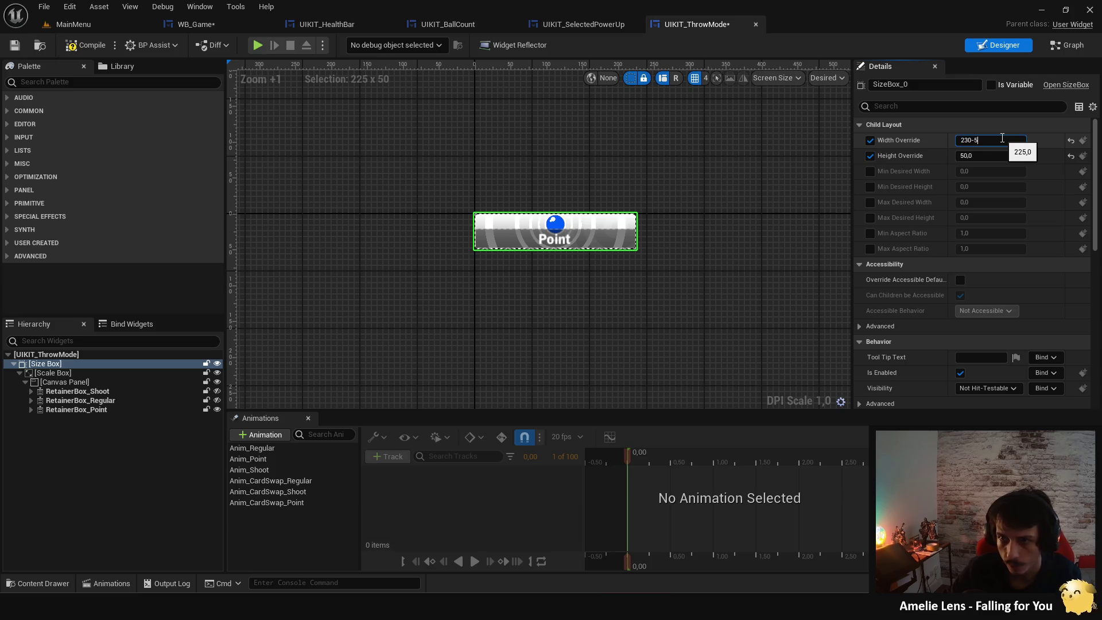
text(0)
key(Return)
click(87, 50)
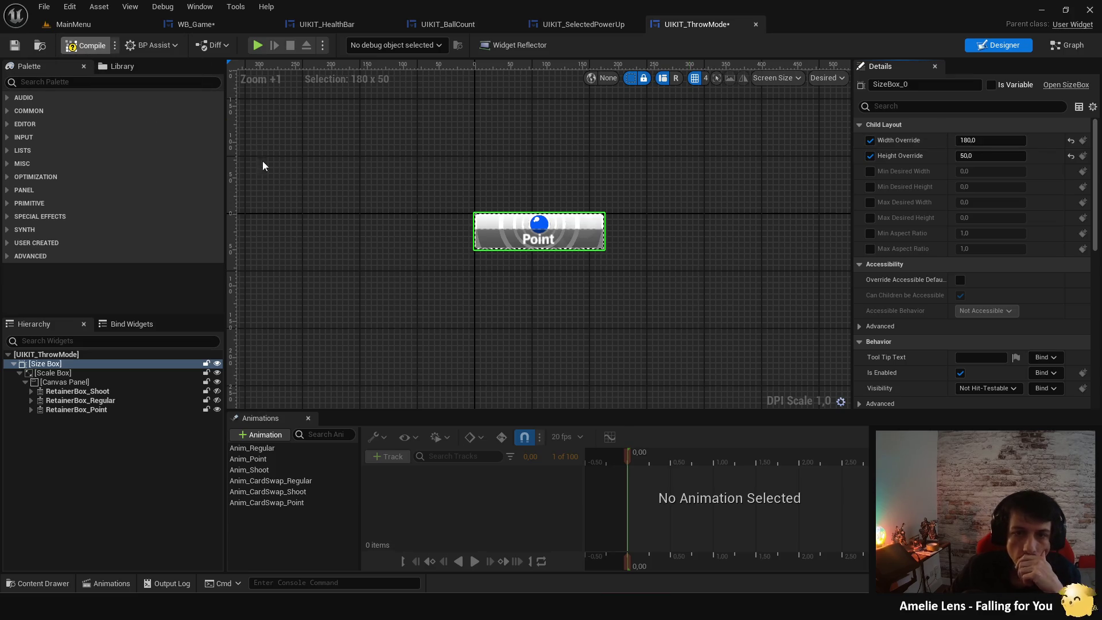
click(31, 394)
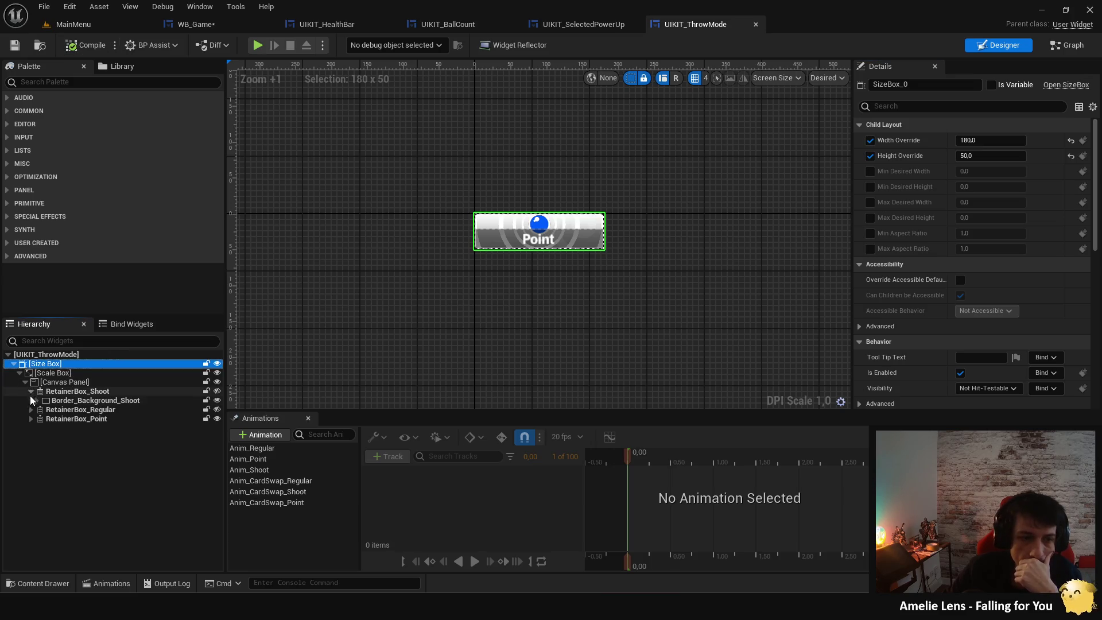
Expand the retainer boxes and their Border_Background rows in the hierarchy.
click(29, 414)
click(30, 412)
click(37, 419)
click(37, 446)
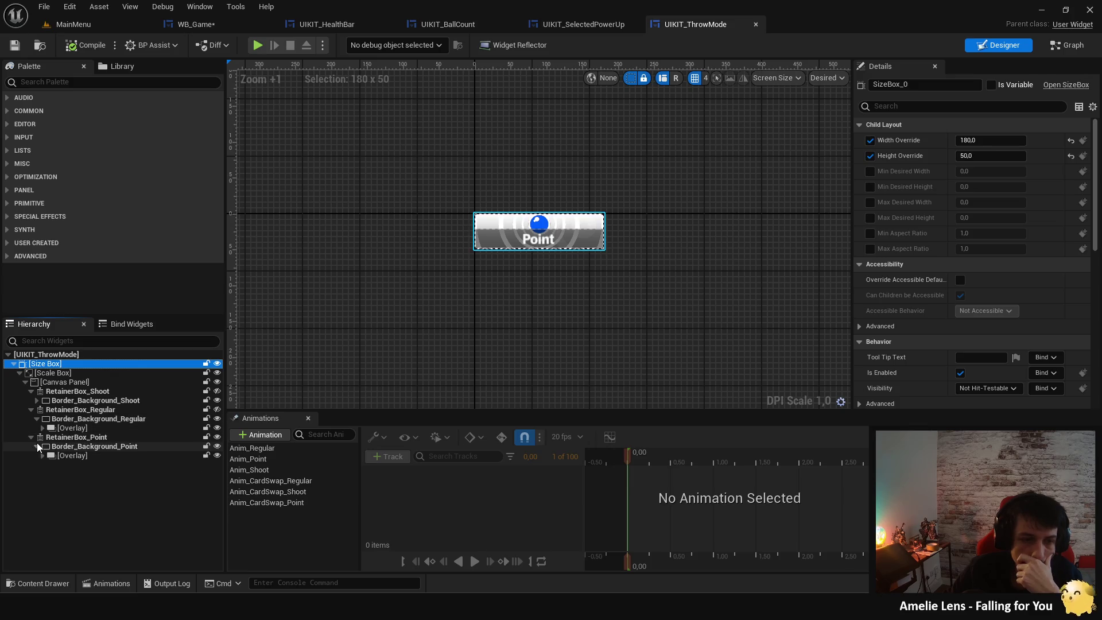
click(37, 400)
click(67, 410)
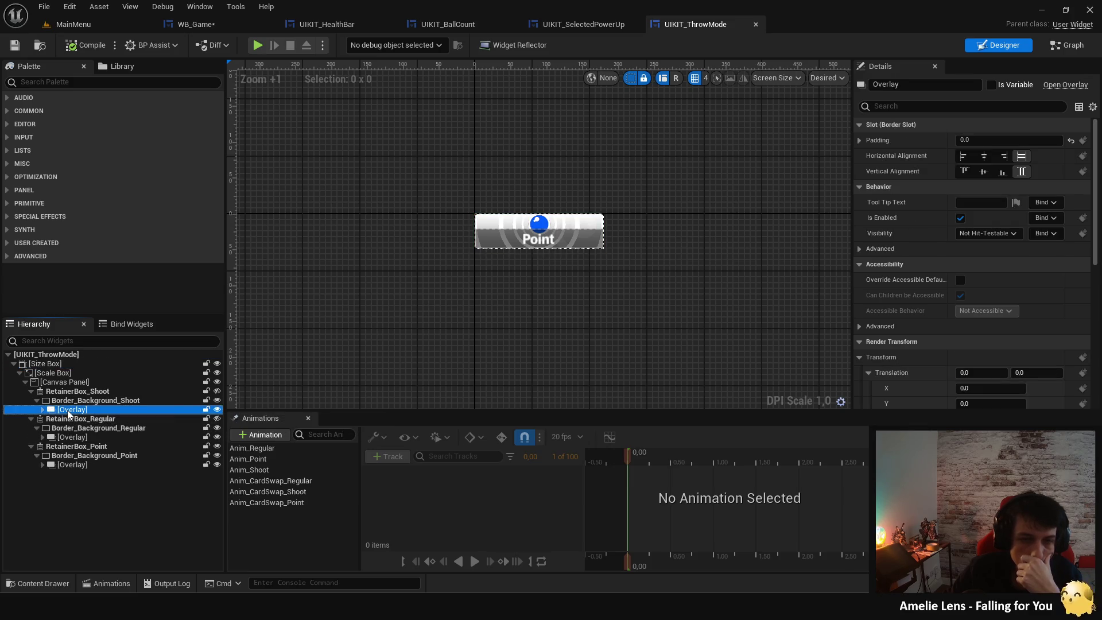
click(57, 367)
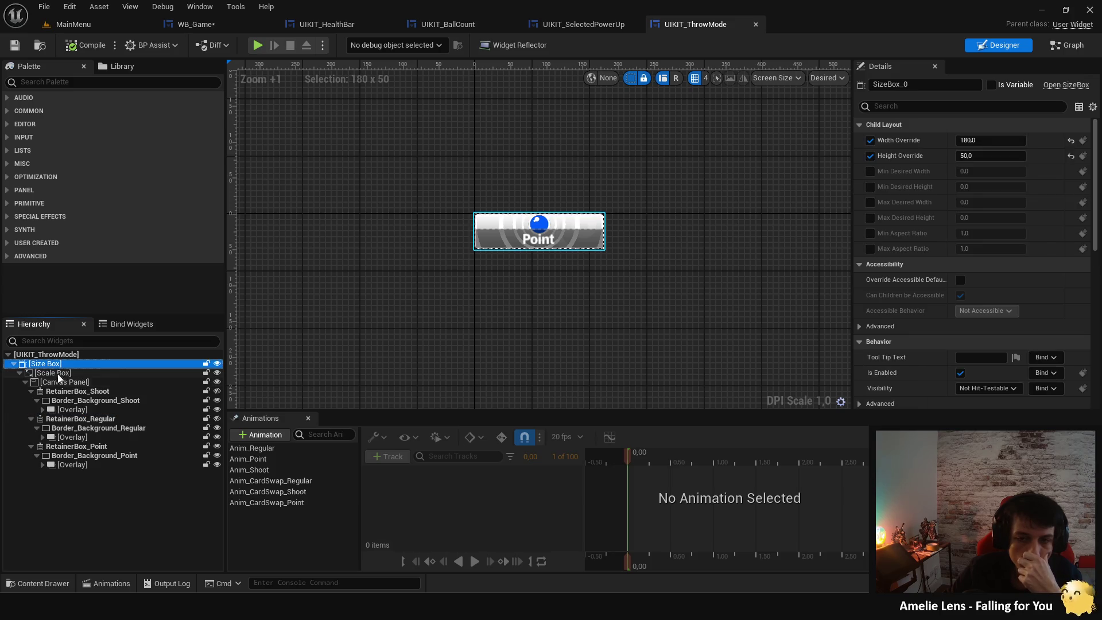
Select RetainerBox_Shoot and locate its MI_UI_Mask_ThrowMode_Container effect material in the assets.
click(42, 410)
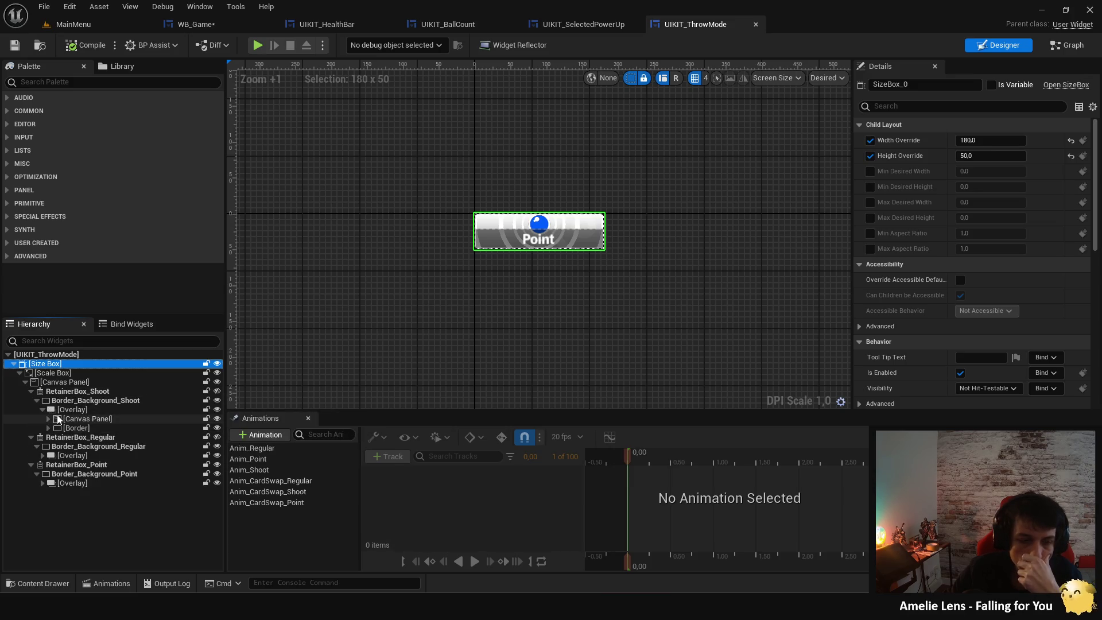
click(72, 410)
click(75, 401)
click(77, 393)
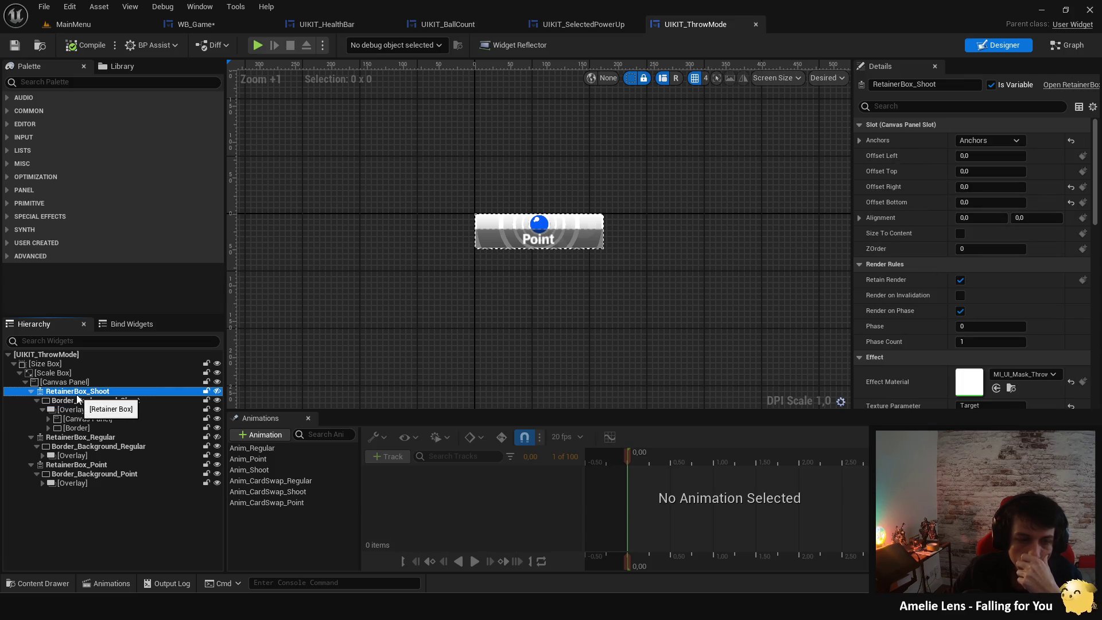
scroll(906, 314, down, 2)
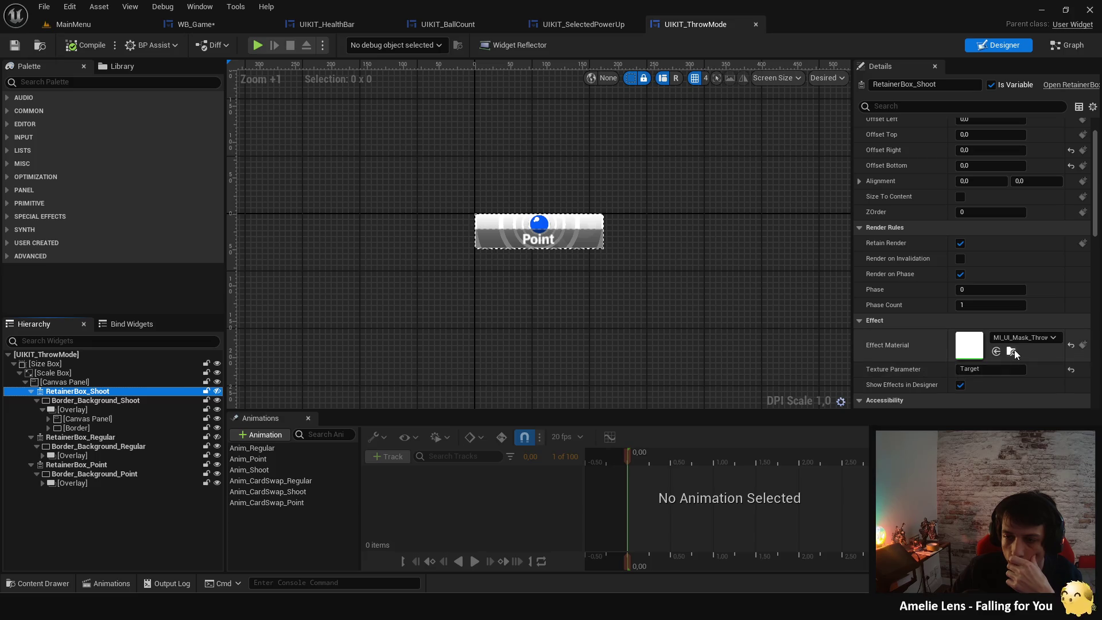
click(1010, 350)
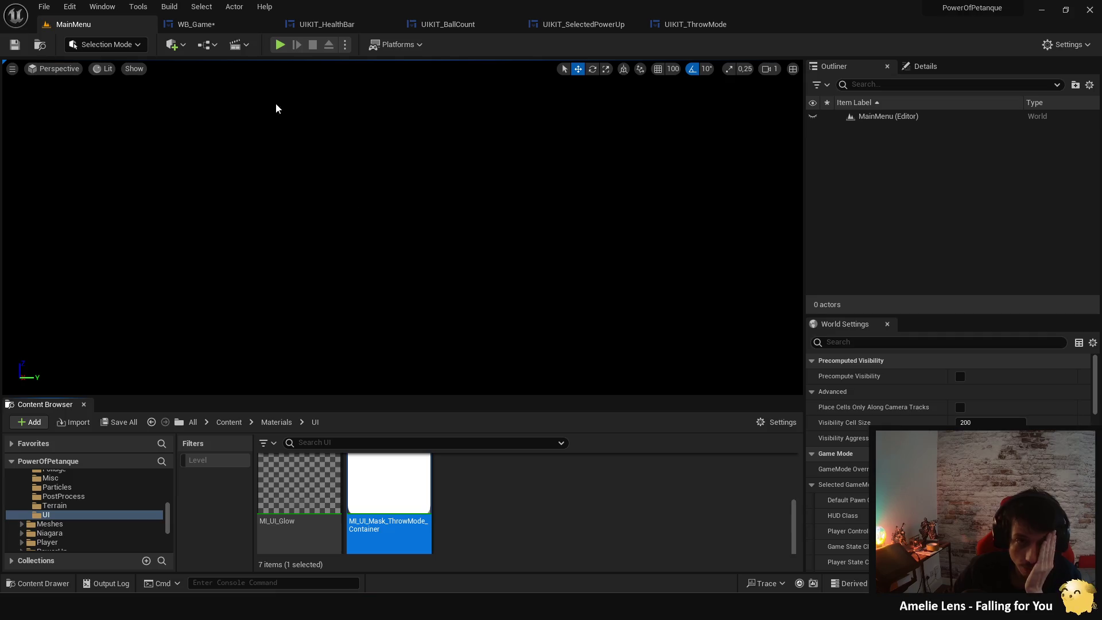
Glance at WB_Game, then return to UIKIT_ThrowMode and reselect RetainerBox_Shoot.
click(232, 26)
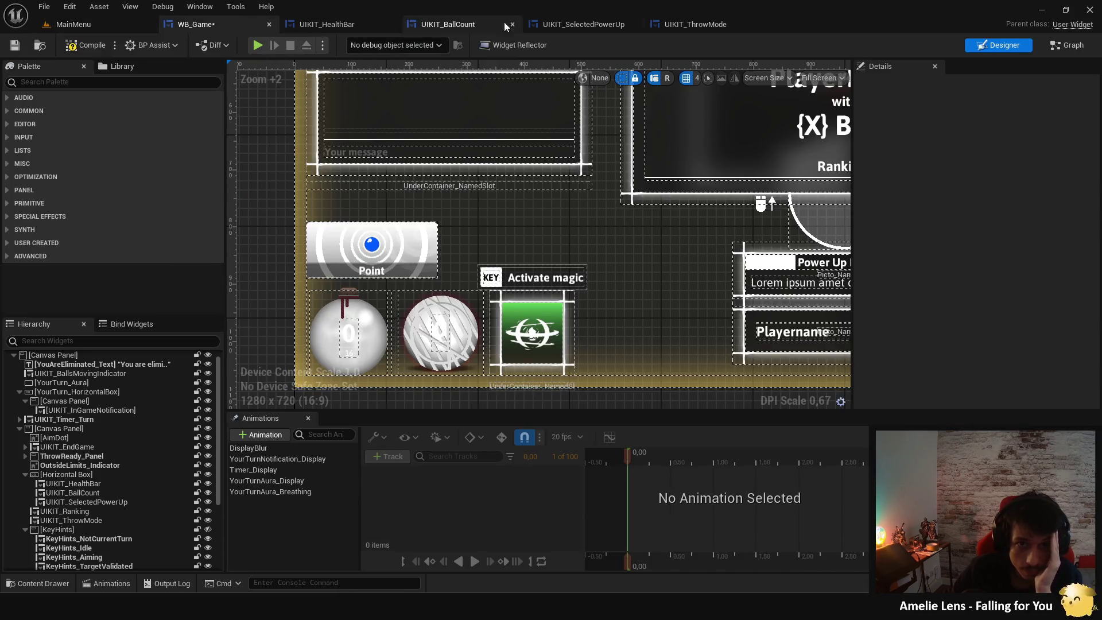
click(691, 26)
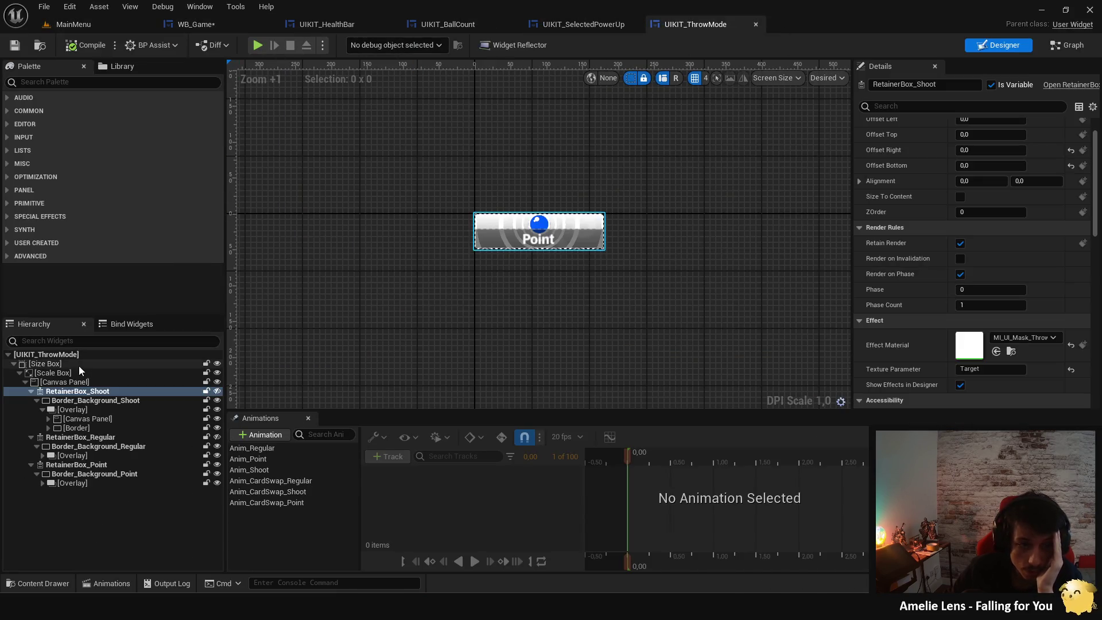
click(118, 400)
click(110, 392)
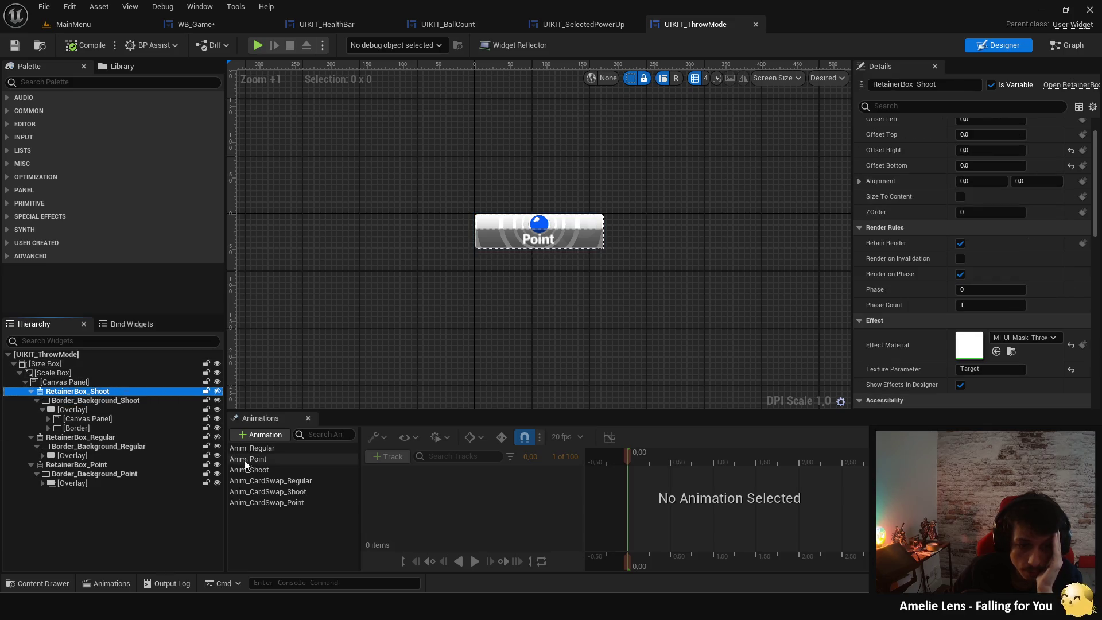
click(266, 482)
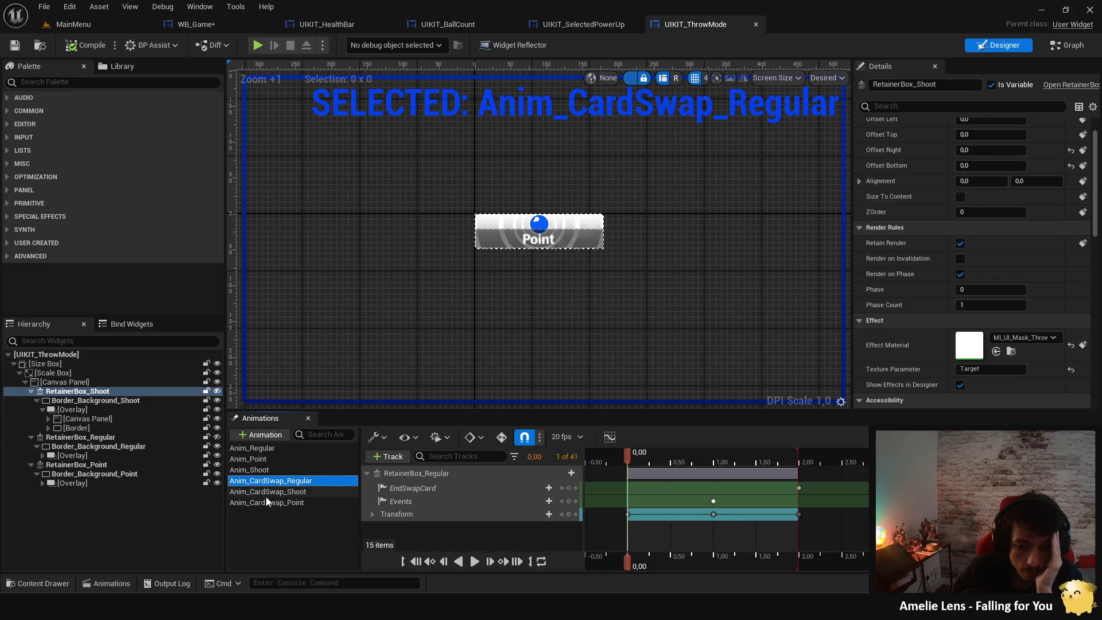
Scrub the Anim_CardSwap_Regular timeline to preview the card swap, then inspect the Canvas Panel and Size Box.
mouse_move(631, 461)
mouse_down()
mouse_move(801, 467)
mouse_move(632, 484)
mouse_up()
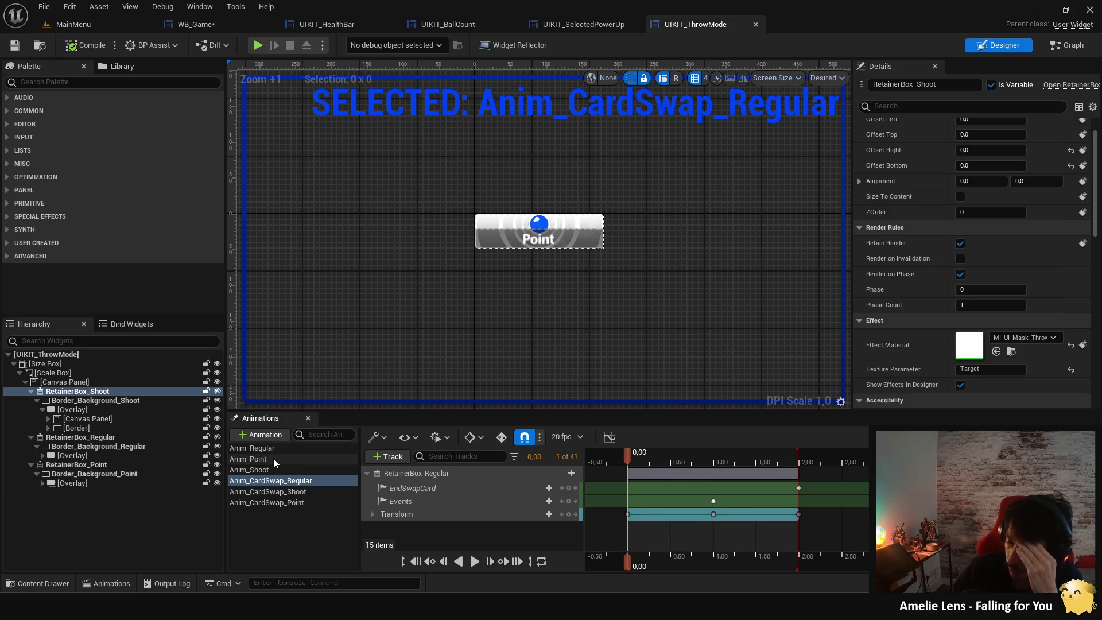
click(70, 382)
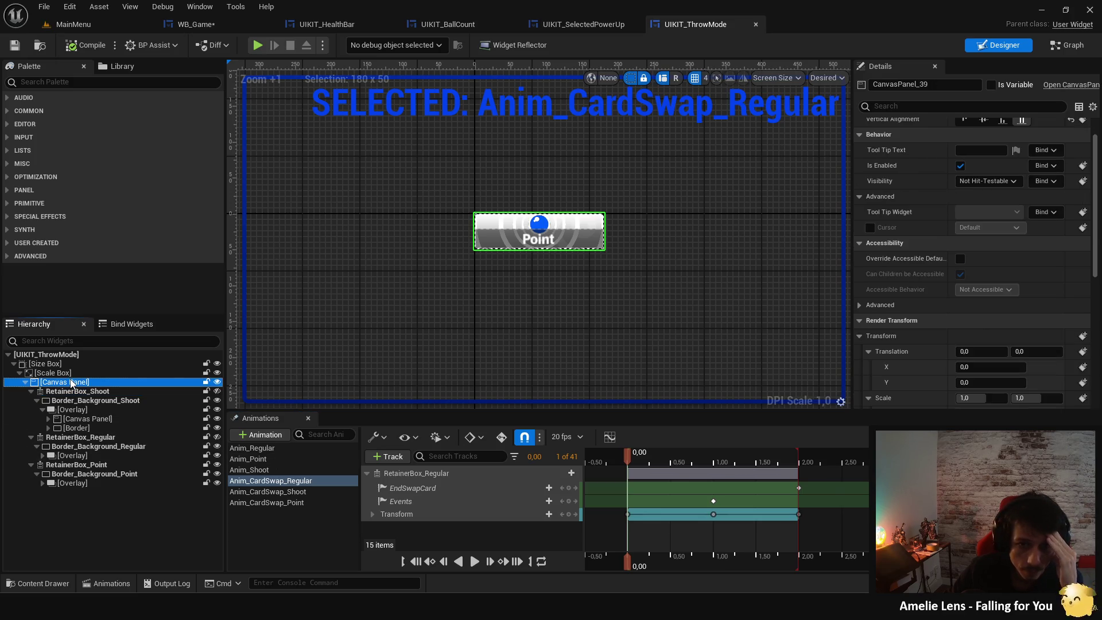
scroll(446, 248, up, 4)
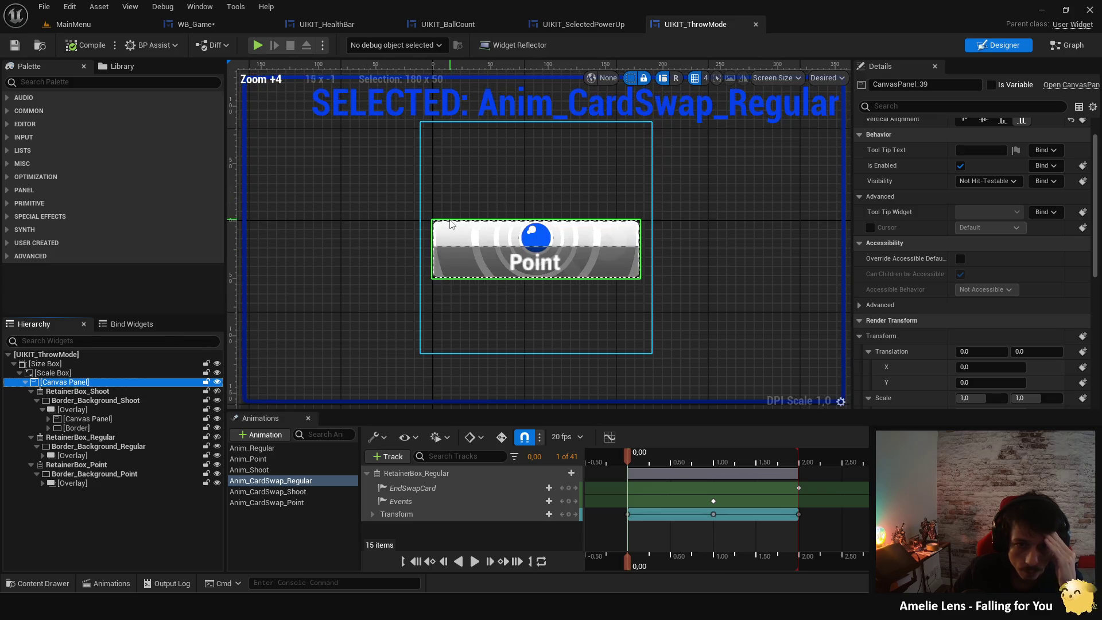
scroll(446, 248, down, 3)
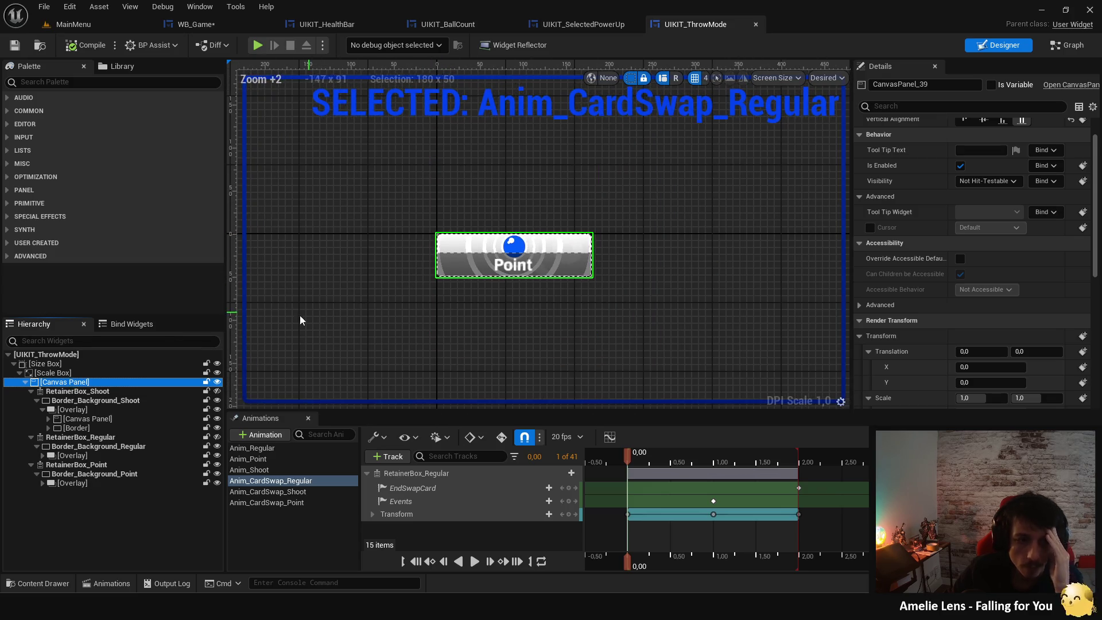
click(57, 364)
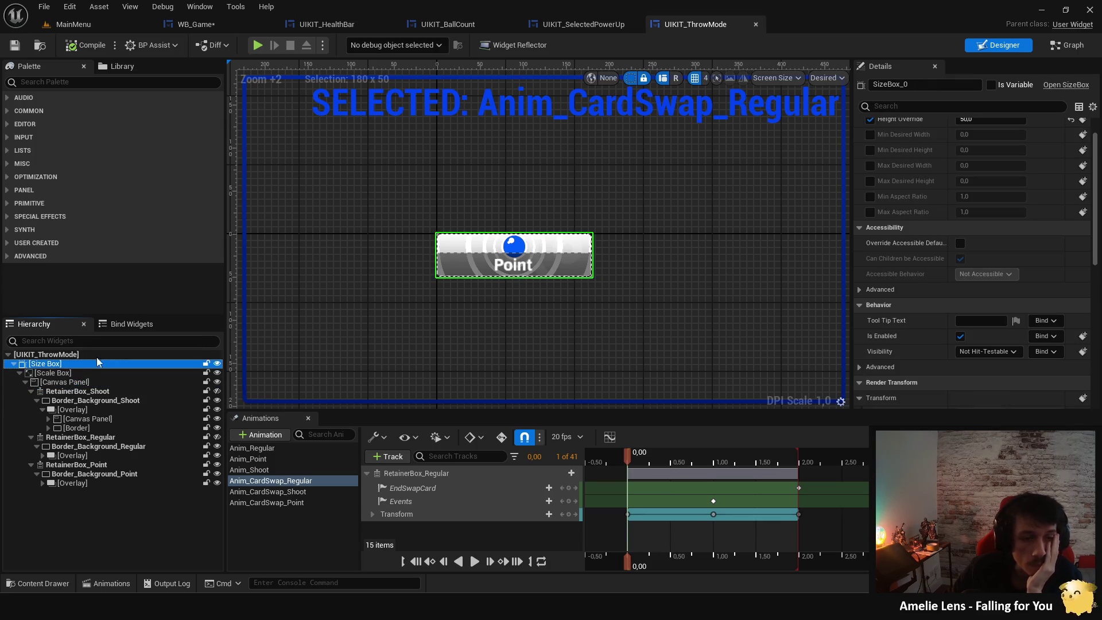
Clear the Size Box width and height overrides and deselect the card swap animation.
click(871, 156)
click(870, 141)
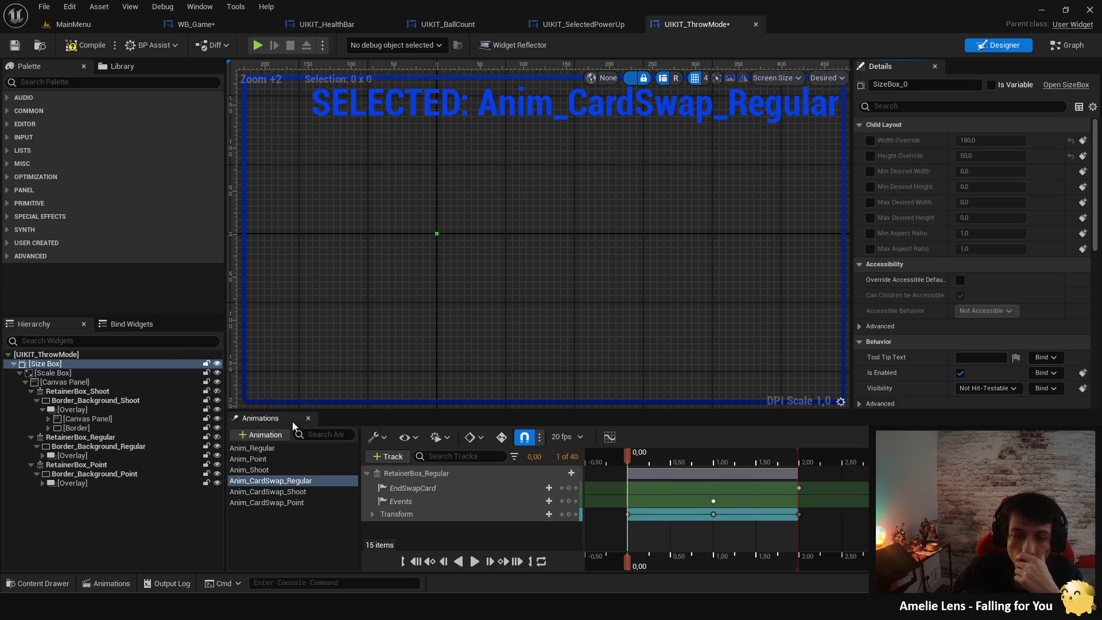
click(295, 523)
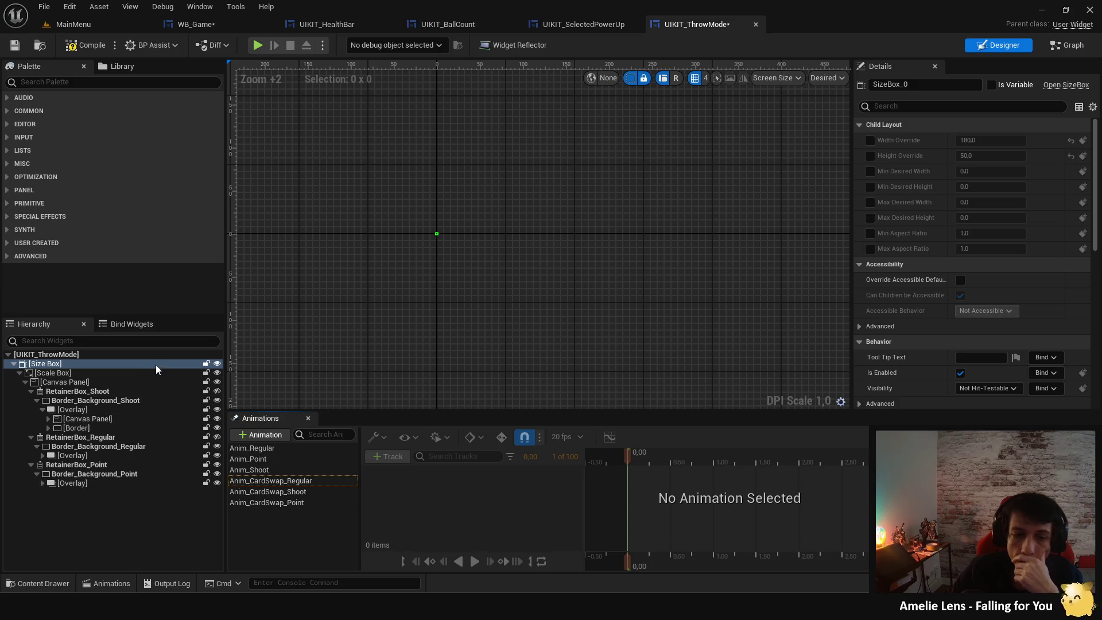
Delete the Scale Box and Size Box wrappers, leaving the Canvas Panel as root.
click(127, 373)
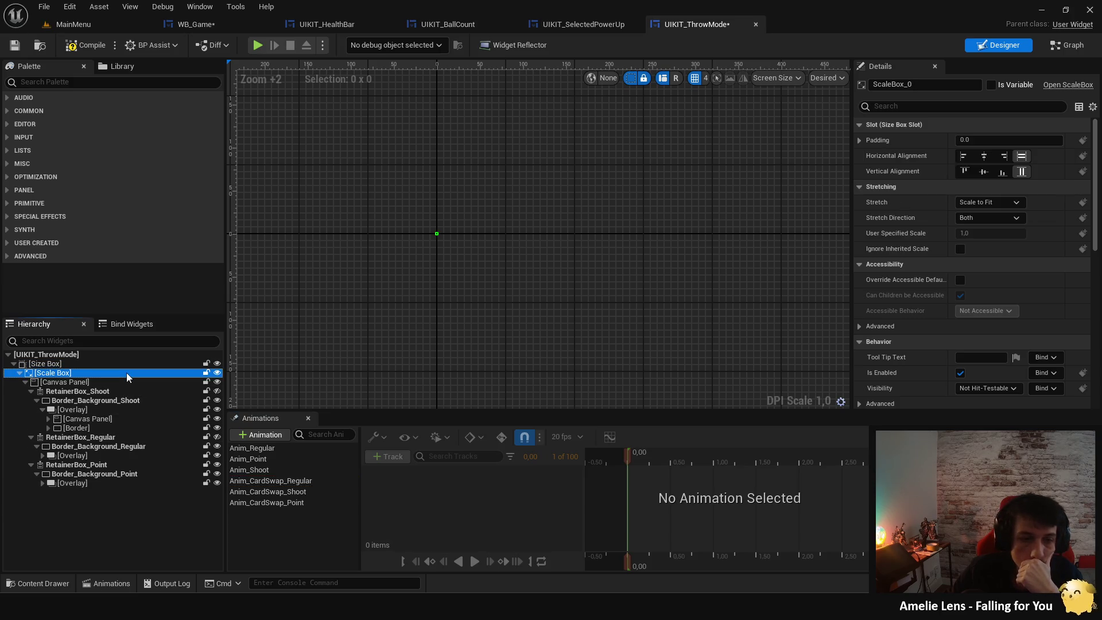
click(25, 383)
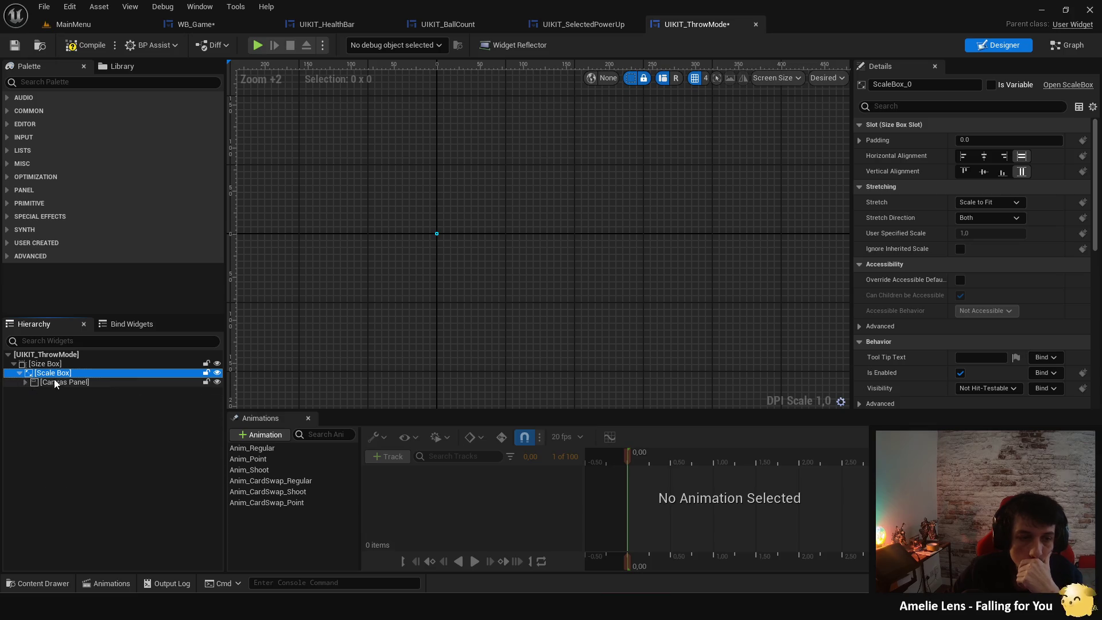
click(54, 382)
key(Delete)
click(53, 377)
key(Delete)
click(54, 367)
key(Delete)
key(ctrl+z)
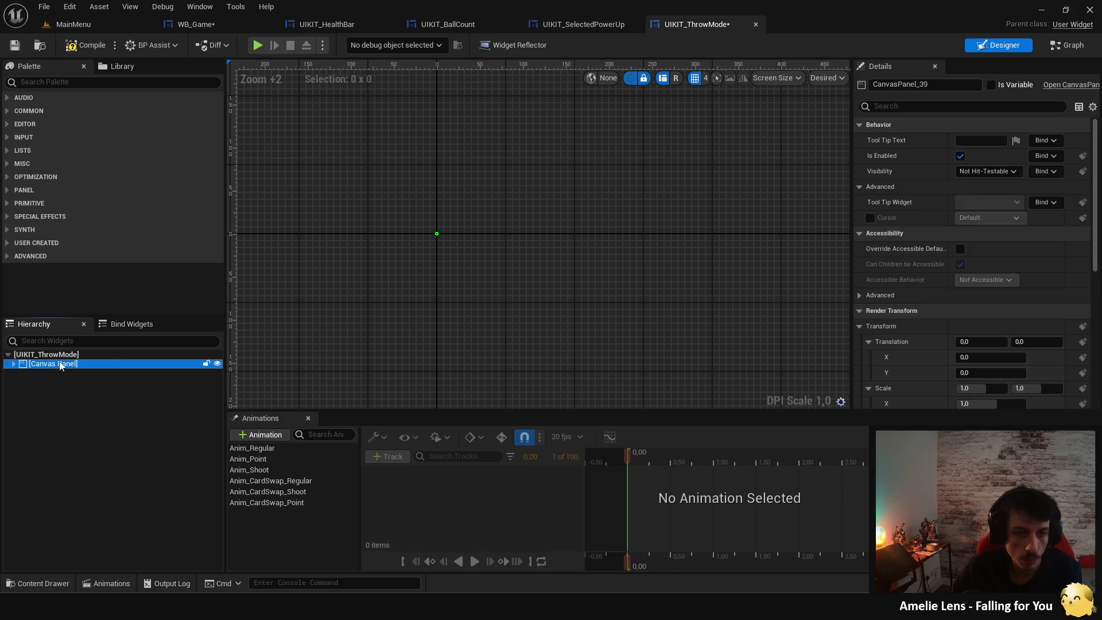
Preview the widget at a Custom 230x100 size and expand the Canvas Panel's retainer boxes.
click(816, 80)
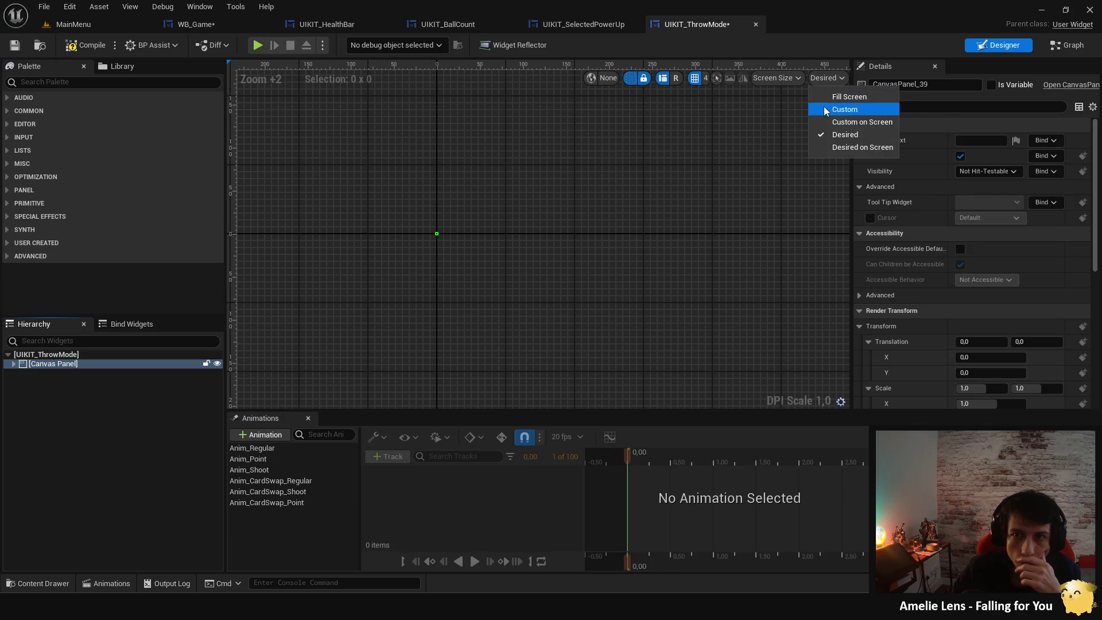
click(824, 107)
click(13, 364)
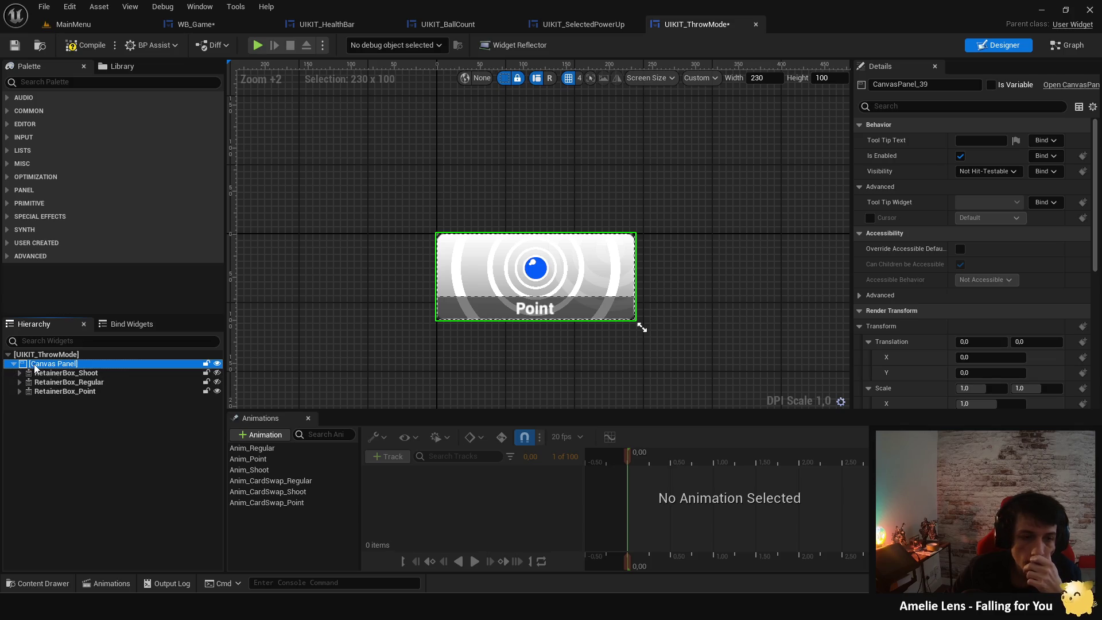
right_click(33, 365)
mouse_move(115, 473)
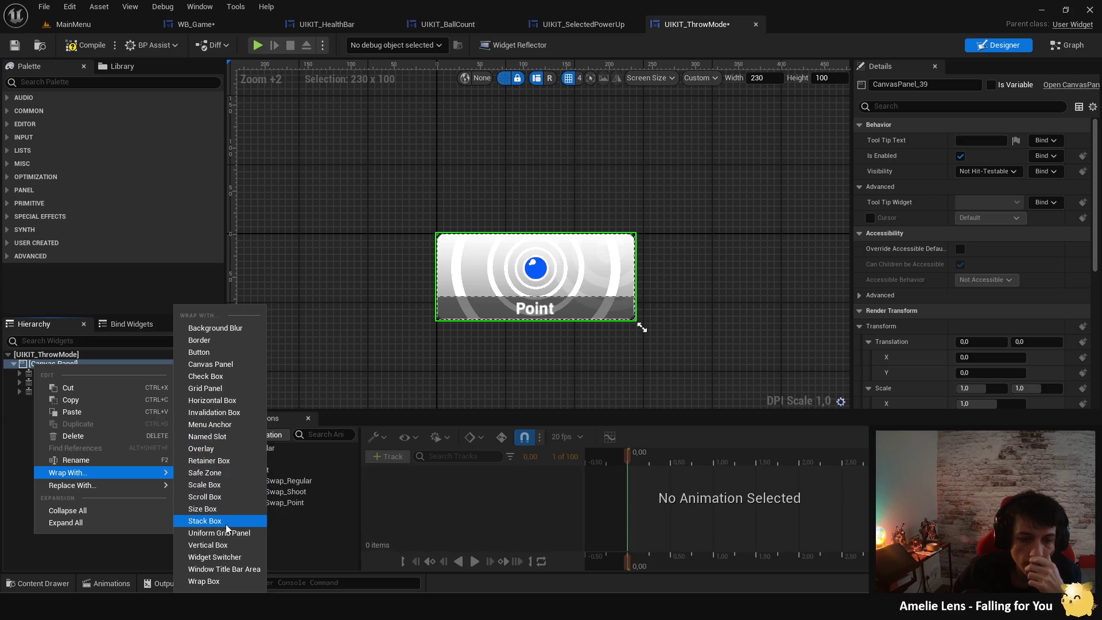
Wrap the Canvas Panel in a Retainer Box and compare it with RetainerBox_Shoot's effect settings.
click(221, 463)
click(20, 372)
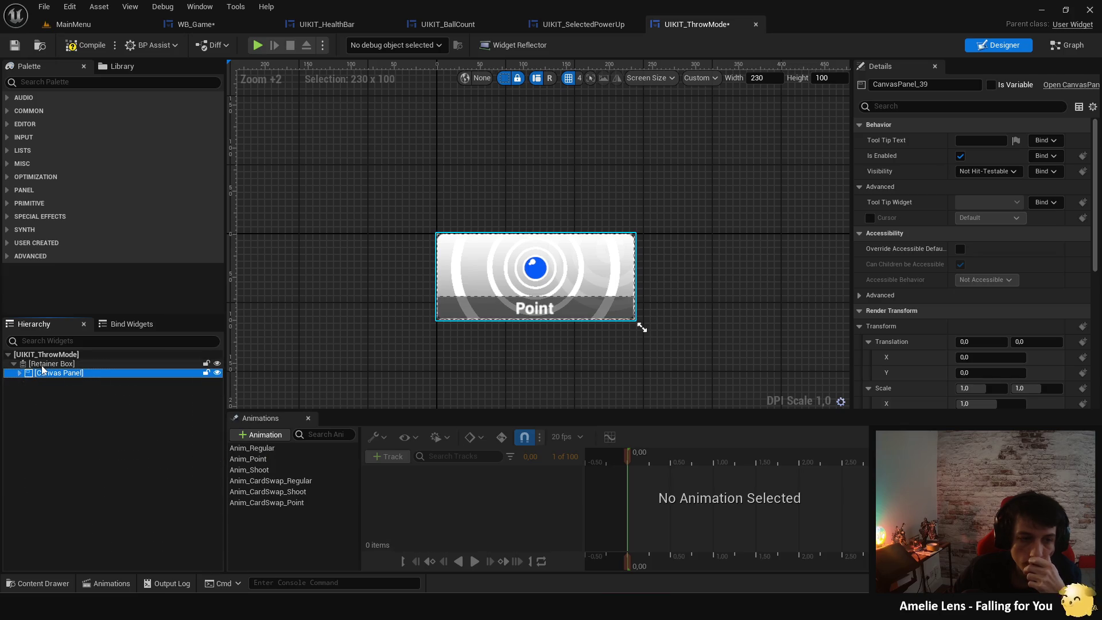
click(44, 365)
click(19, 372)
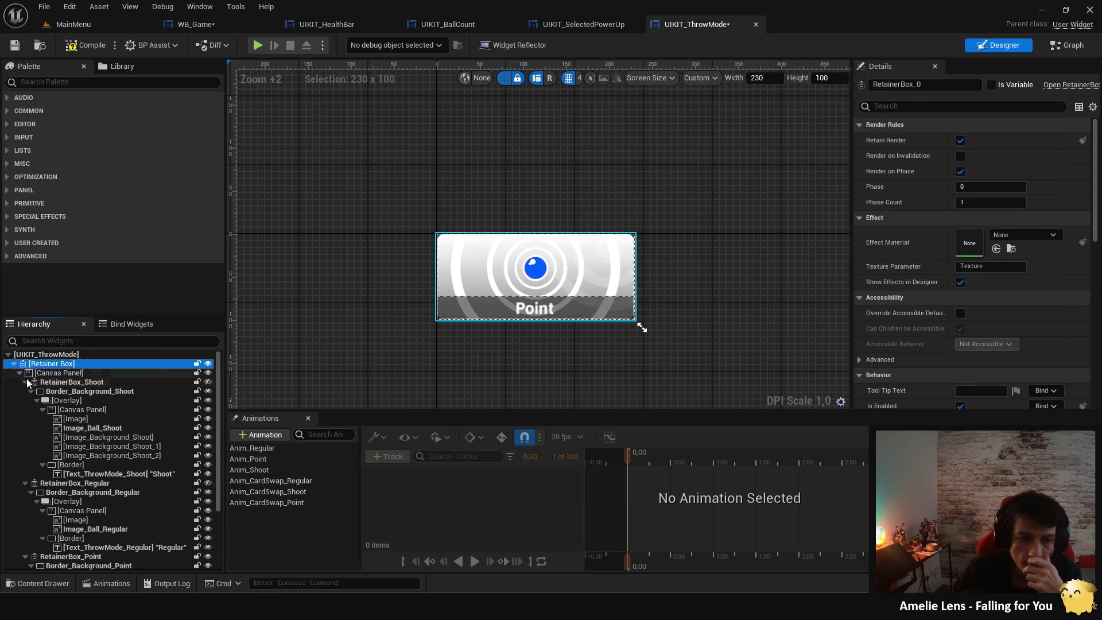
click(64, 383)
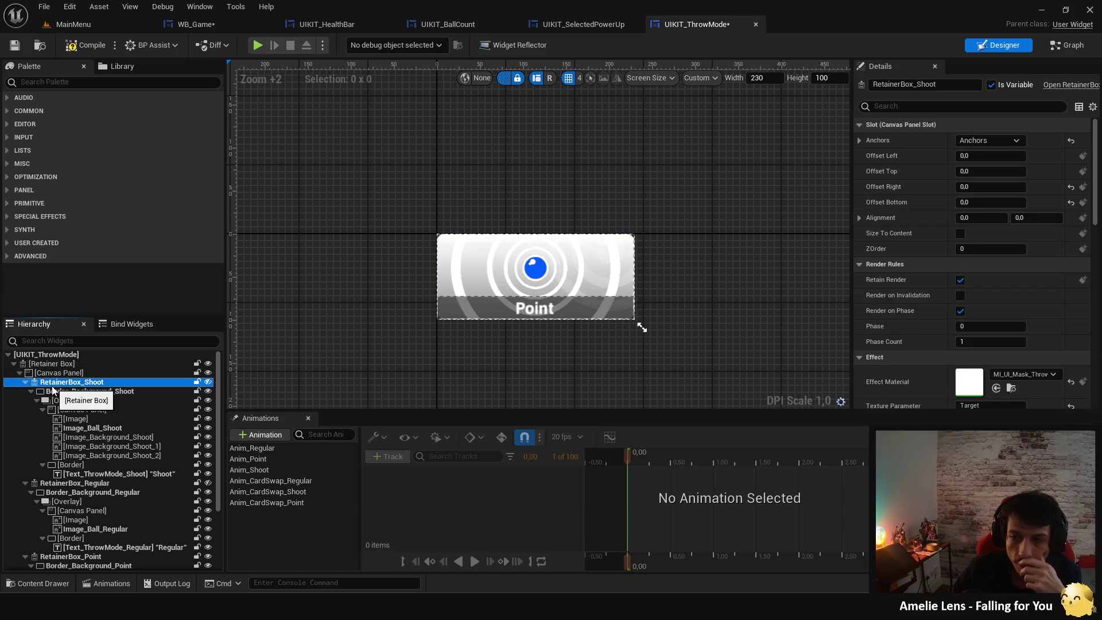
click(52, 363)
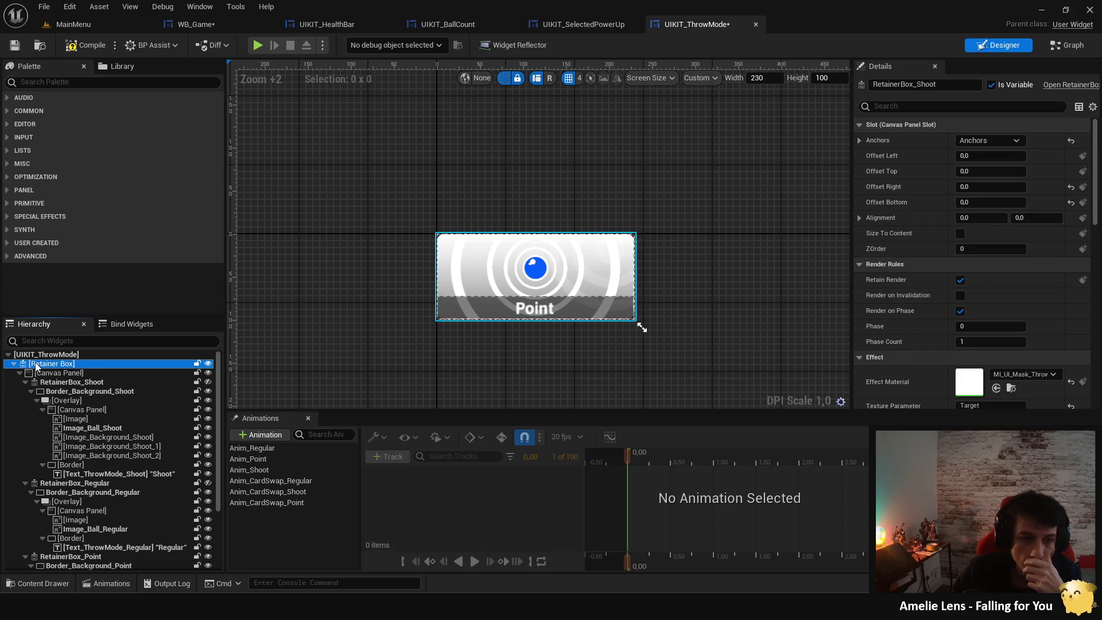
Set the new Retainer Box's Effect Material to MI_UI_Mask_ThrowMode_Container.
click(1000, 237)
text(mi_u)
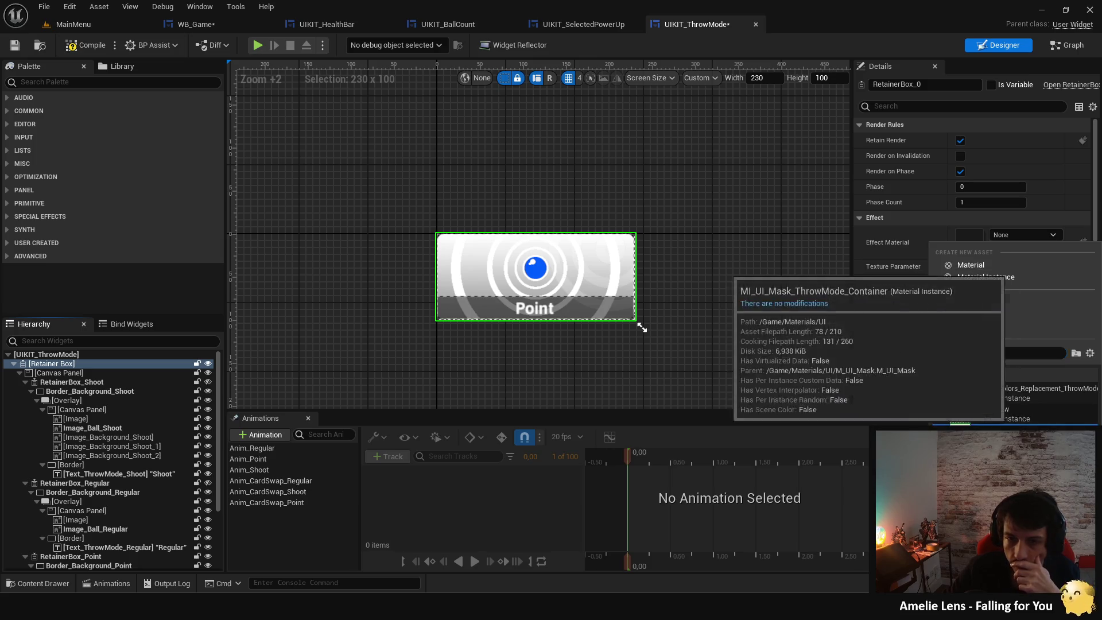
click(976, 413)
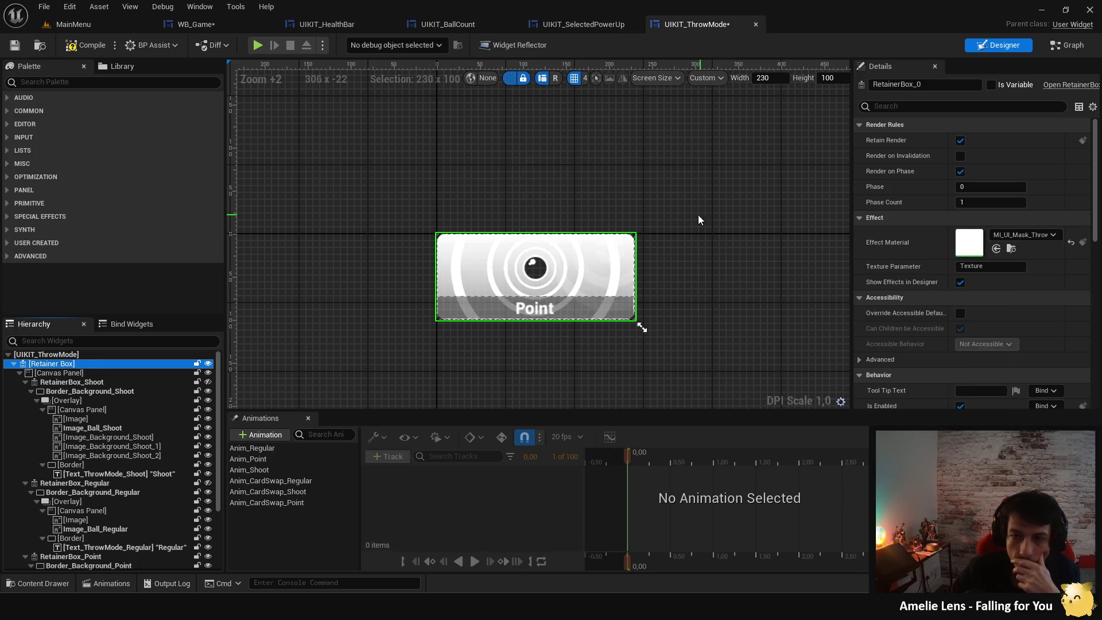
scroll(539, 271, up, 2)
Inspect the Canvas Panel, Retainer Box and RetainerBox_Shoot, collapse the Shoot and Regular layers, and go to WB_Game.
scroll(540, 271, up, 3)
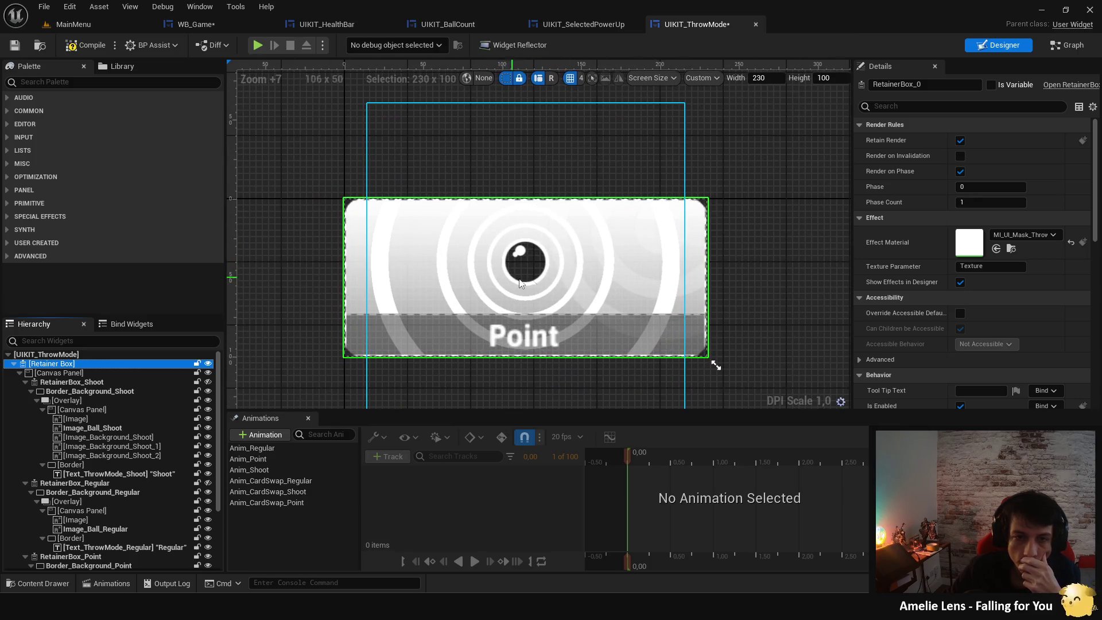
scroll(531, 269, down, 4)
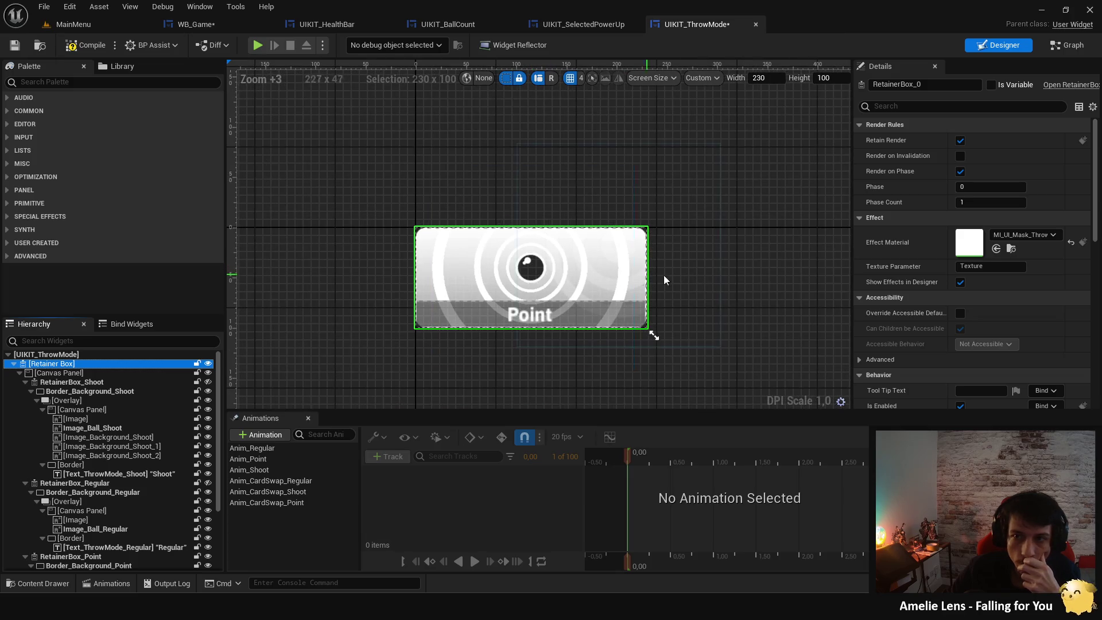
click(53, 374)
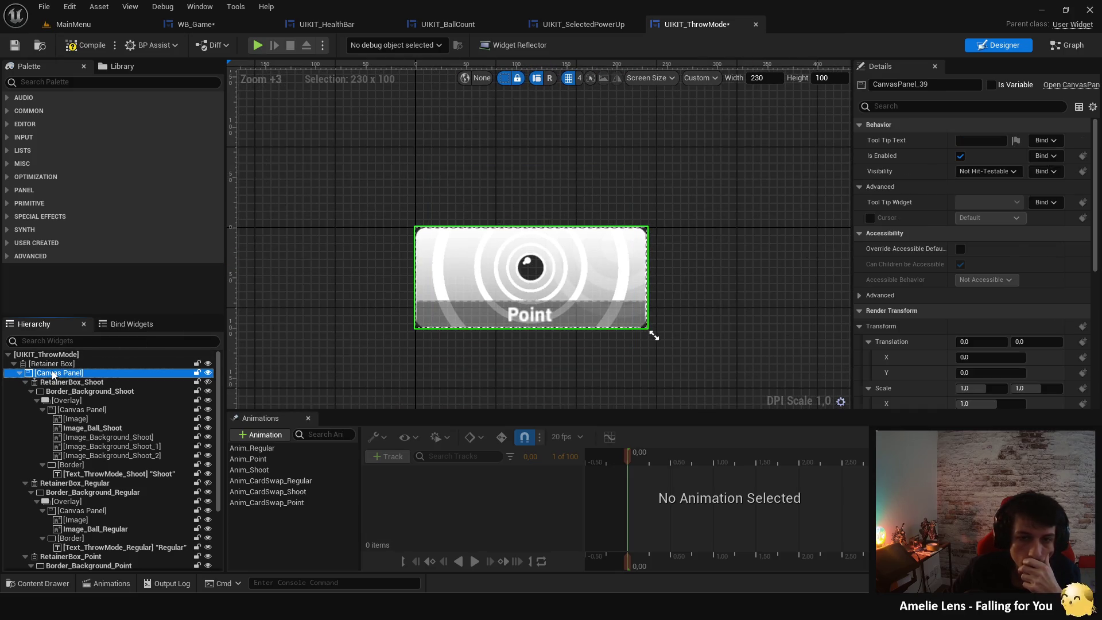
click(65, 366)
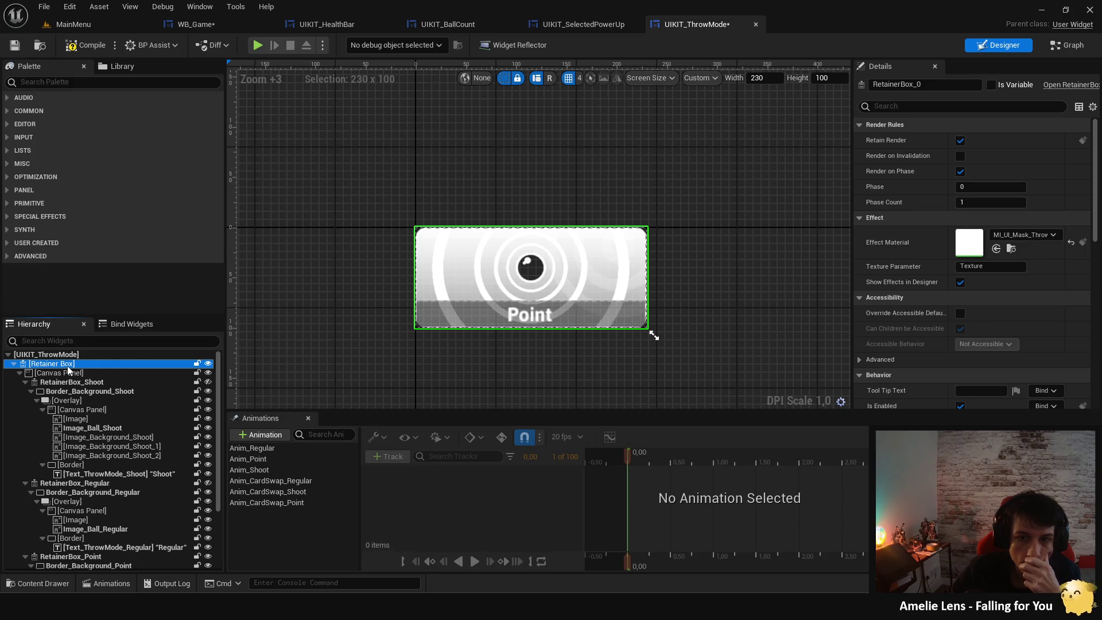
click(72, 382)
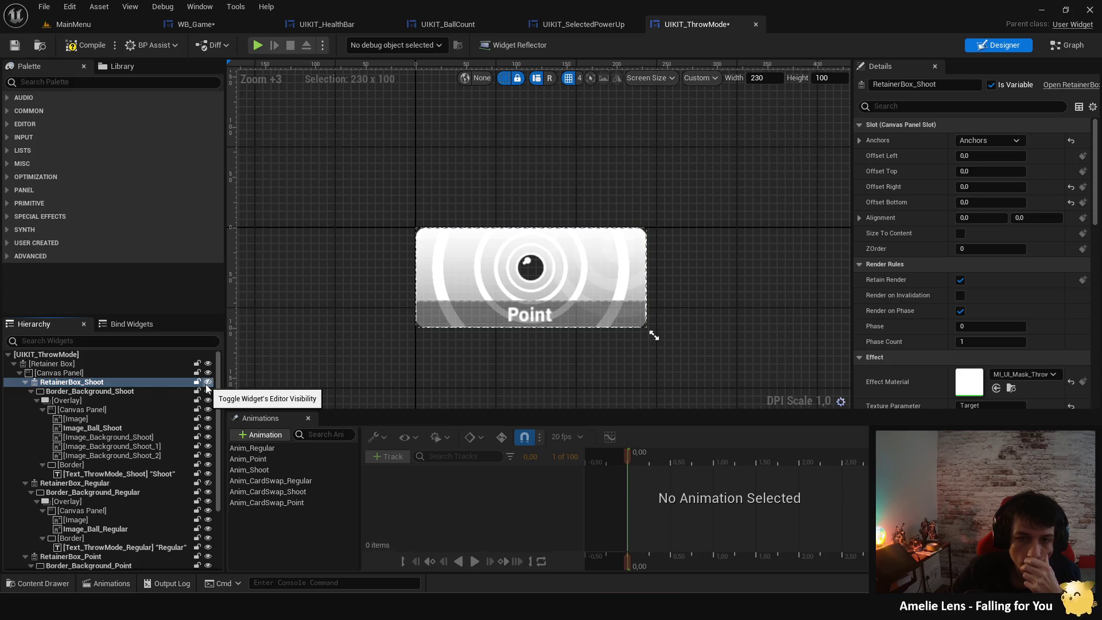
click(26, 382)
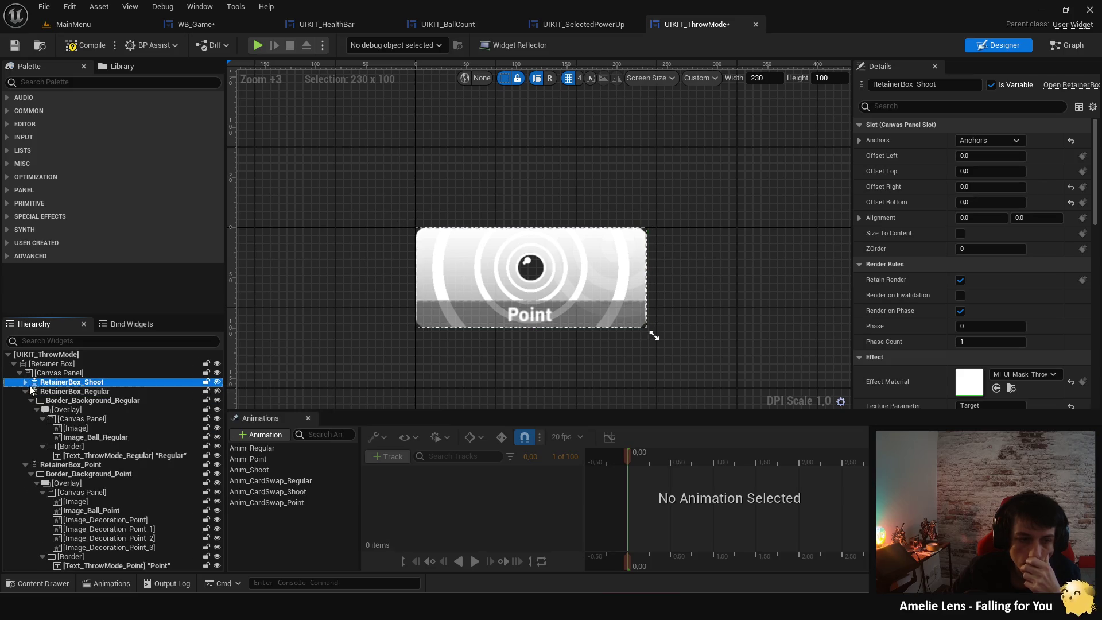
click(26, 391)
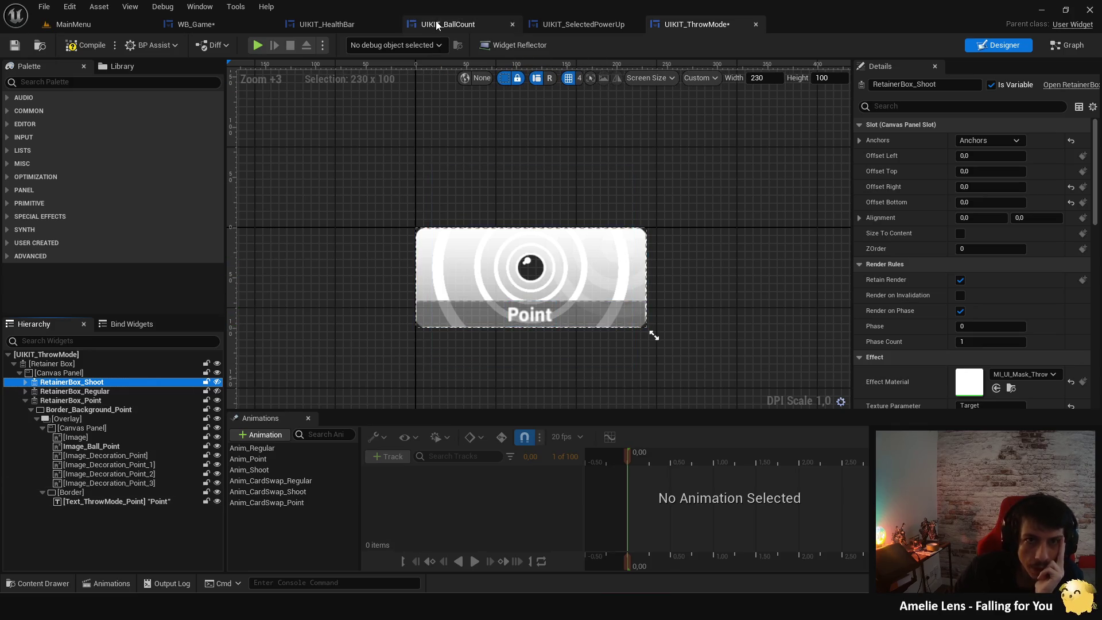
click(177, 23)
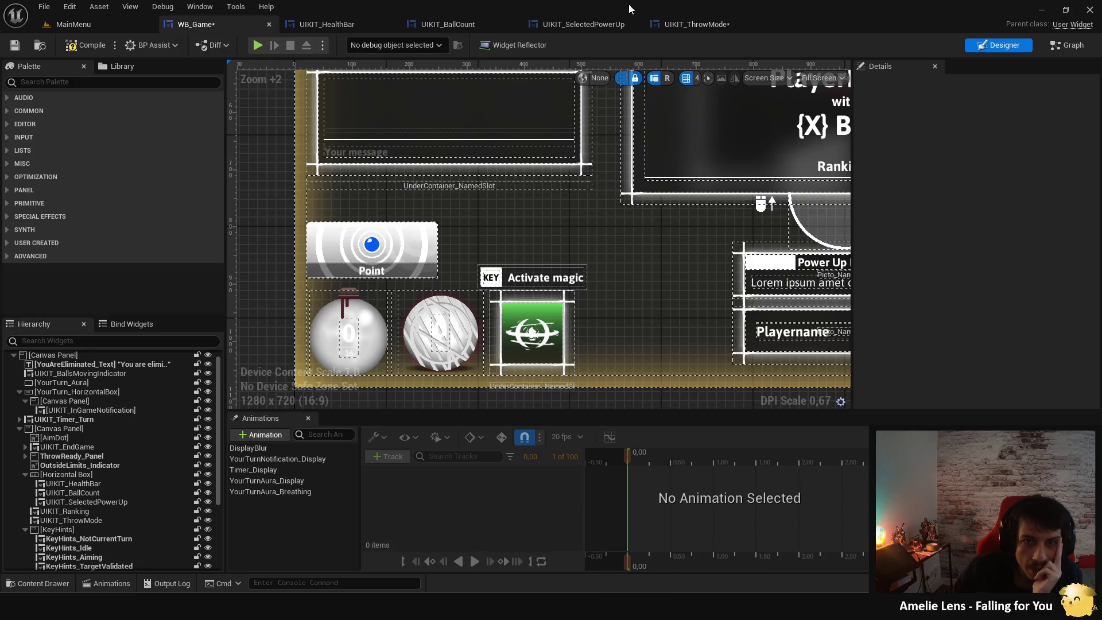
Compile and save UIKIT_ThrowMode and check the updated card in WB_Game.
click(689, 24)
click(95, 45)
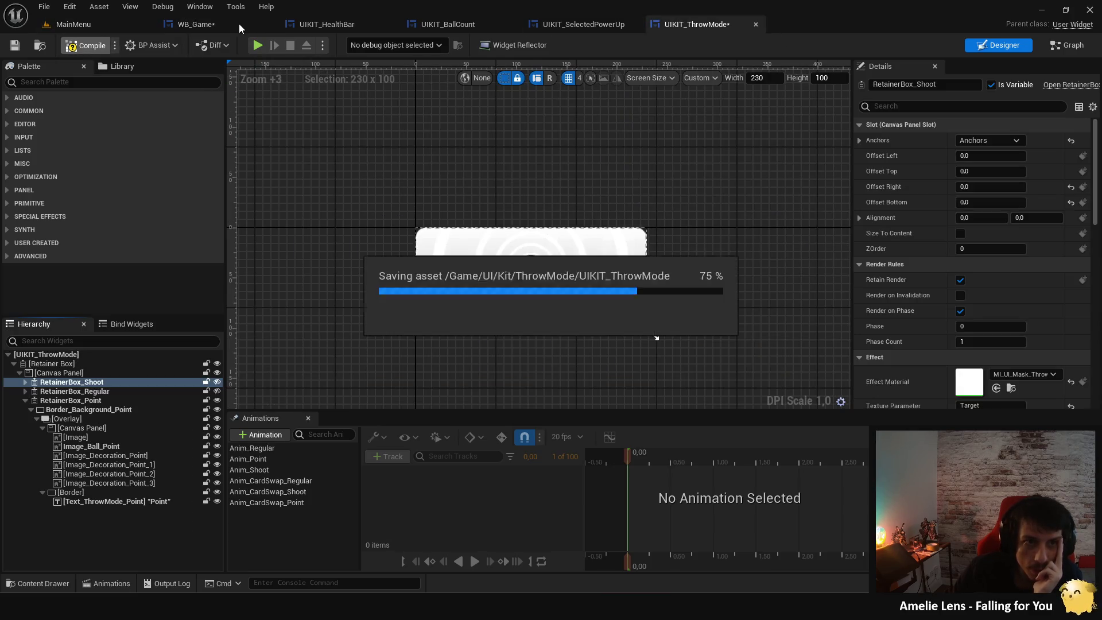
click(238, 23)
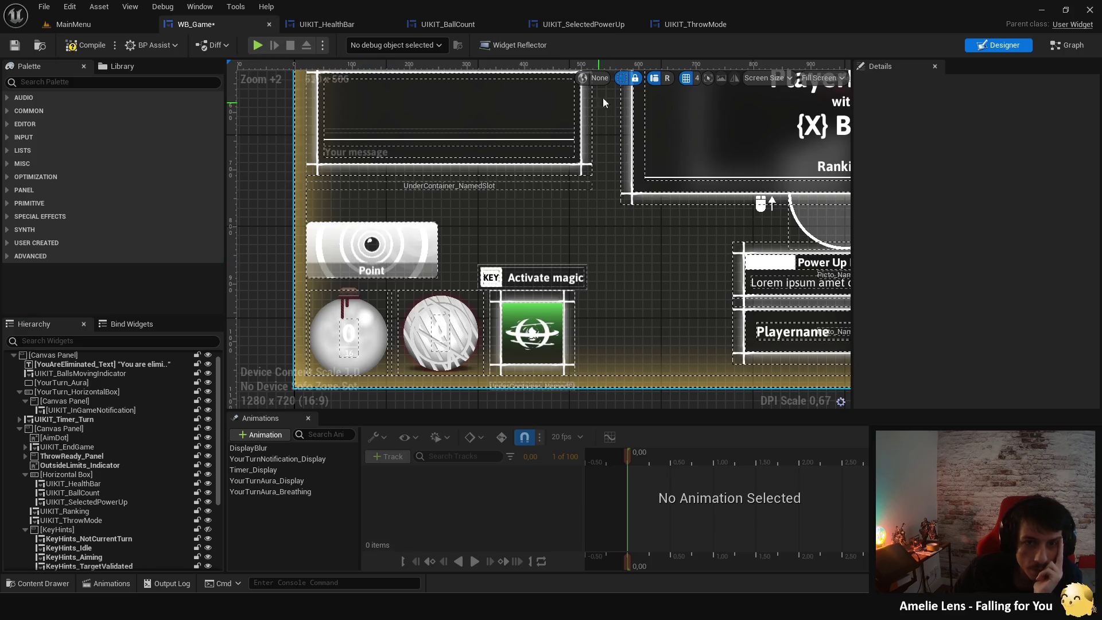
click(690, 25)
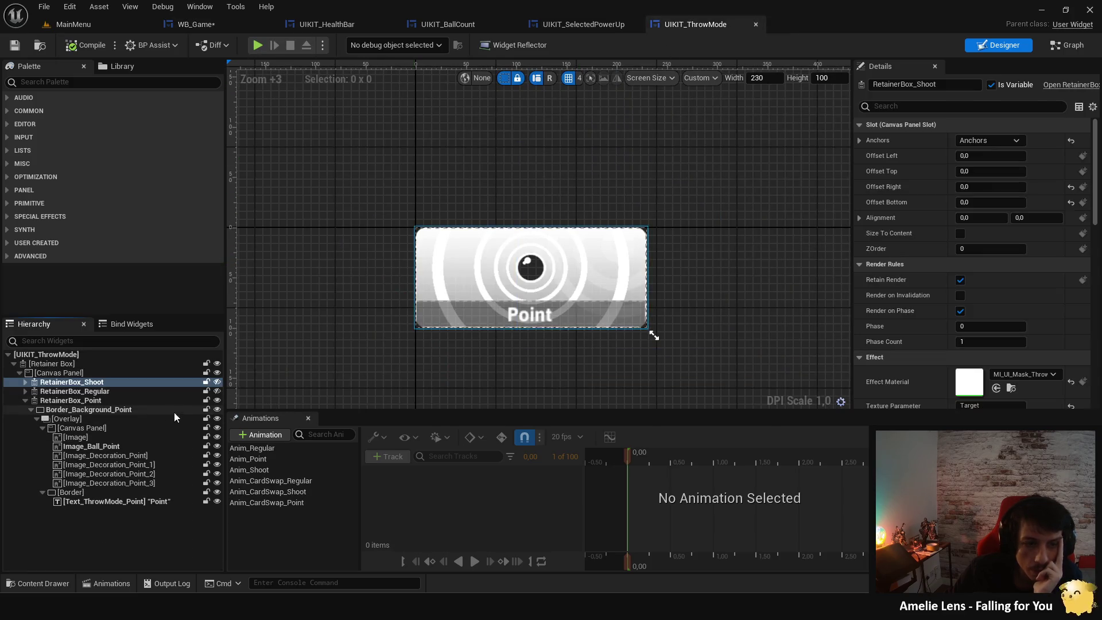
Toggle RetainerBox visibility to preview the Regular and Shoot variants, then show Point again.
click(218, 399)
click(219, 393)
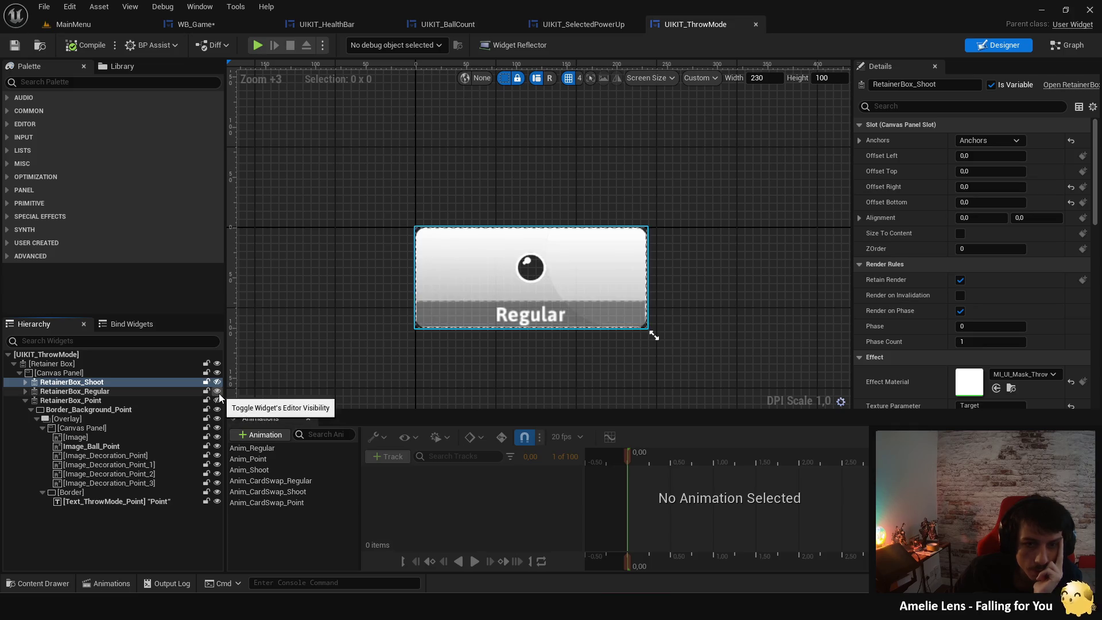
click(219, 394)
click(217, 383)
click(217, 383)
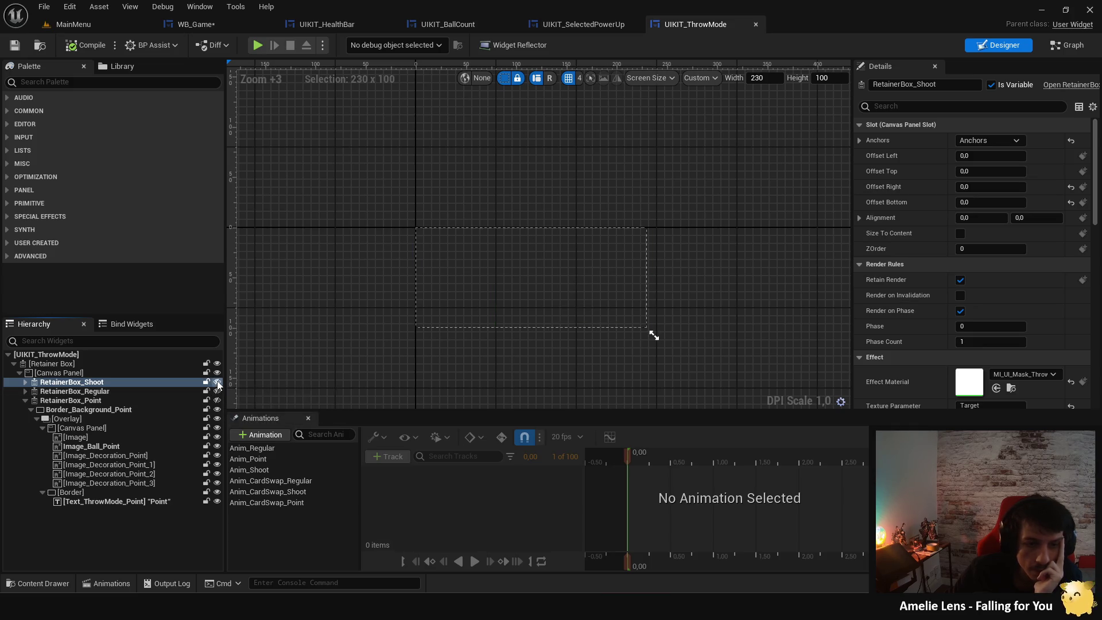
click(217, 382)
click(217, 382)
click(217, 400)
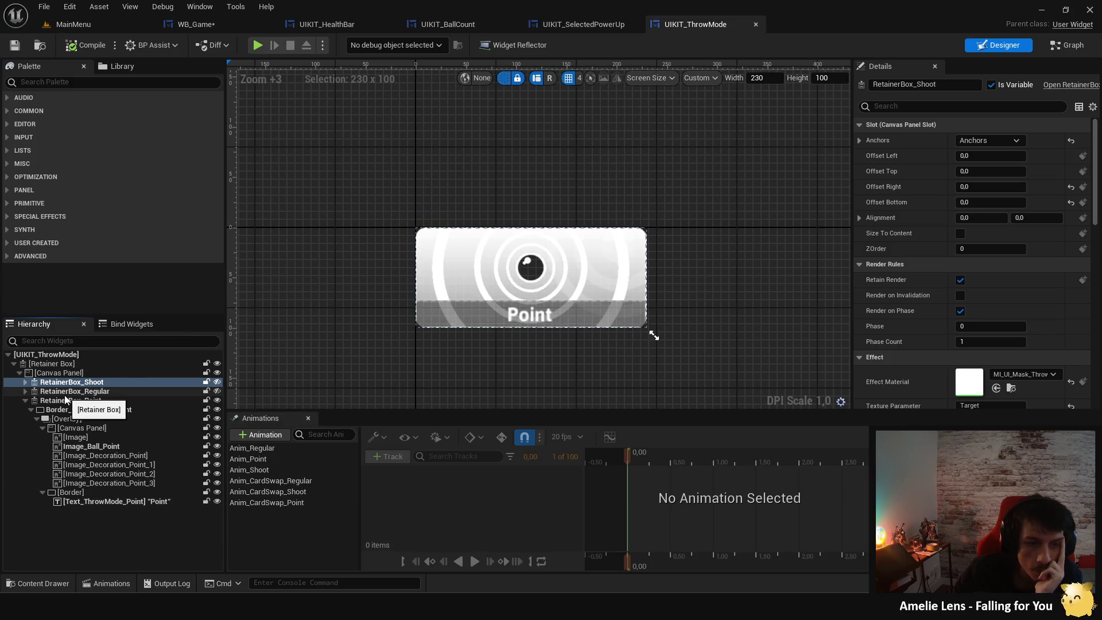
Inspect Border_Background_Shoot under RetainerBox_Shoot and open the Anim_Regular and Anim_Point animations.
click(25, 382)
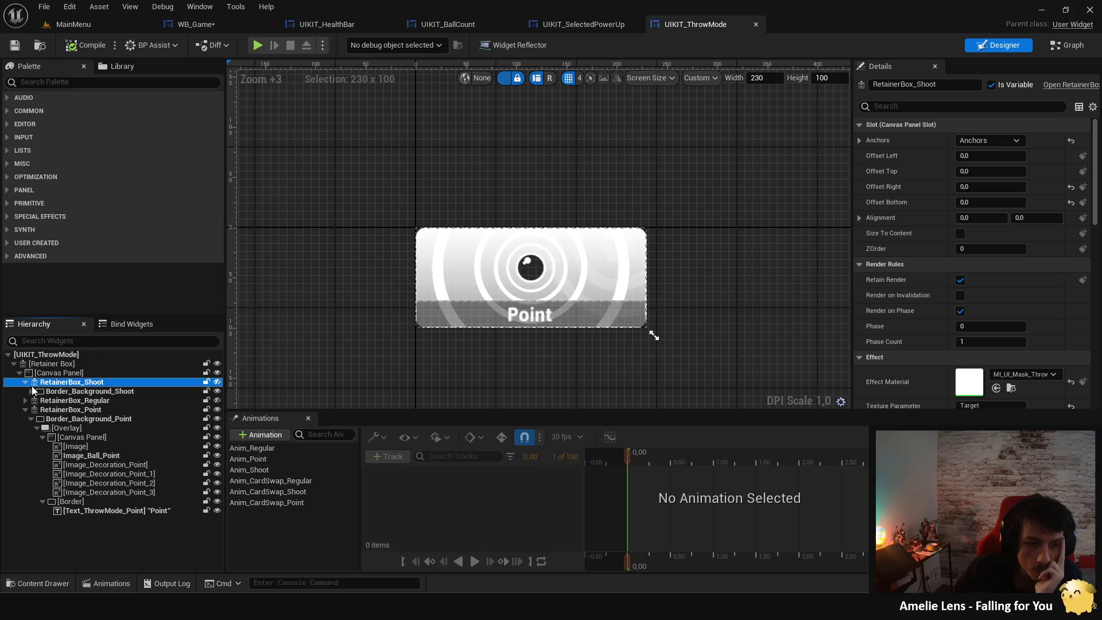
click(81, 392)
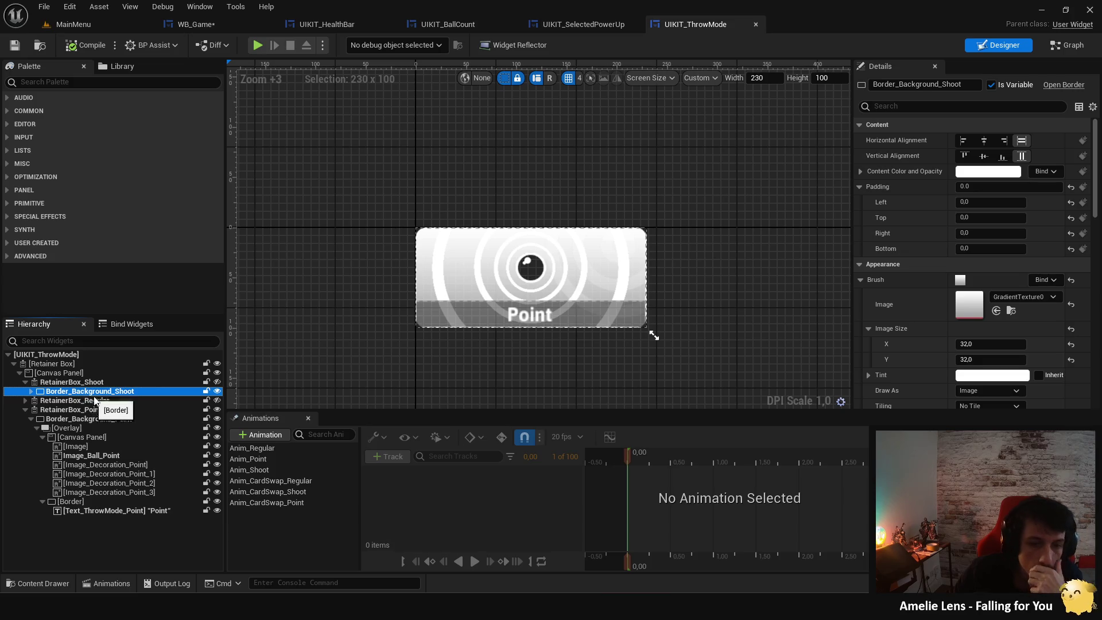
click(70, 383)
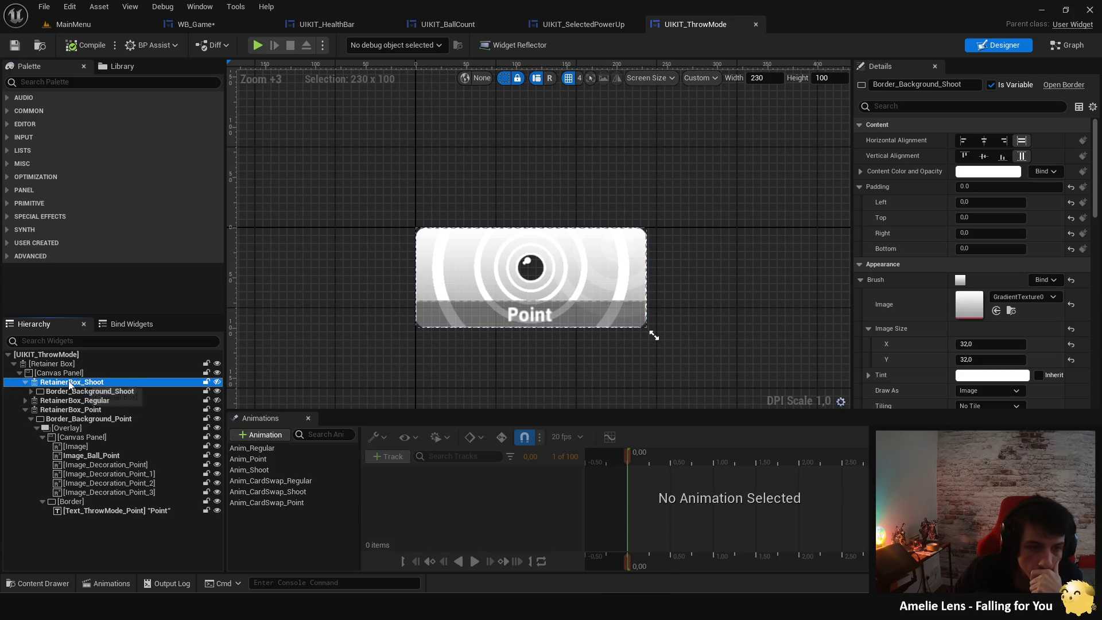
click(278, 448)
click(267, 459)
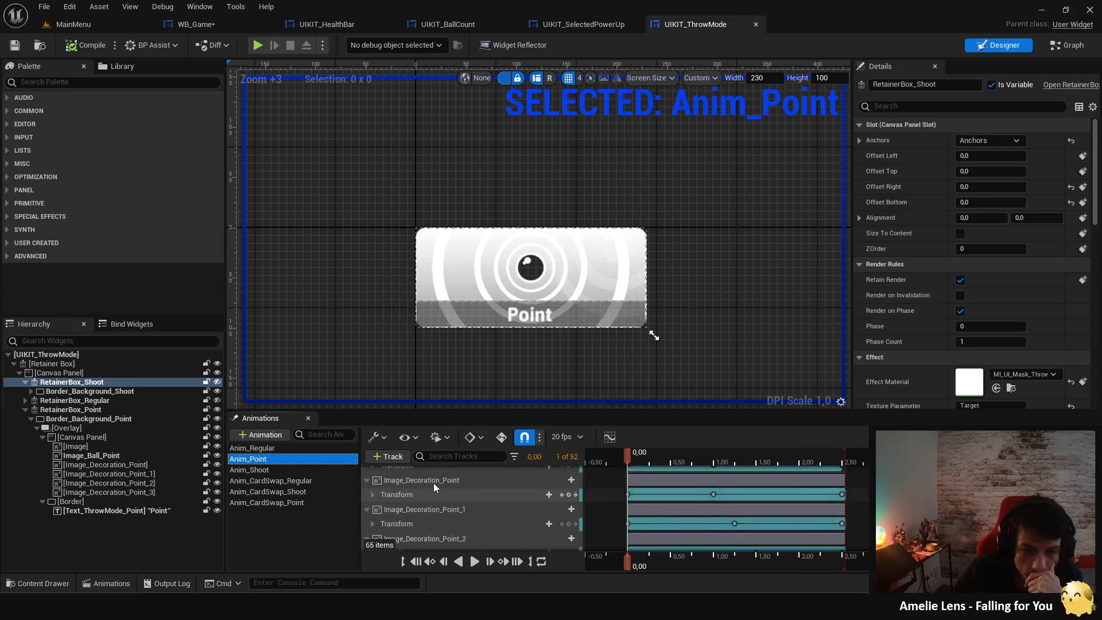
Open Anim_Shoot and Anim_CardSwap_Regular and inspect the EndSwapCard event key at 1.00.
click(291, 470)
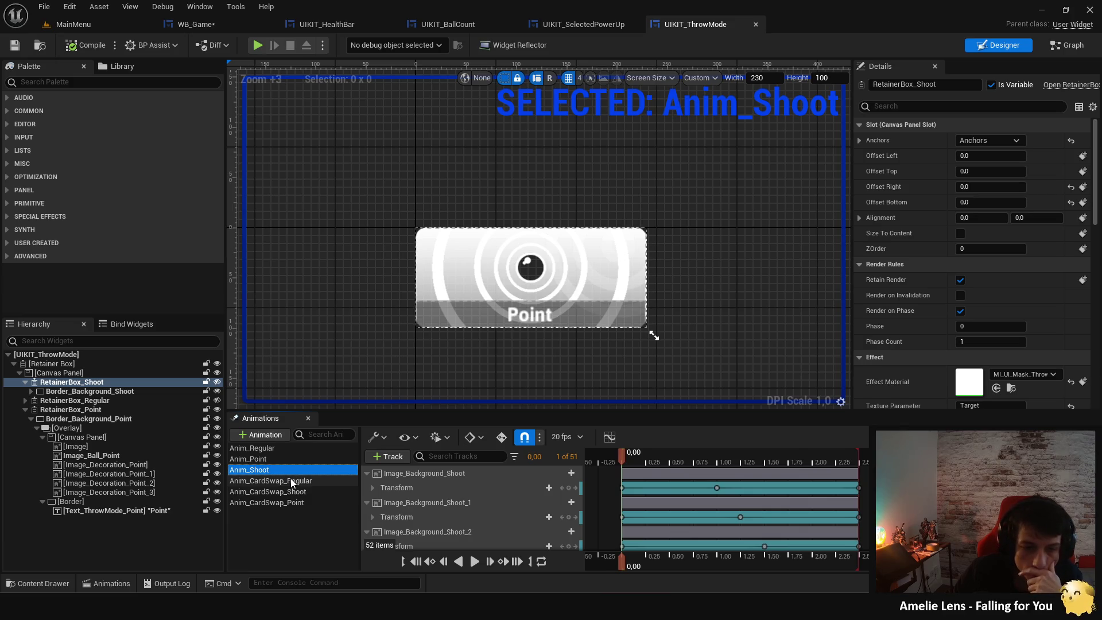
click(293, 481)
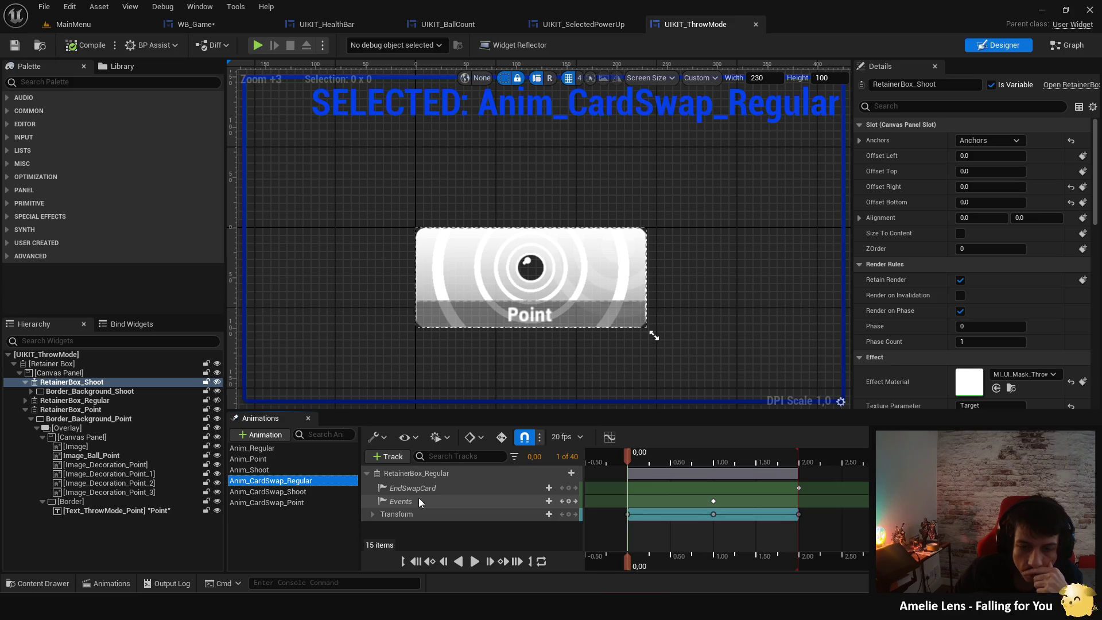
click(716, 503)
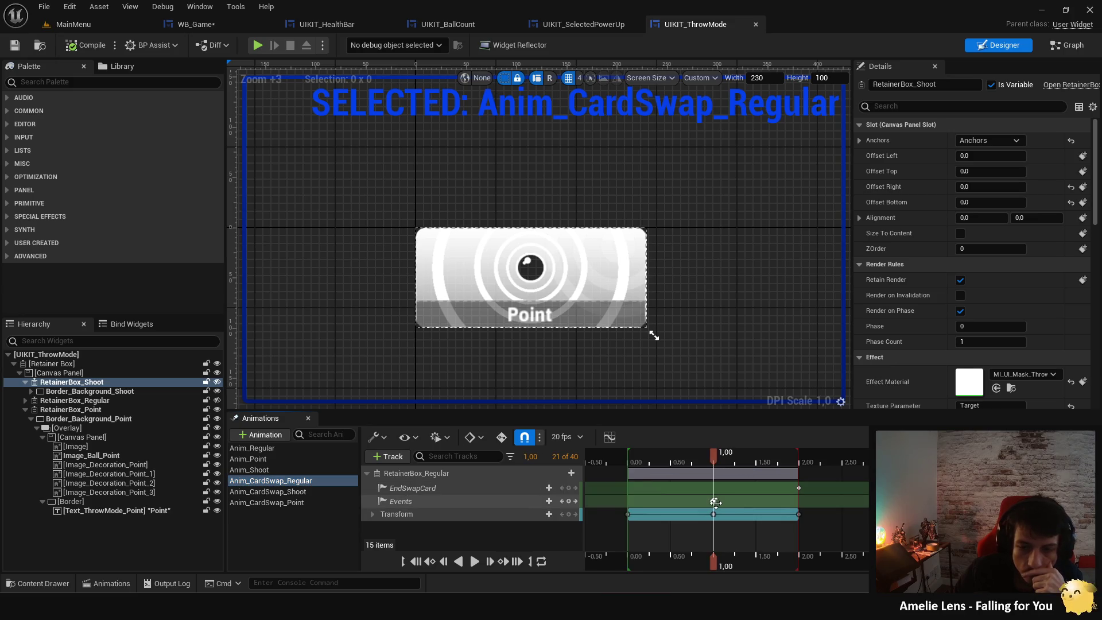
right_click(715, 502)
mouse_move(799, 389)
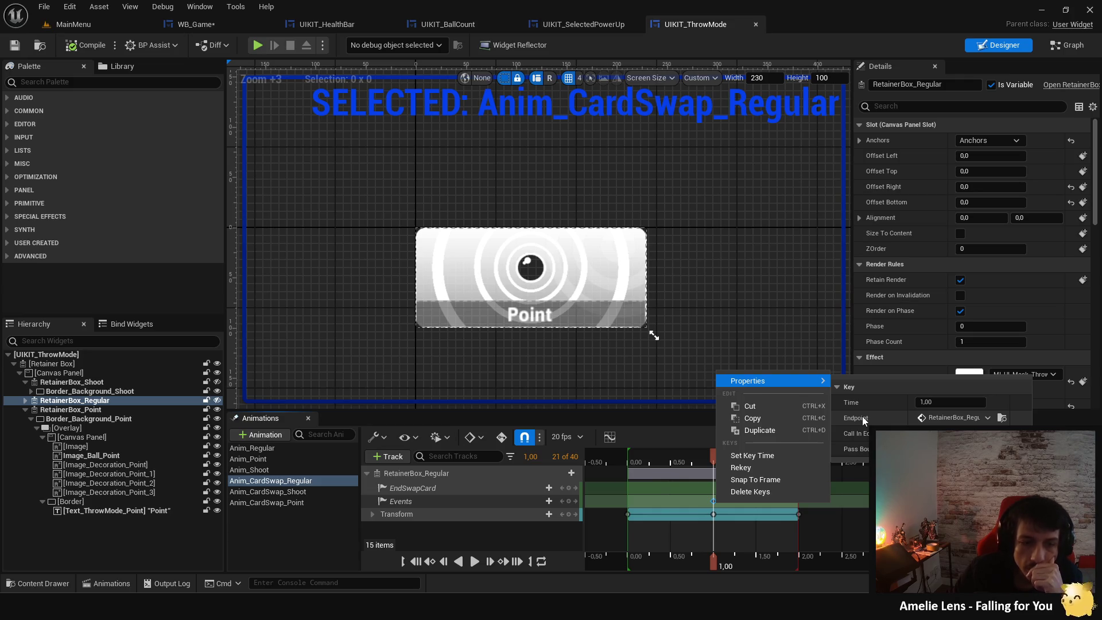
click(360, 349)
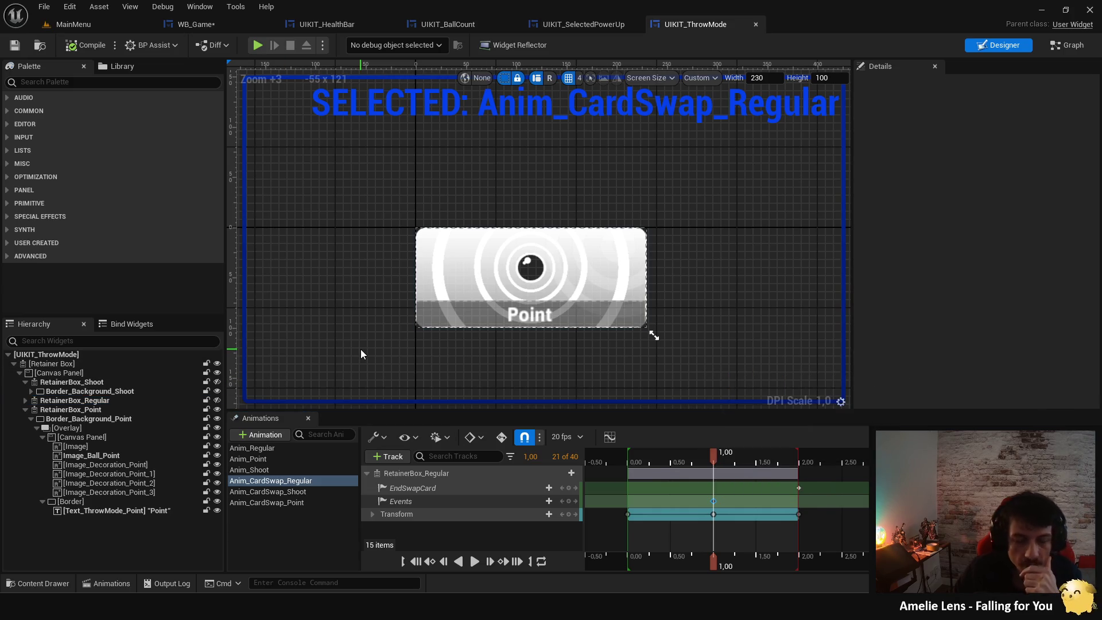
click(315, 519)
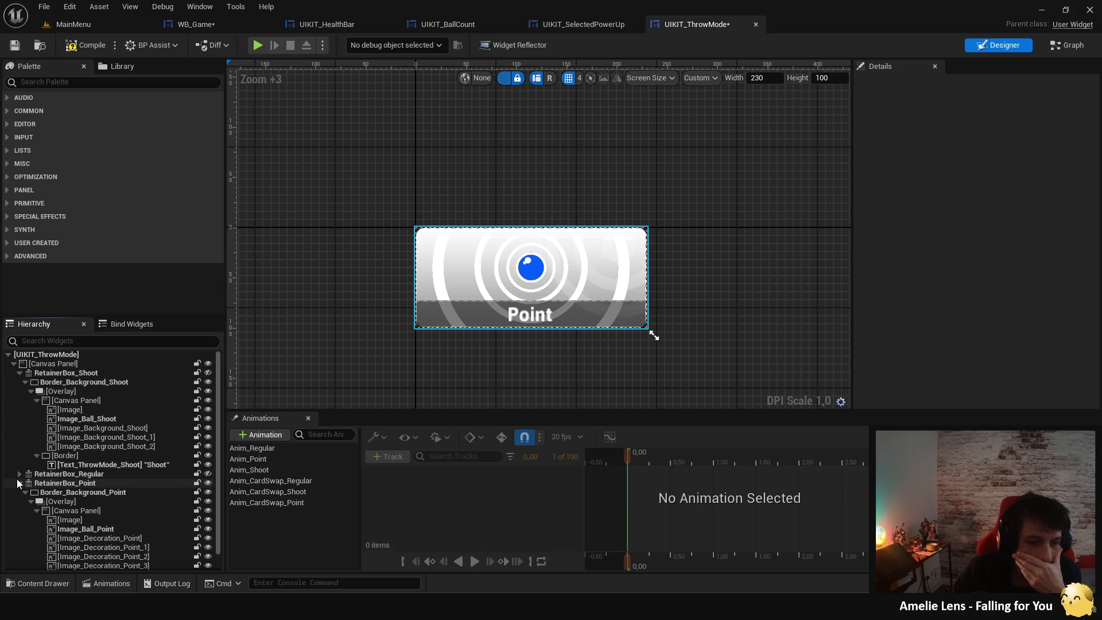
Wrap the Canvas Panel in a Size Box, then in a Scale Box.
click(19, 483)
click(18, 373)
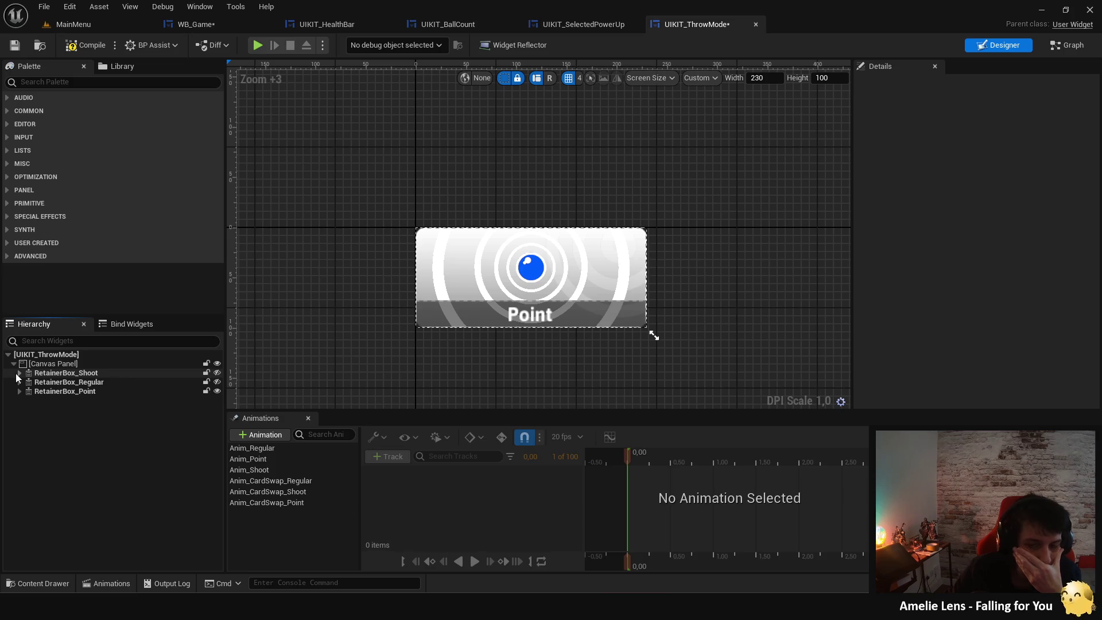
right_click(43, 364)
mouse_move(114, 471)
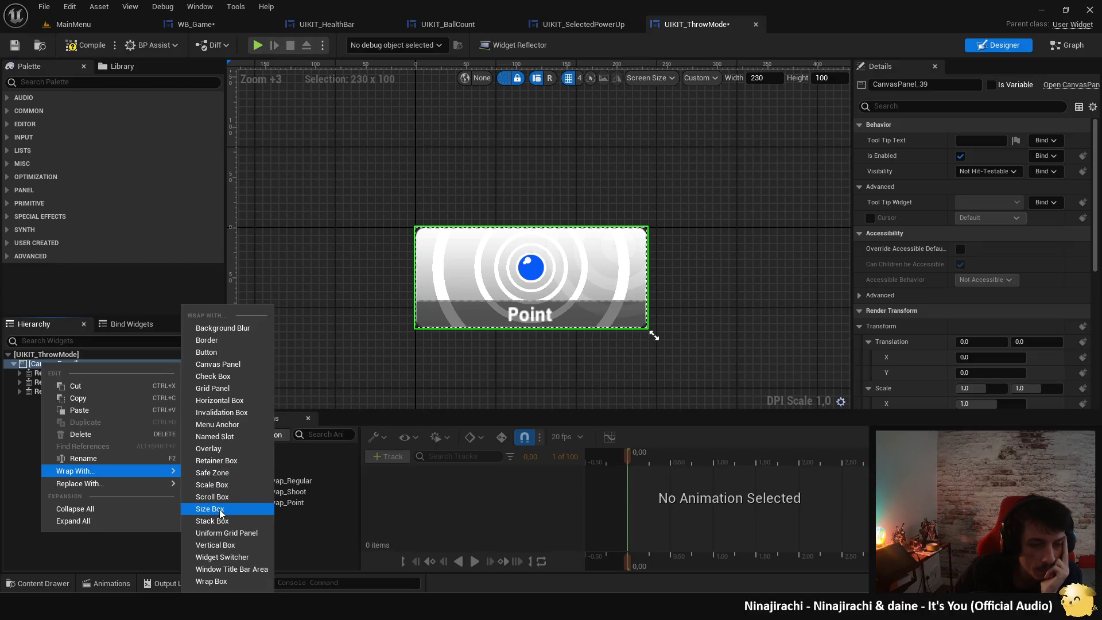
click(210, 509)
right_click(56, 374)
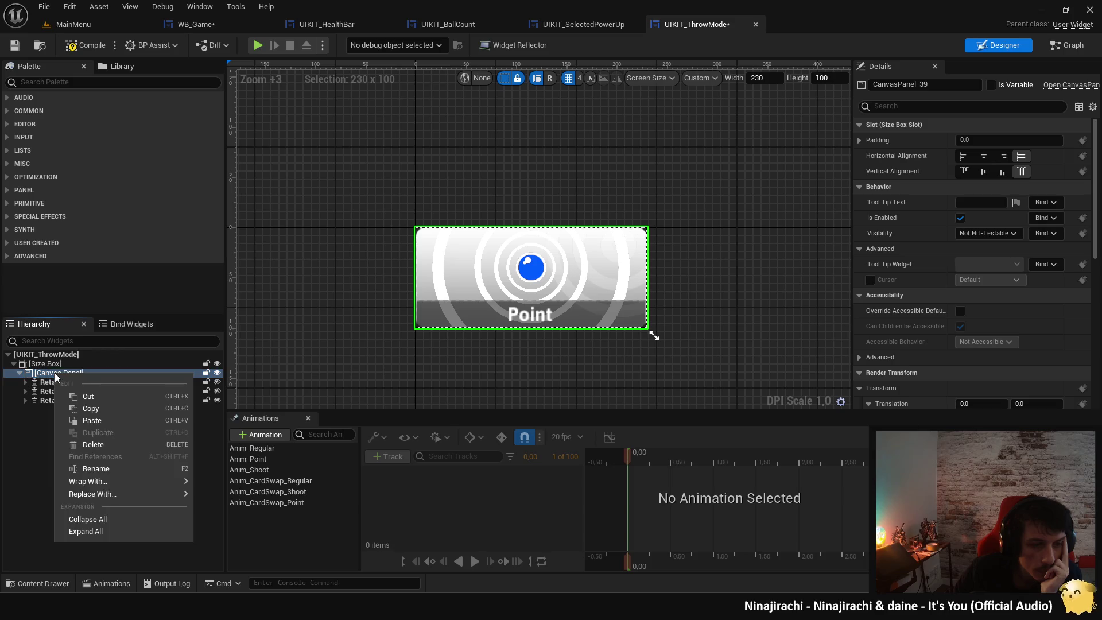
mouse_move(121, 480)
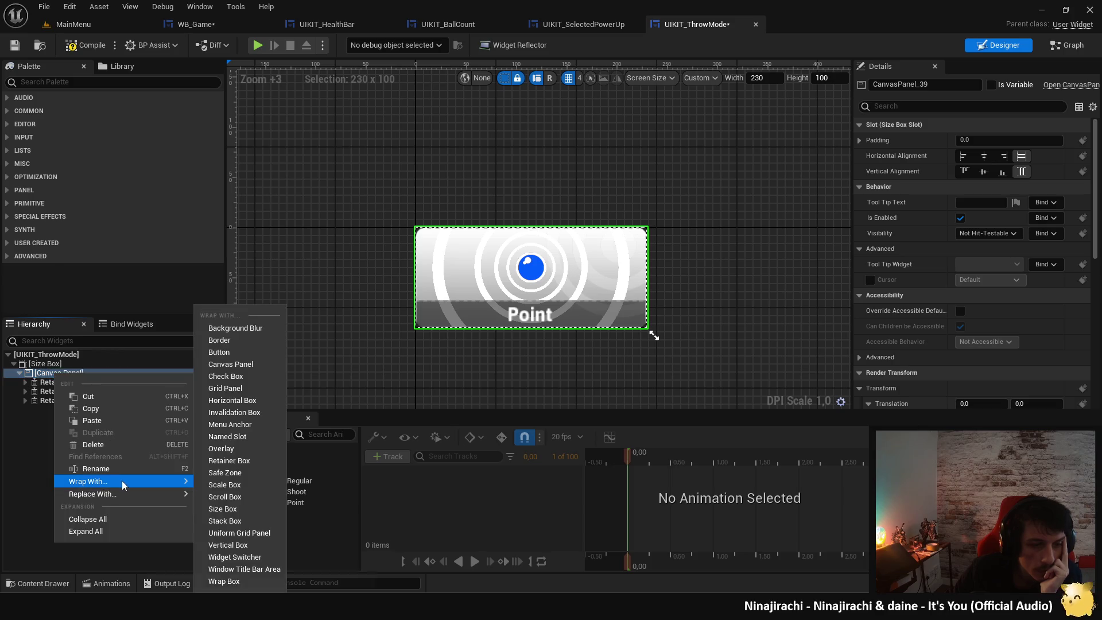
click(253, 486)
Make the Canvas Panel fill horizontally and vertically, and enable the Size Box width override.
click(59, 373)
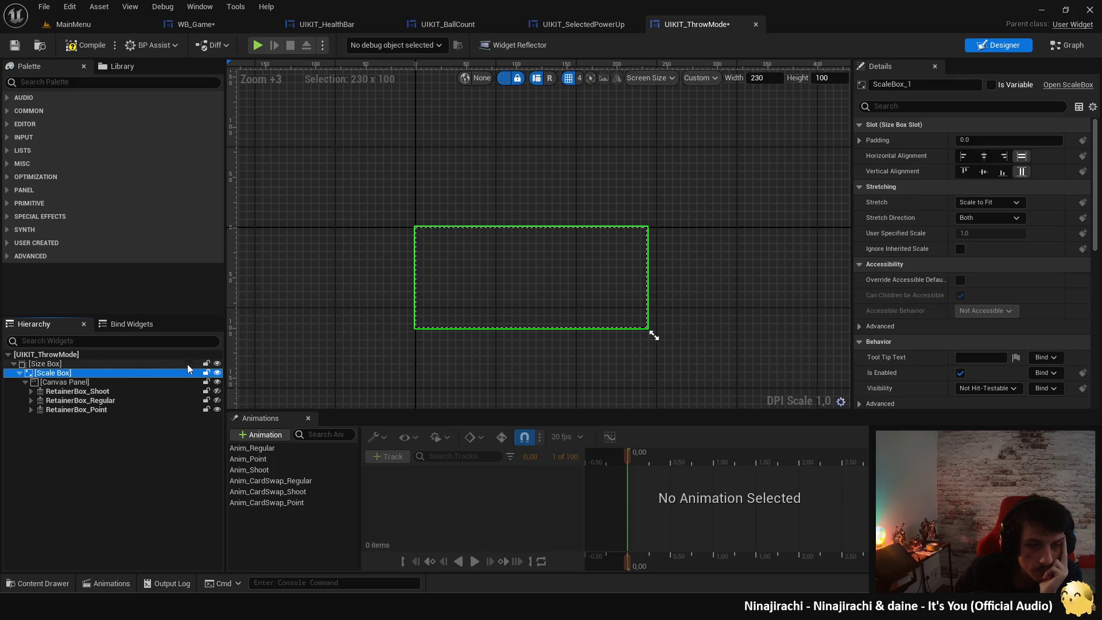
click(93, 382)
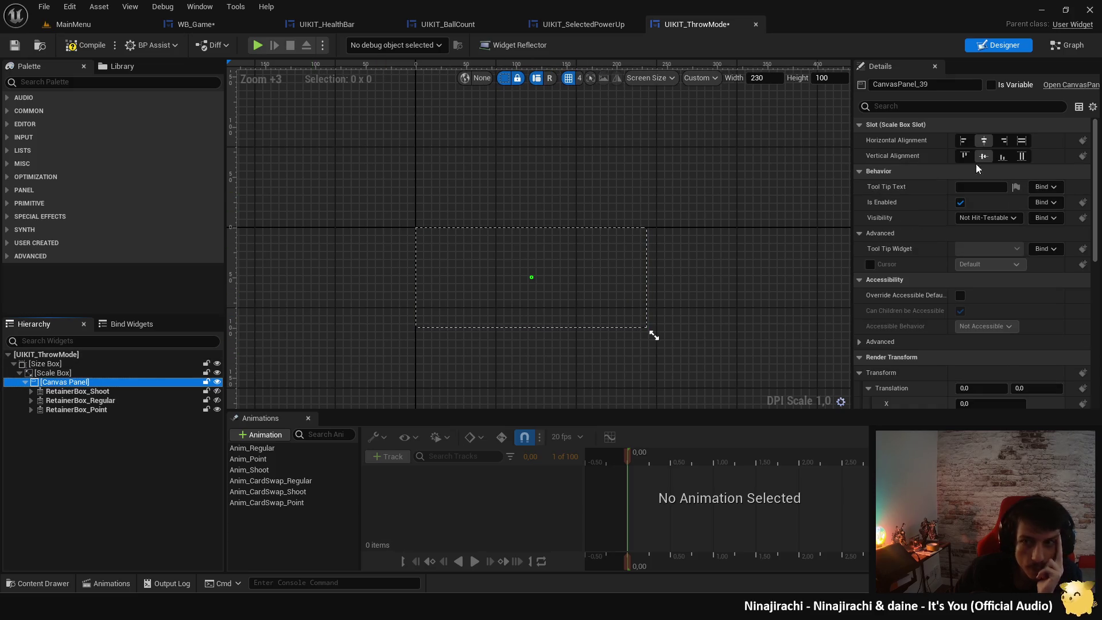
click(1022, 140)
click(1022, 156)
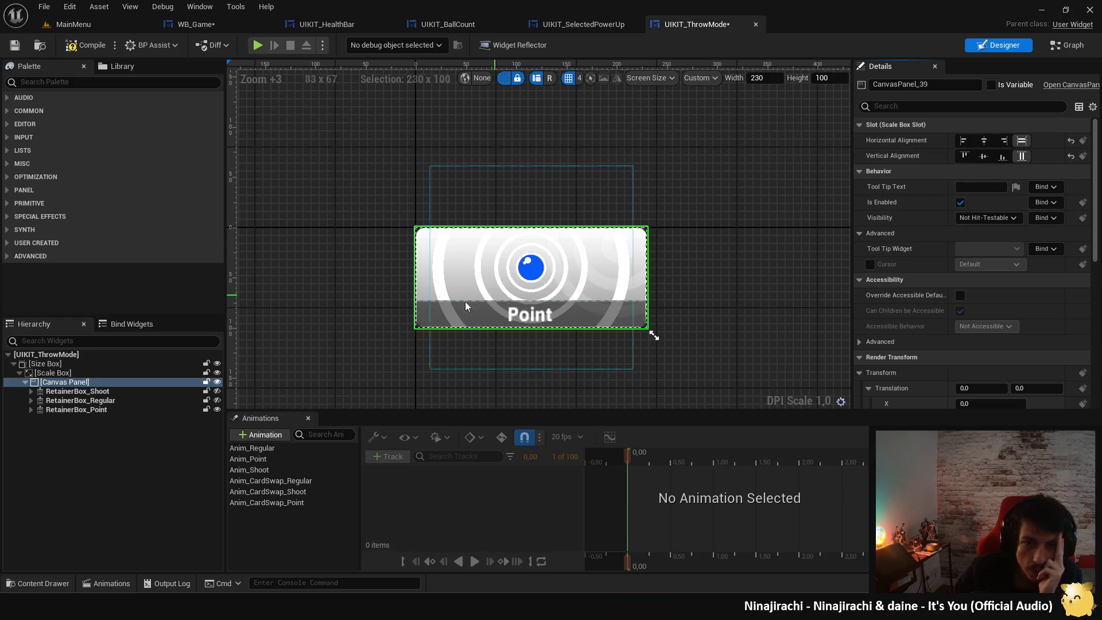
click(79, 373)
click(83, 363)
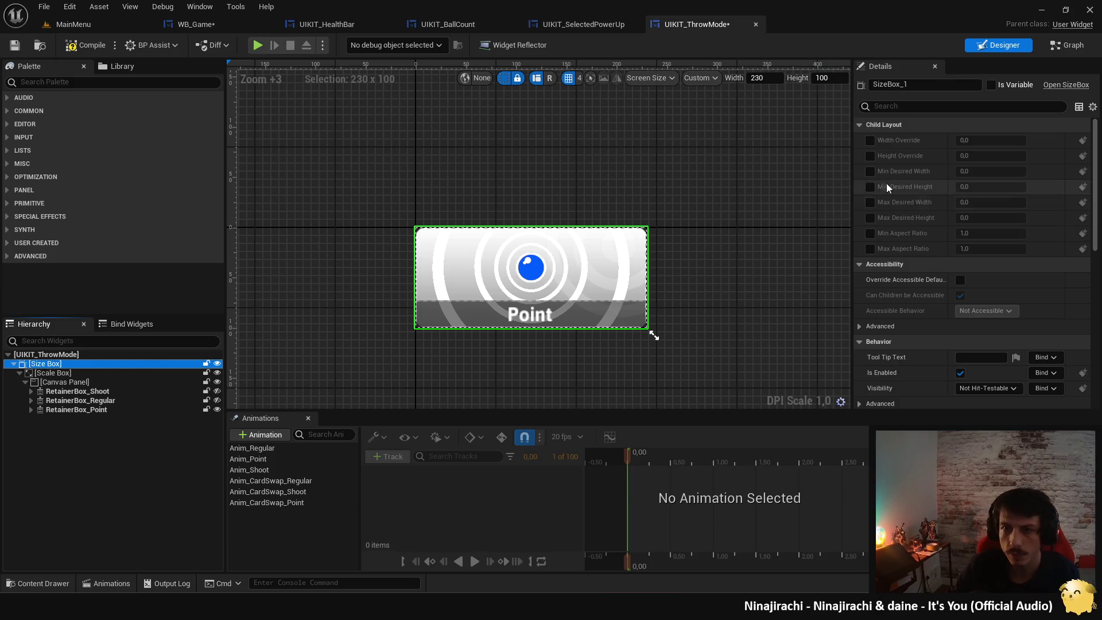
click(870, 140)
Enable the height override and set the Size Box to width 200 and height 70.
click(871, 156)
click(976, 140)
text(100)
click(979, 155)
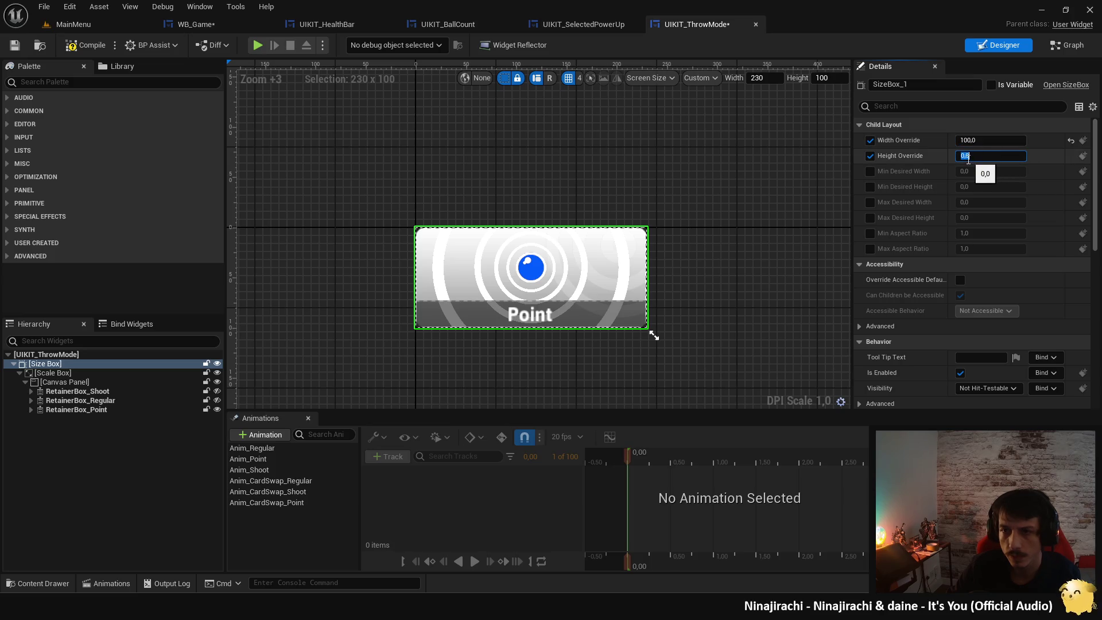
click(979, 140)
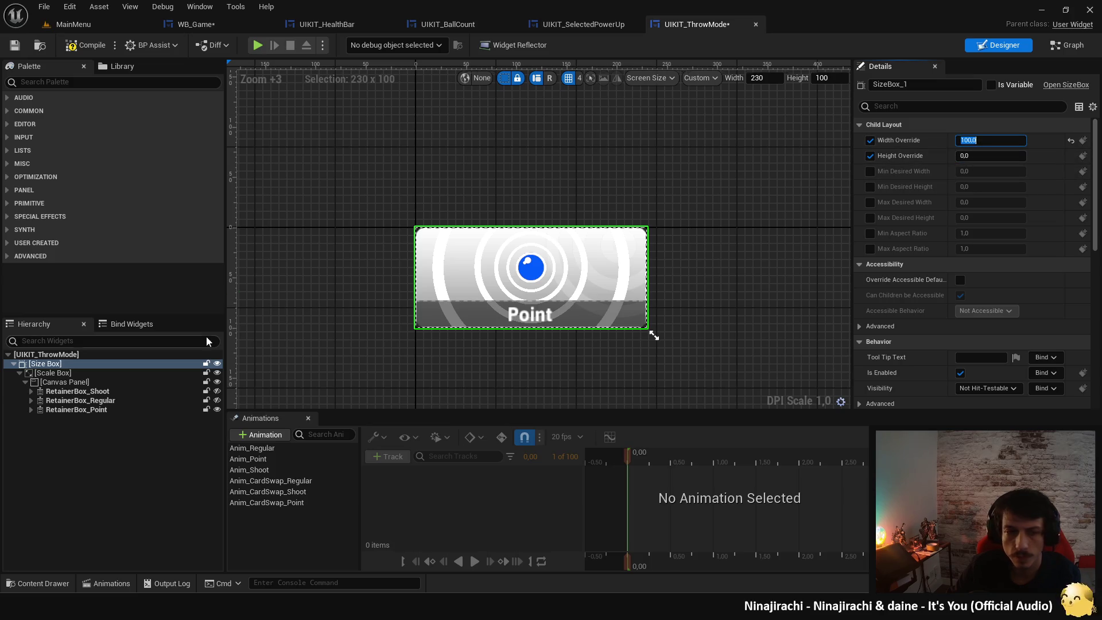
text(23)
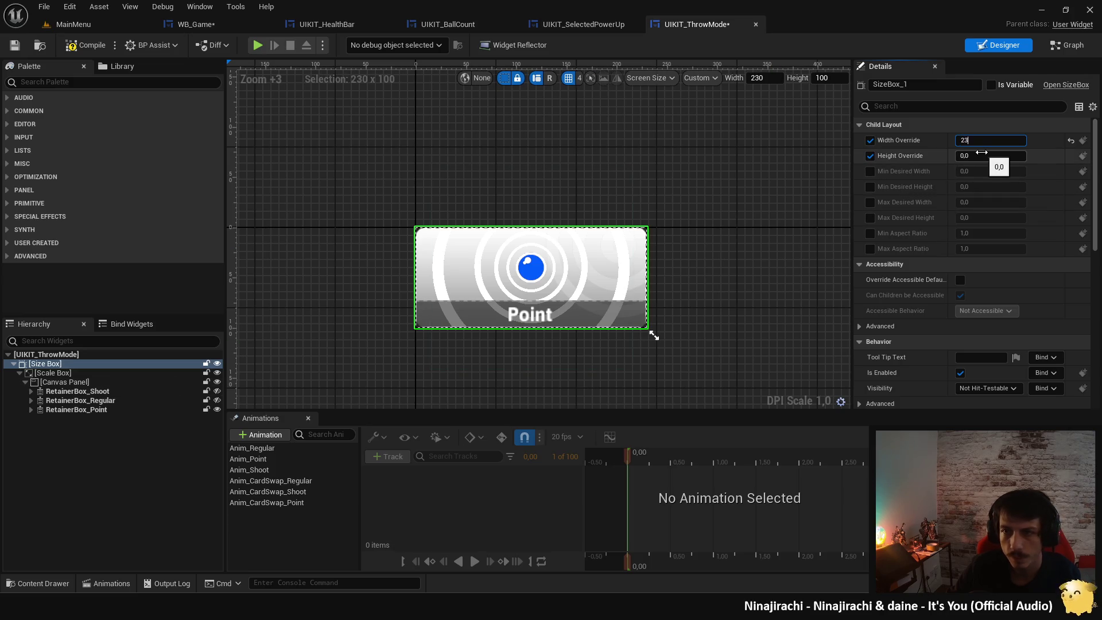
text(00)
click(991, 157)
text(70)
key(Return)
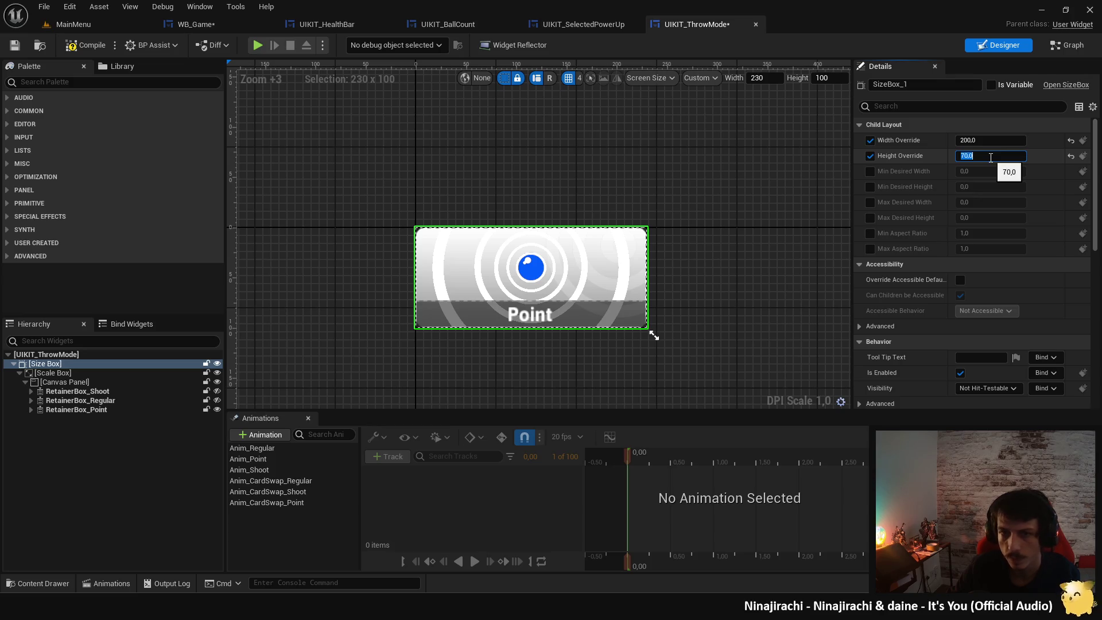
Switch the preview to Desired size and expand RetainerBox_Shoot down to its Overlay.
click(711, 78)
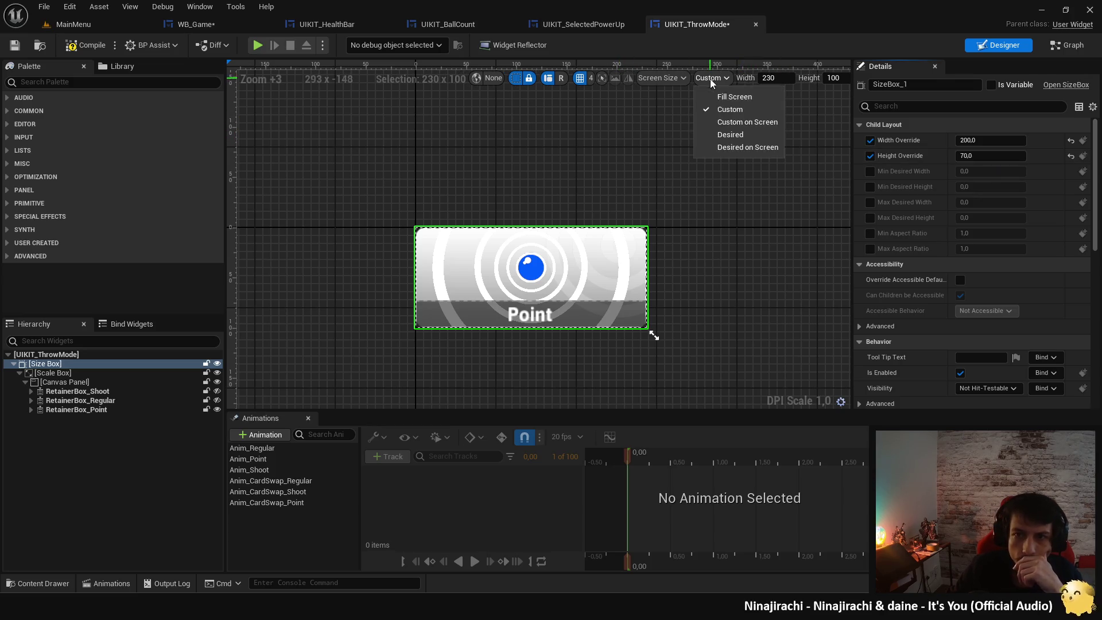
click(731, 135)
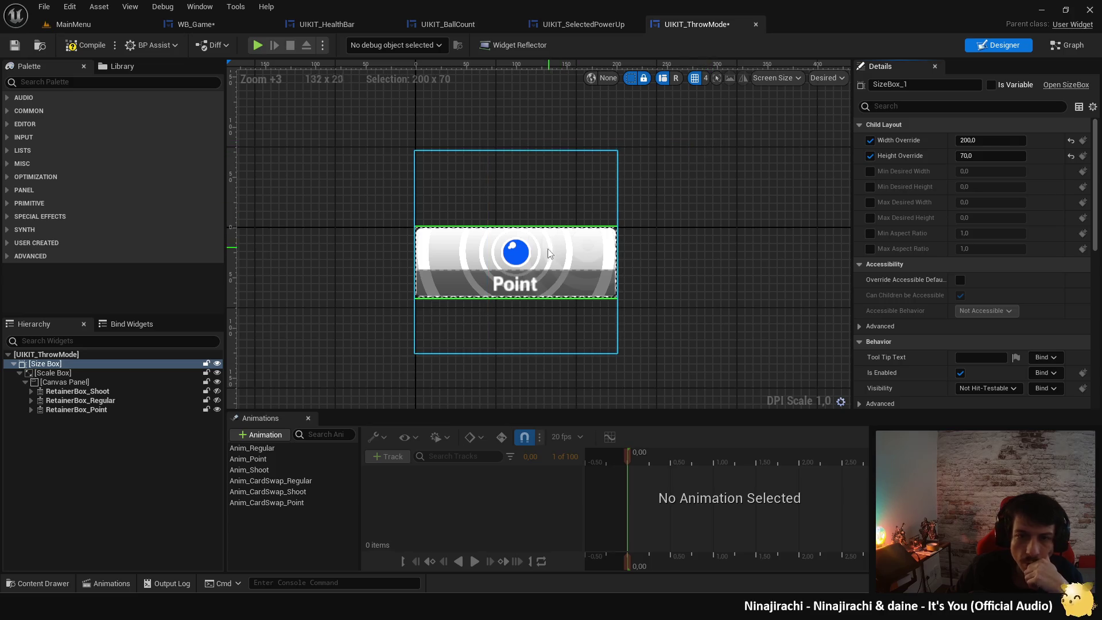
click(31, 393)
click(38, 401)
click(43, 410)
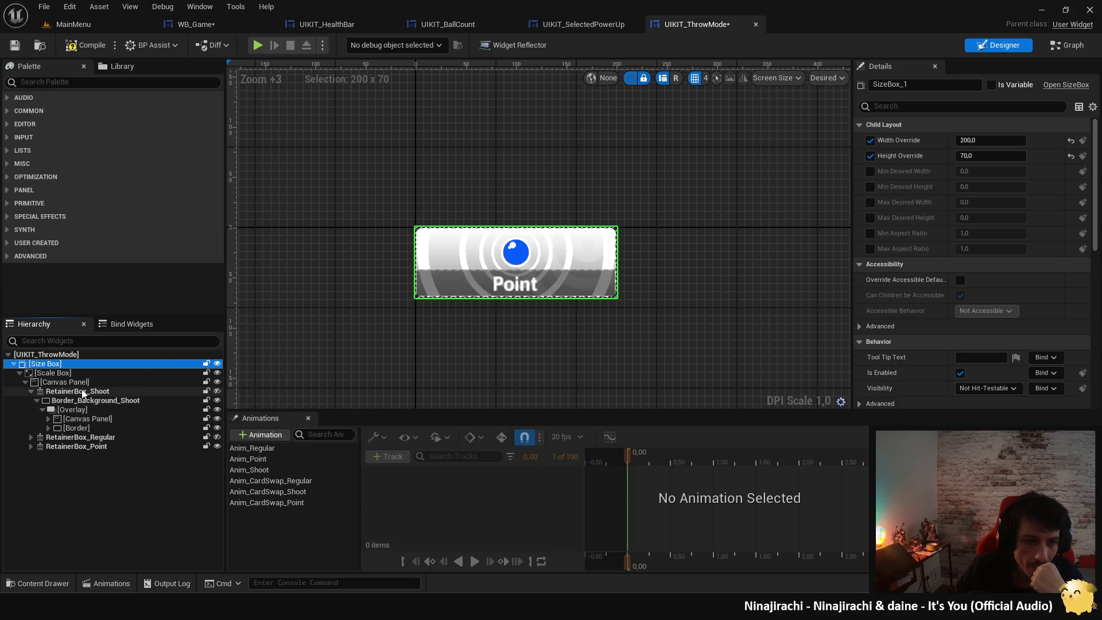
Inspect Border_Background_Shoot, its Overlay and inner Canvas Panel, then collapse RetainerBox_Shoot.
scroll(480, 247, up, 9)
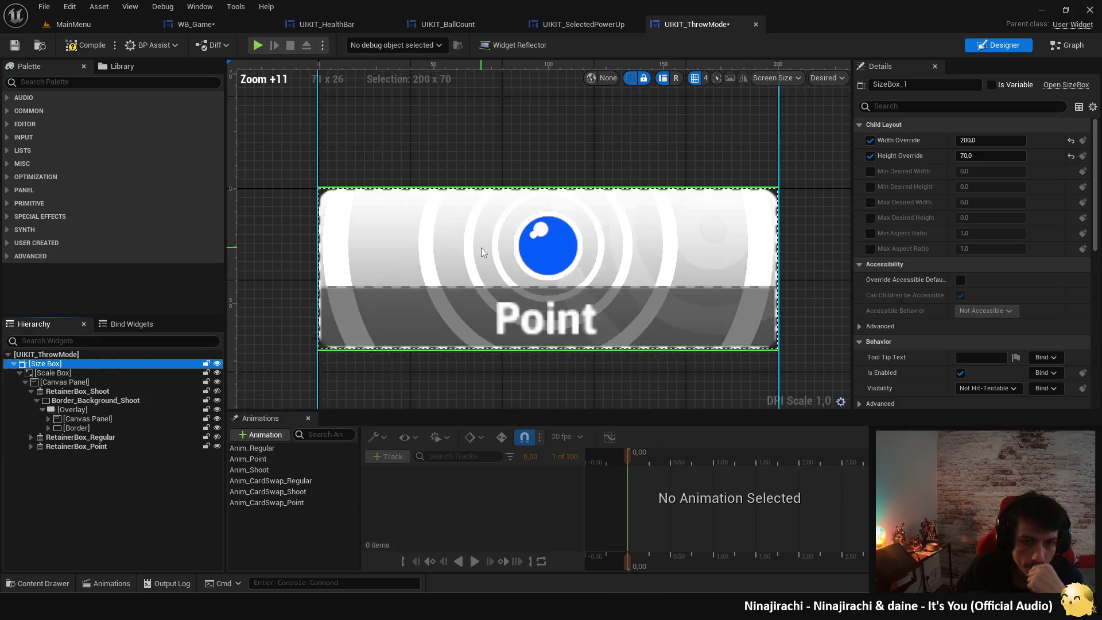
scroll(477, 249, down, 3)
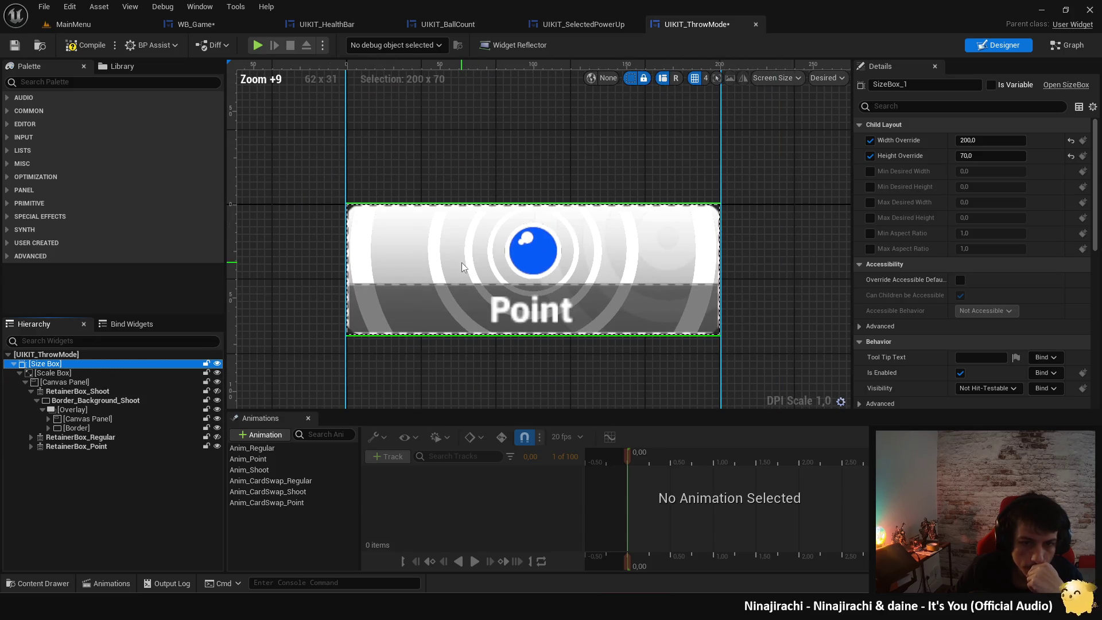
click(73, 400)
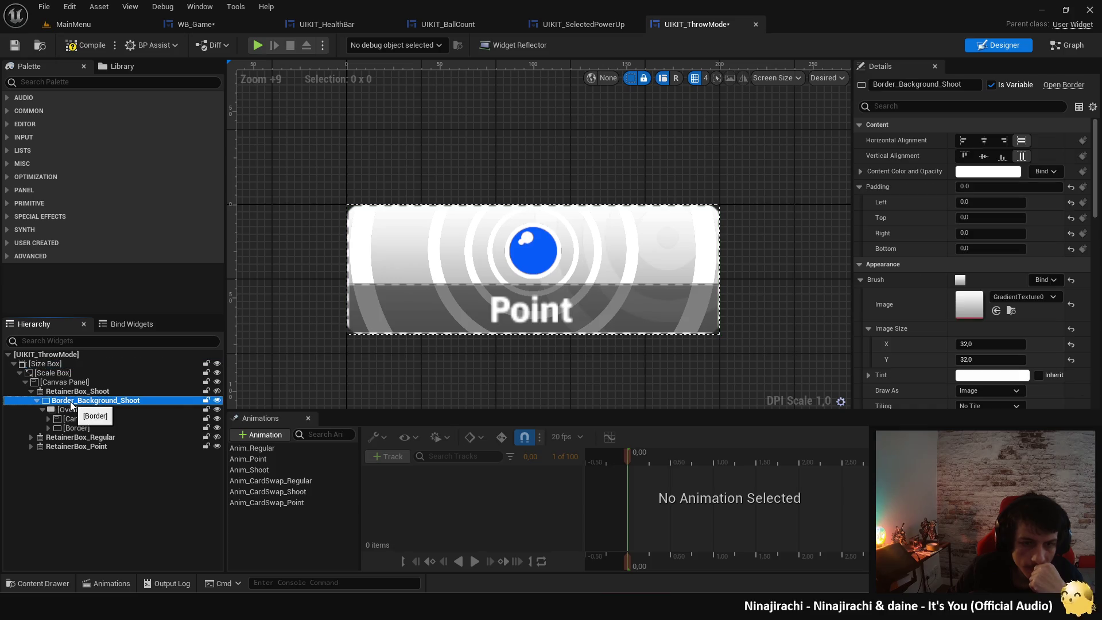
click(71, 409)
click(73, 418)
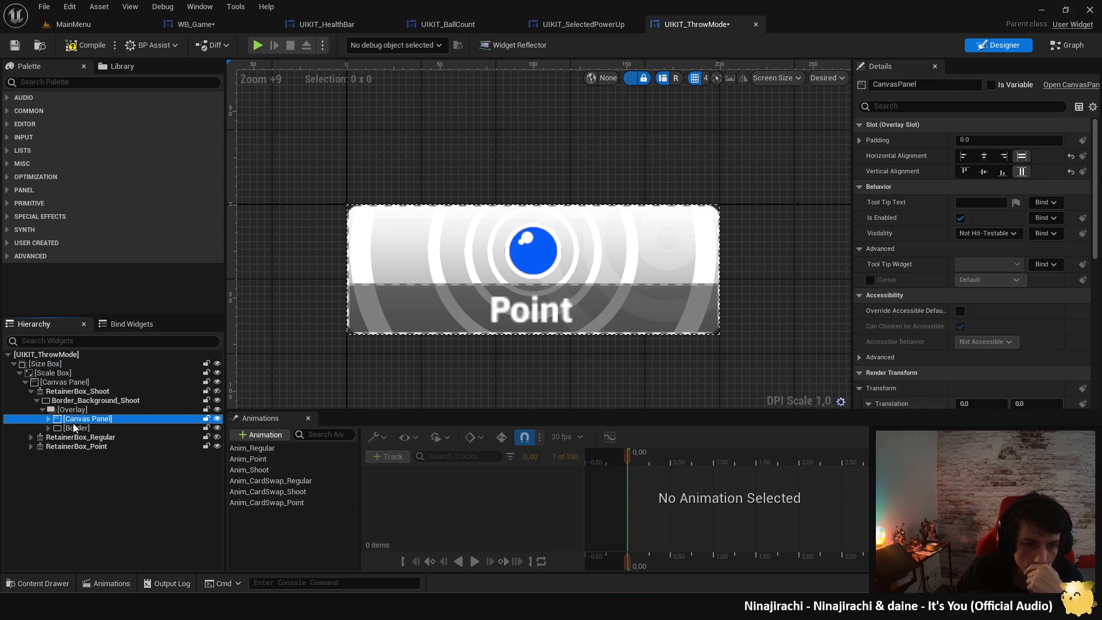
key(F2)
click(24, 384)
click(24, 384)
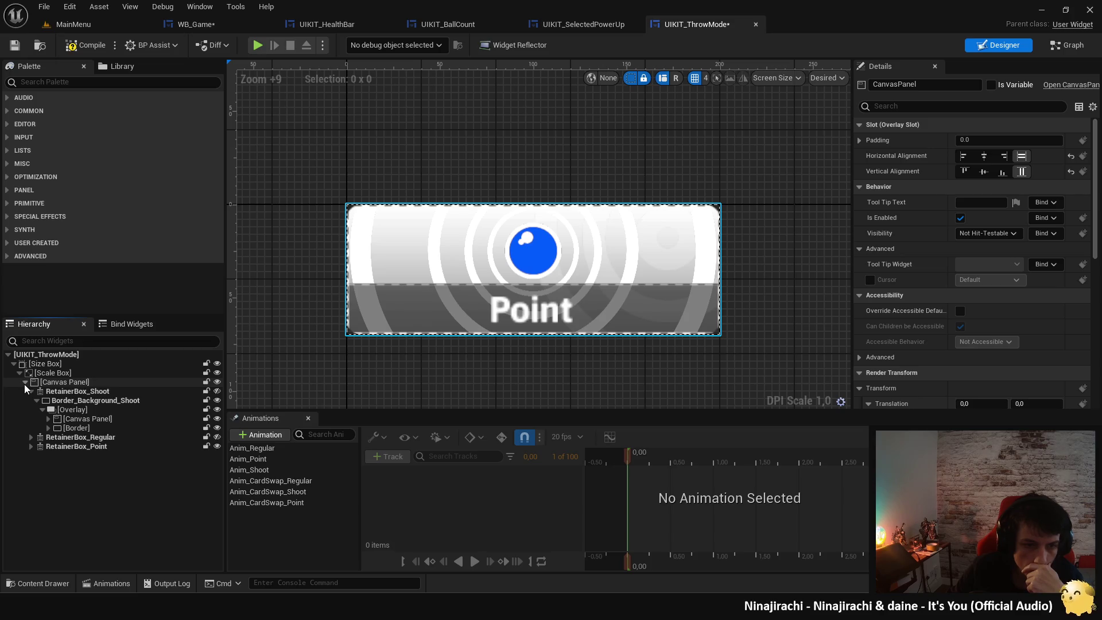
click(32, 391)
Expand RetainerBox_Point through its border, Overlay and Canvas Panel, and select Image_Ball_Point.
click(32, 410)
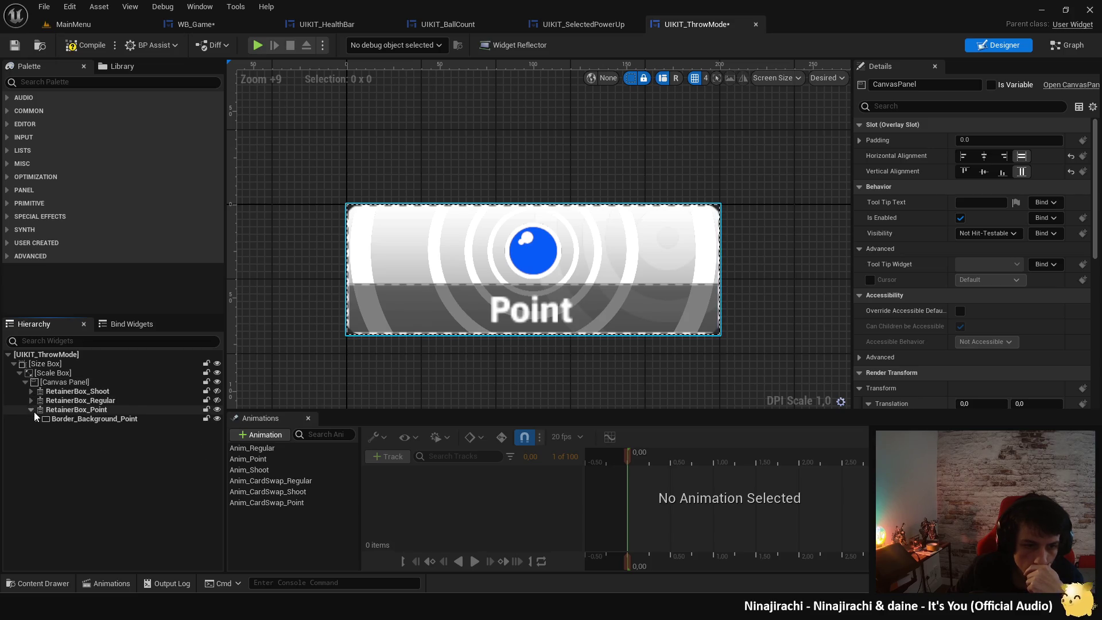
click(37, 418)
click(43, 428)
click(49, 445)
click(48, 438)
click(87, 455)
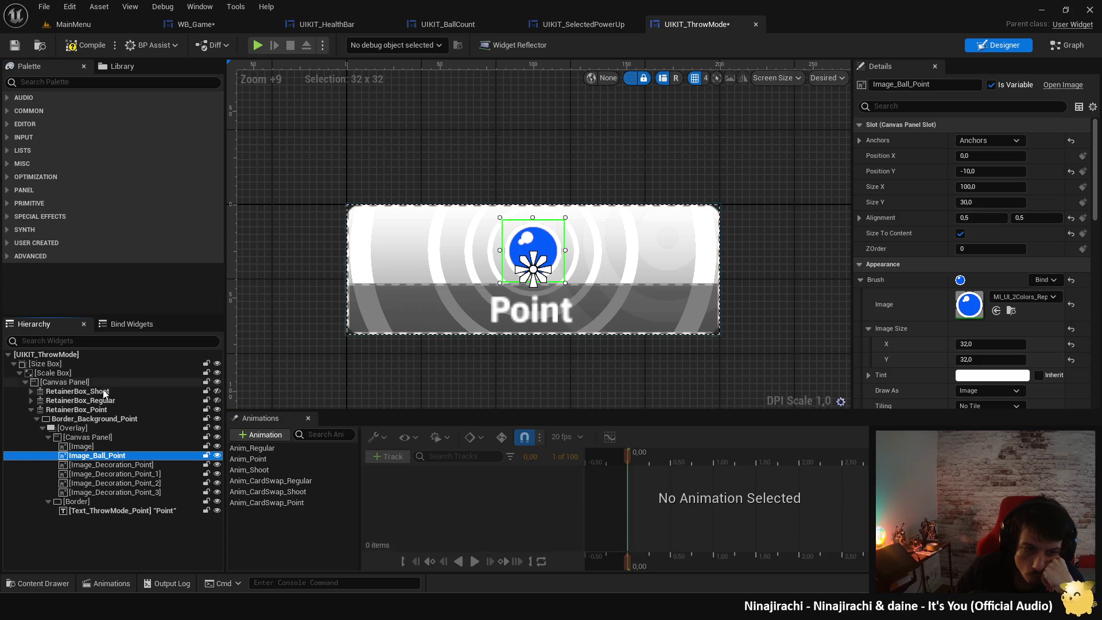
click(91, 421)
right_click(90, 423)
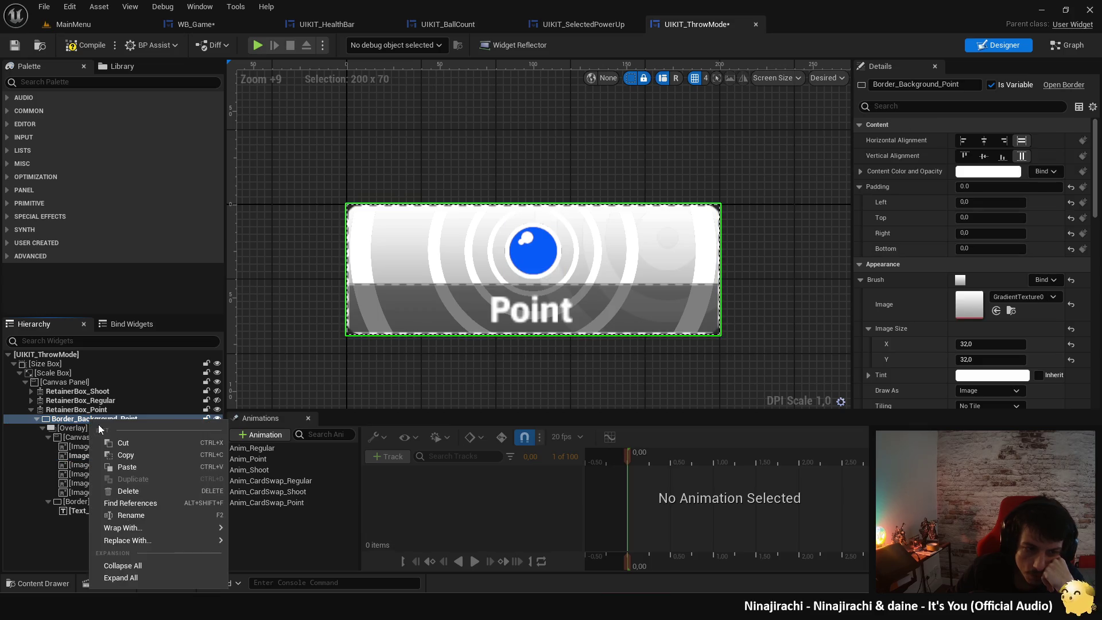
mouse_move(185, 527)
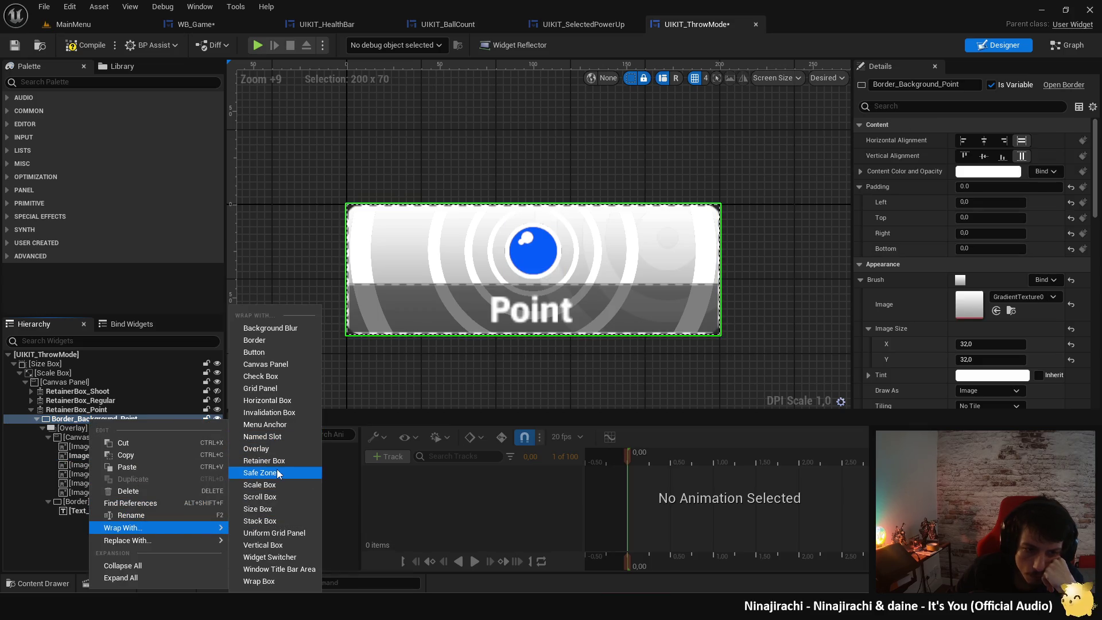
click(267, 484)
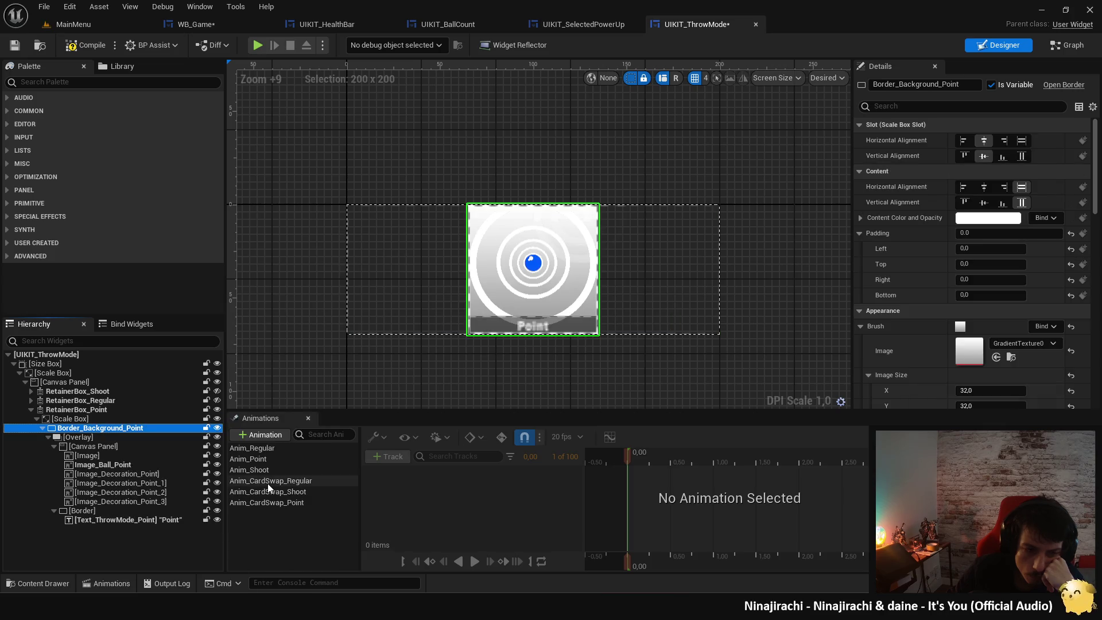
click(94, 420)
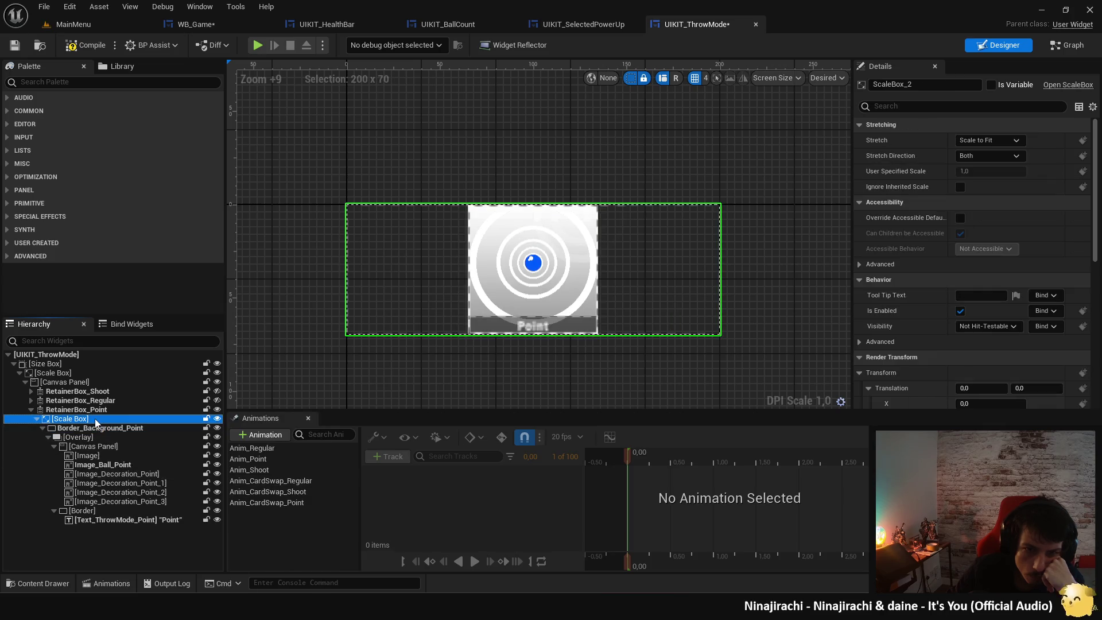
click(95, 428)
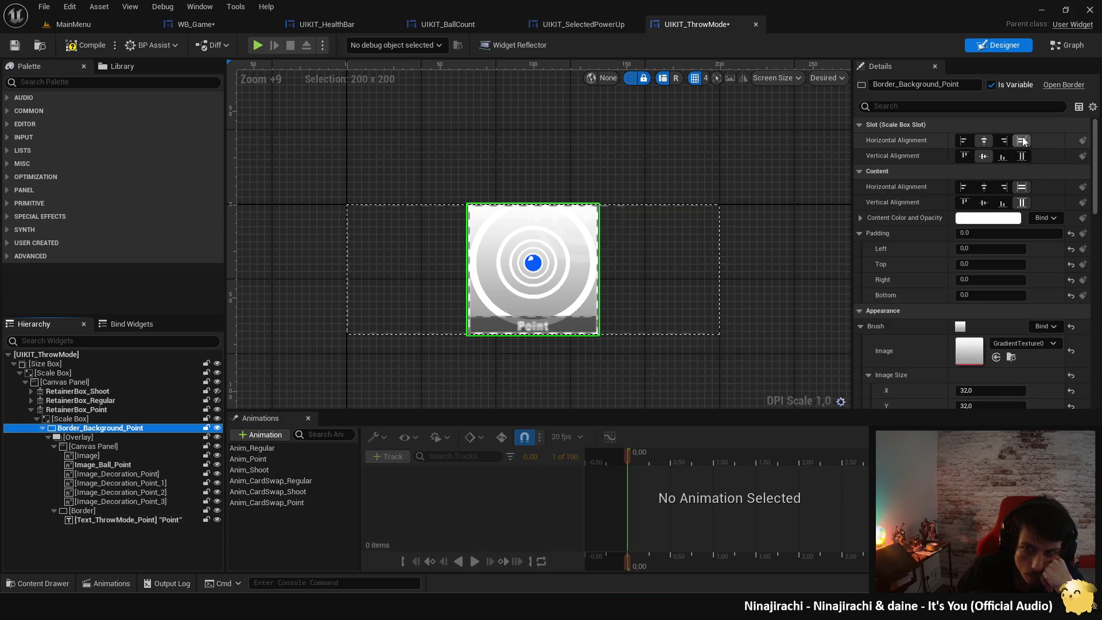
click(1022, 141)
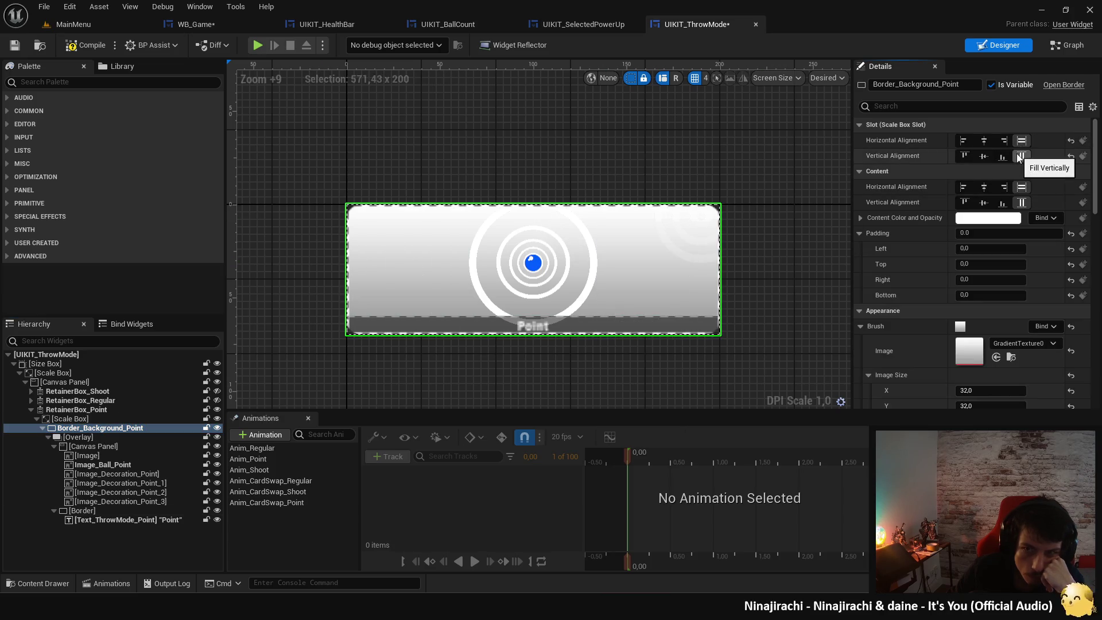
click(778, 178)
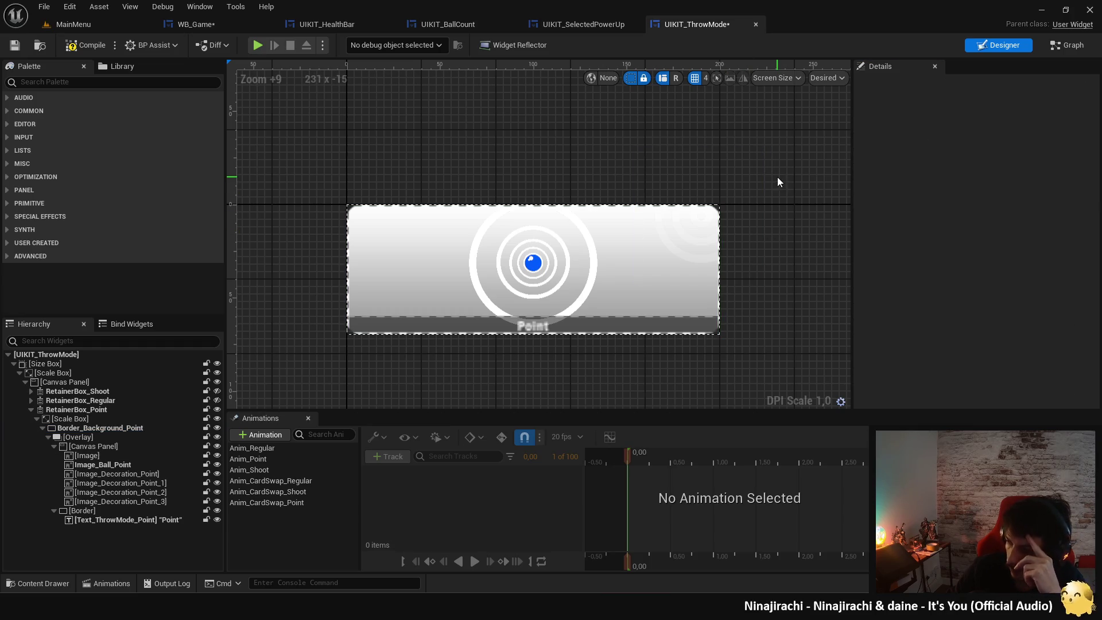
key(ctrl+z)
key(ctrl+z)
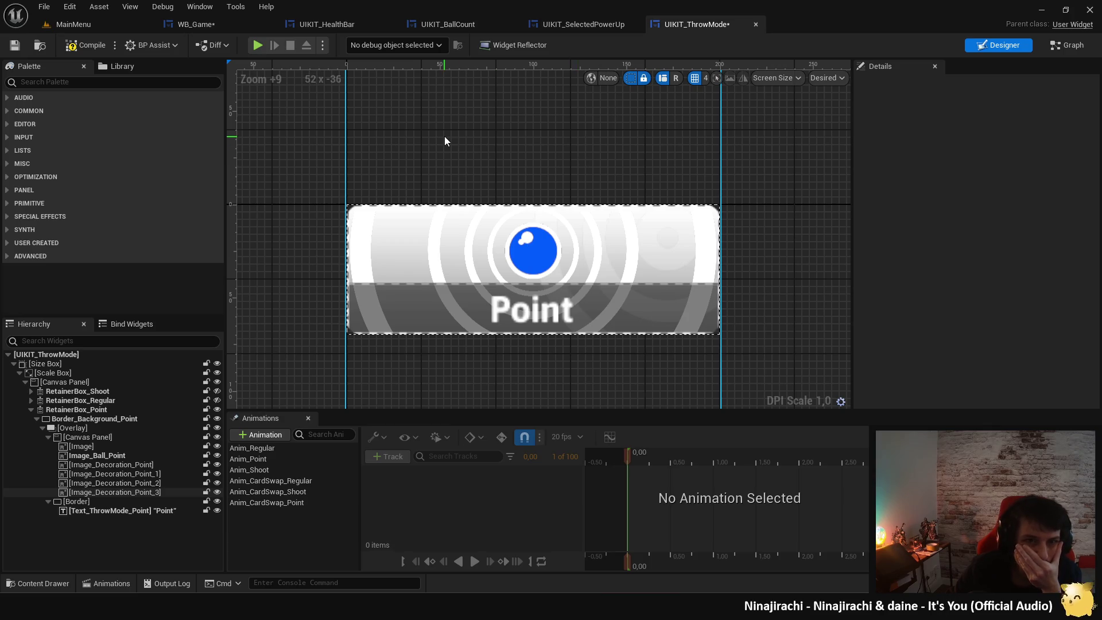
Check the whole game HUD in WB_Game and start a PowerOfPetanque play test.
click(194, 24)
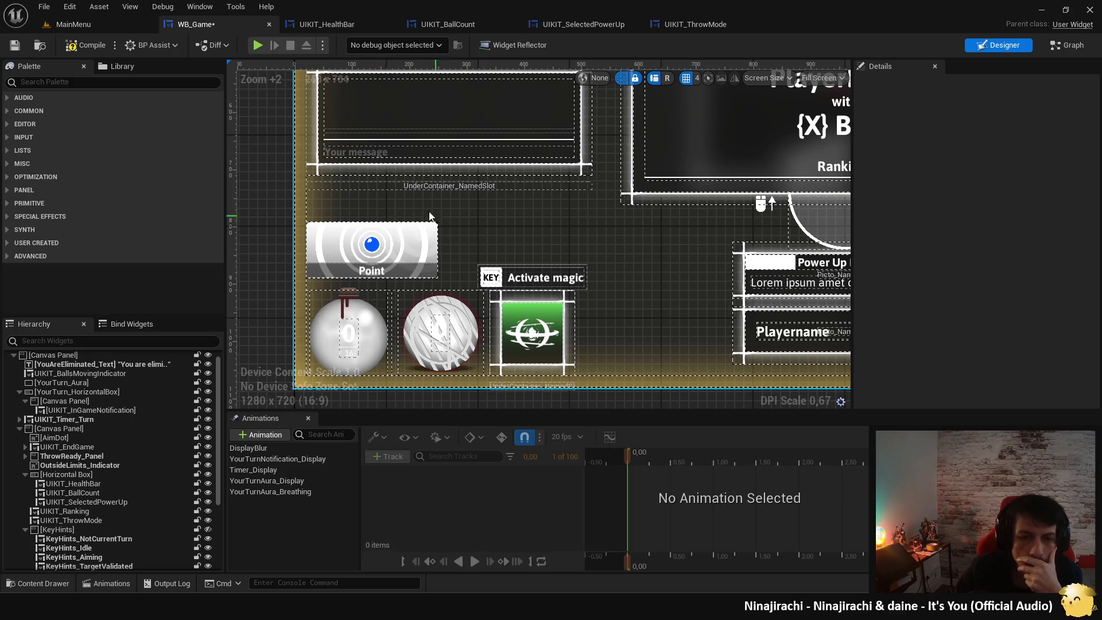
scroll(511, 199, down, 6)
mouse_move(525, 209)
mouse_down()
mouse_move(476, 233)
mouse_move(440, 271)
mouse_up()
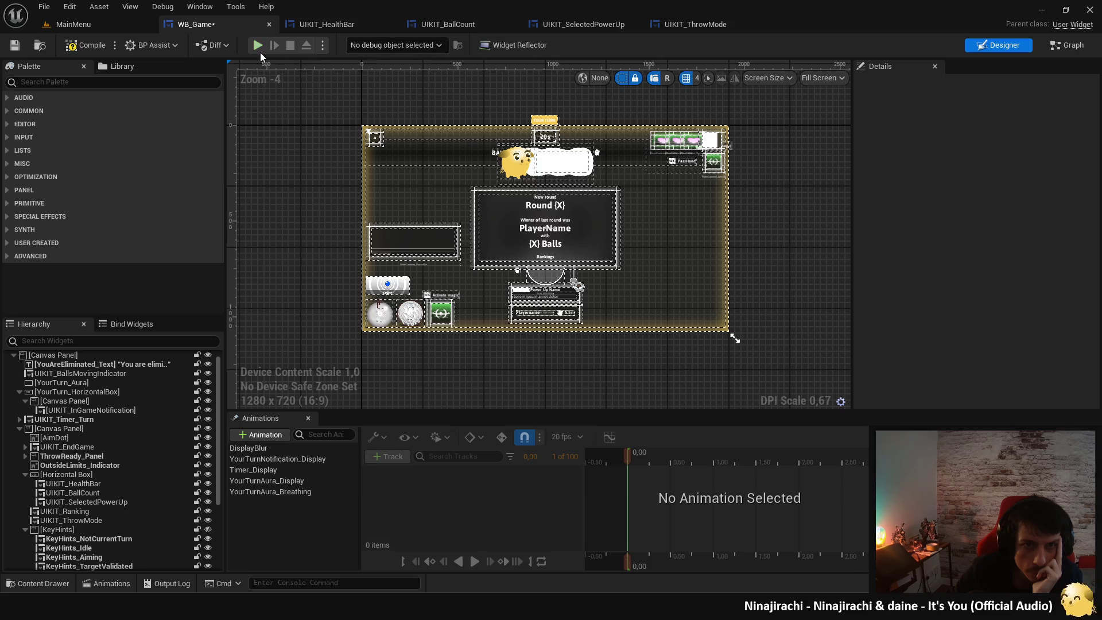
click(259, 49)
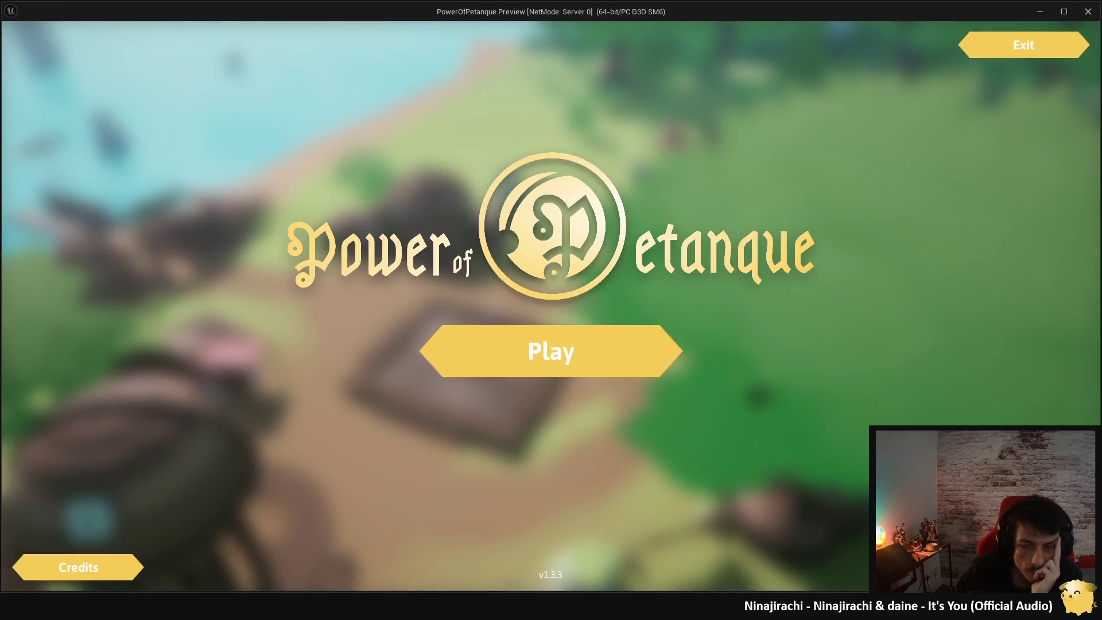
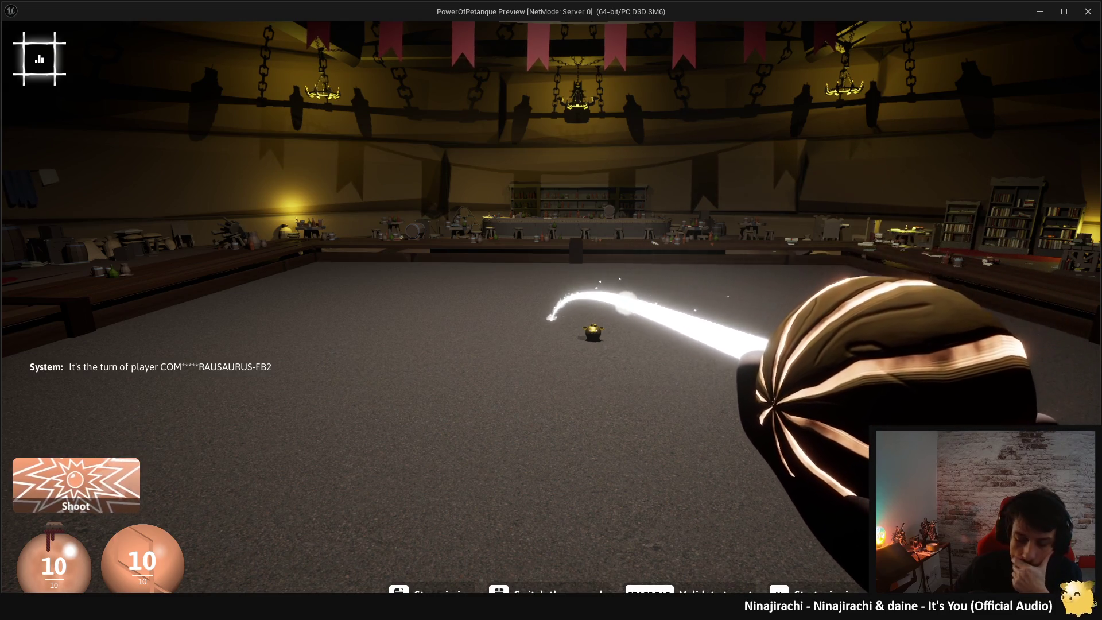
End the PowerOfPetanque play-in-editor session with Escape.
key(Escape)
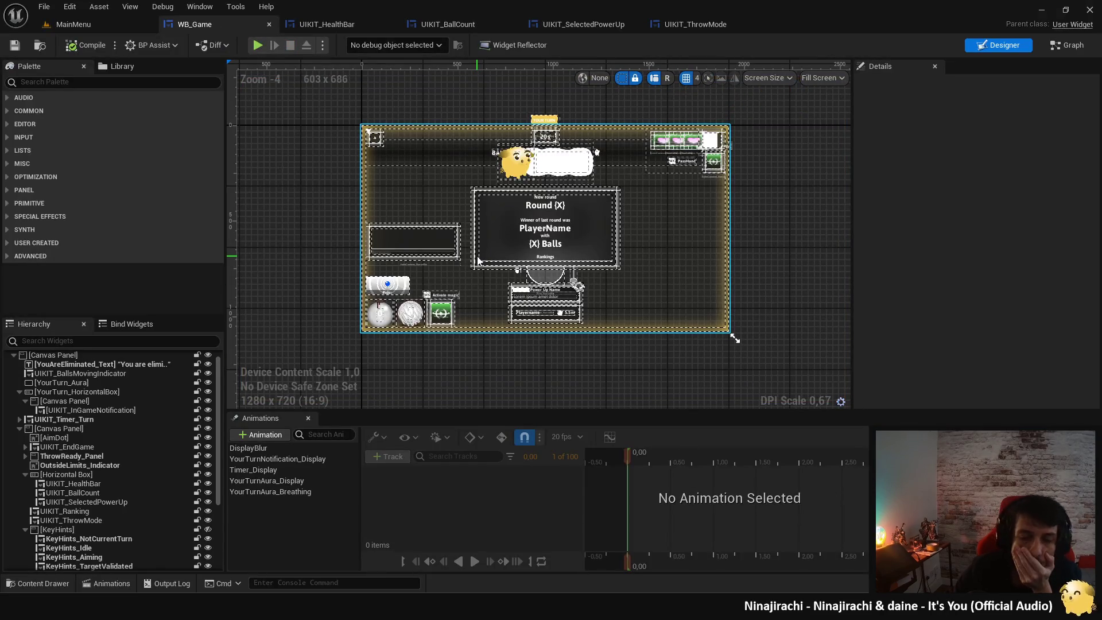
In UIKIT_ThrowMode, toggle the size box's width and height overrides and compile.
scroll(396, 284, up, 2)
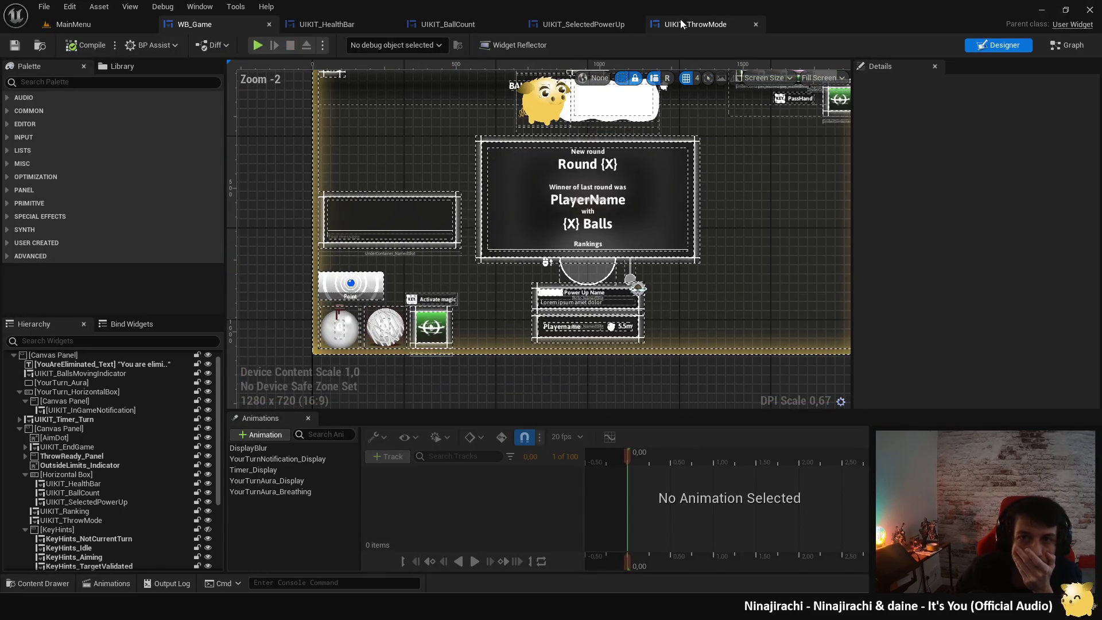
click(691, 24)
click(123, 364)
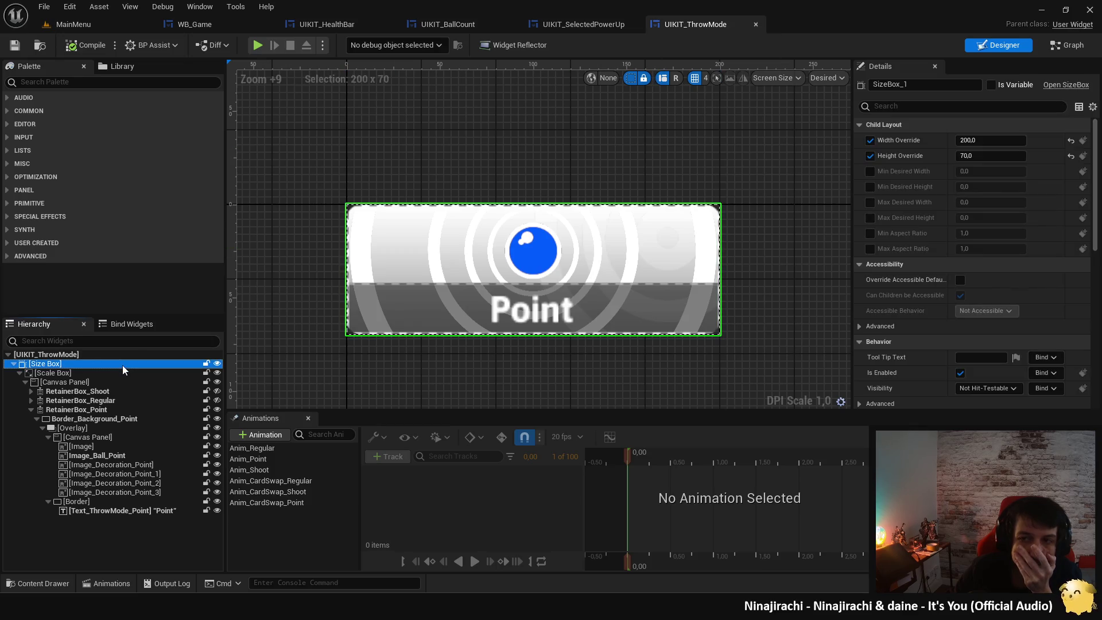
click(872, 154)
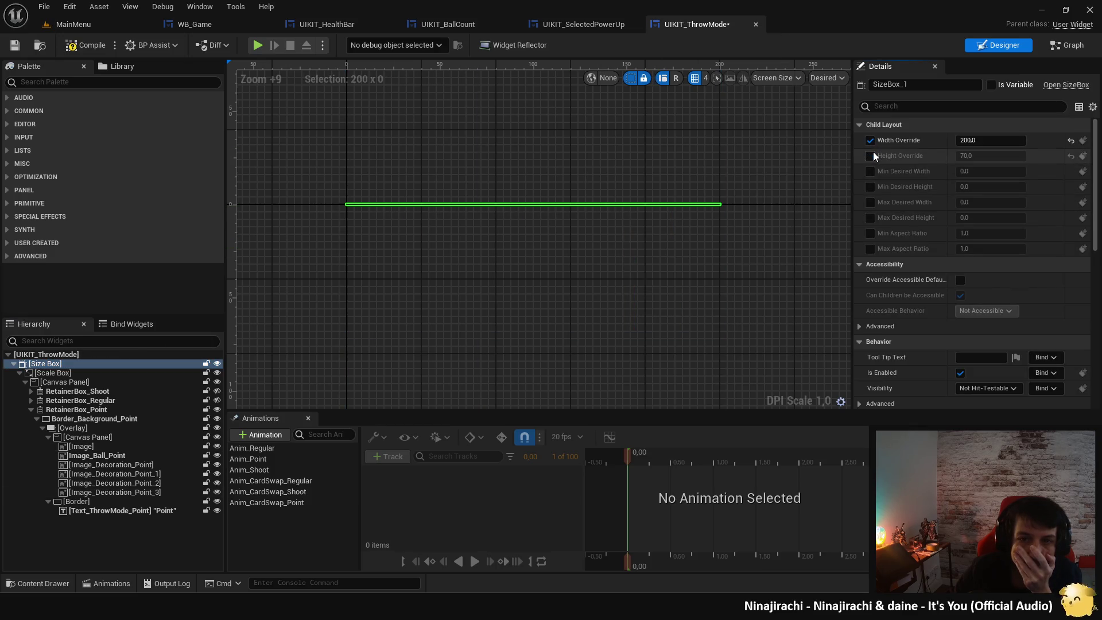
click(871, 154)
click(870, 144)
click(870, 144)
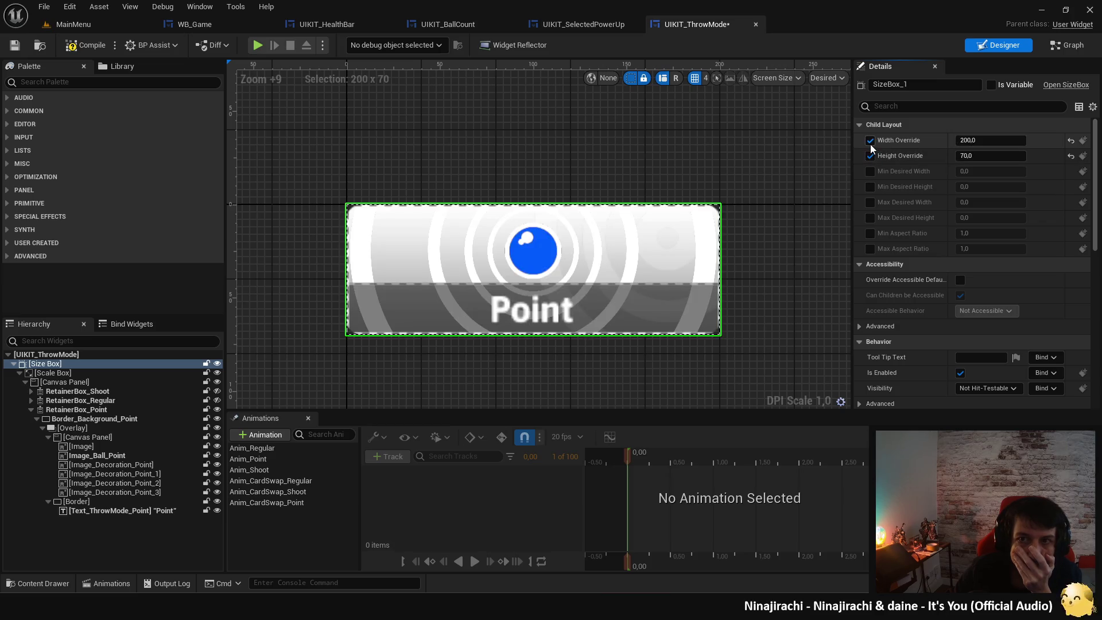
click(871, 140)
click(85, 46)
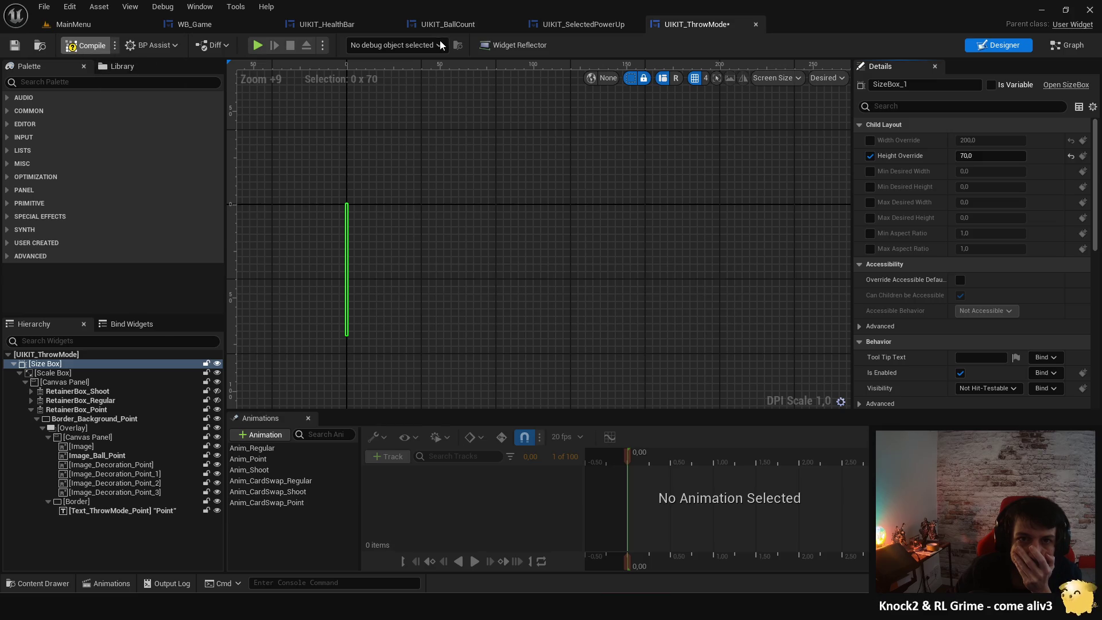
Compare the card in WB_Game, re-enable the 200 width override, and compile UIKIT_ThrowMode.
click(202, 30)
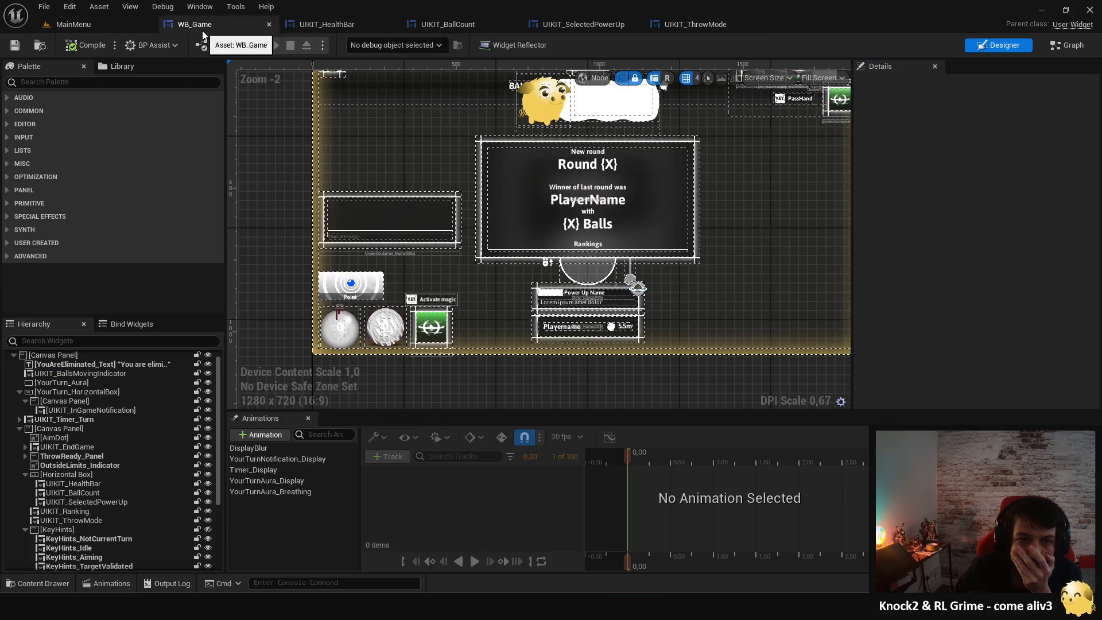
click(697, 27)
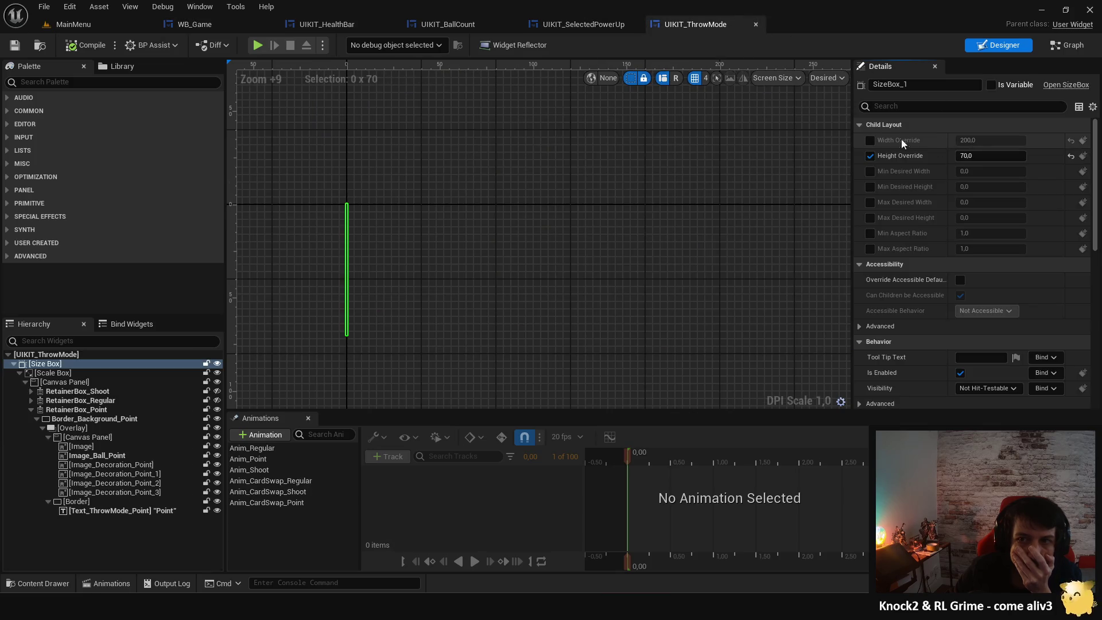
click(871, 140)
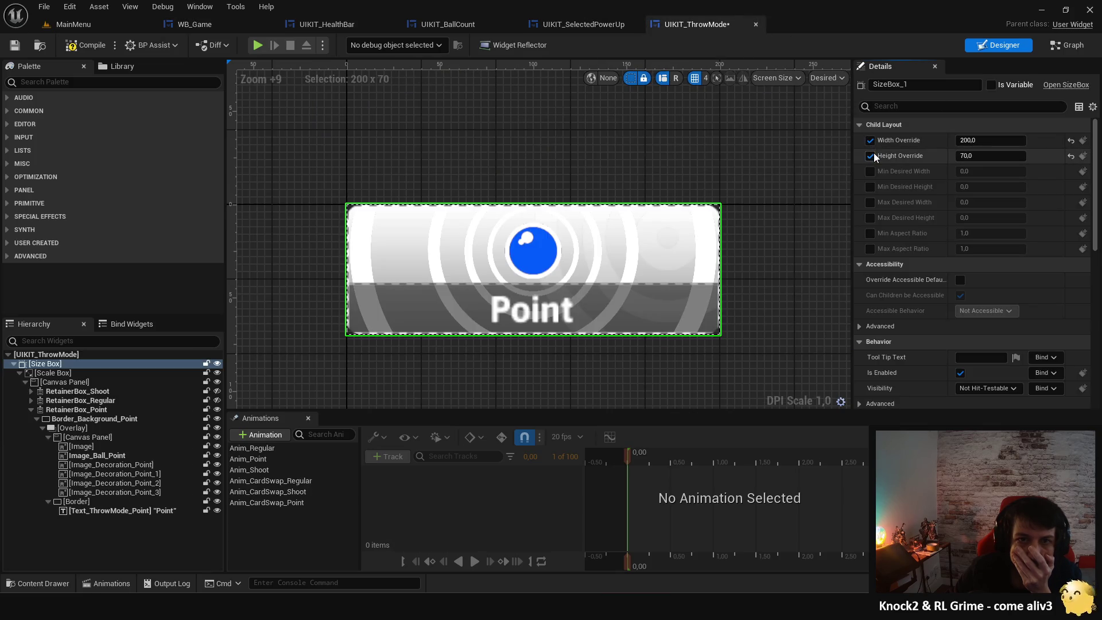
click(66, 50)
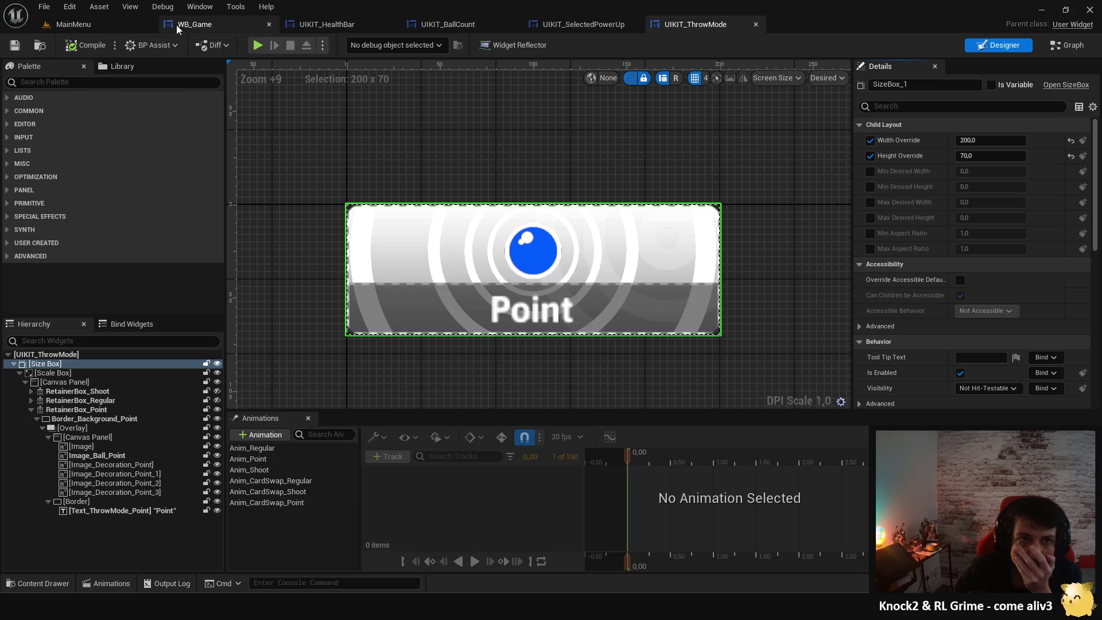
click(178, 25)
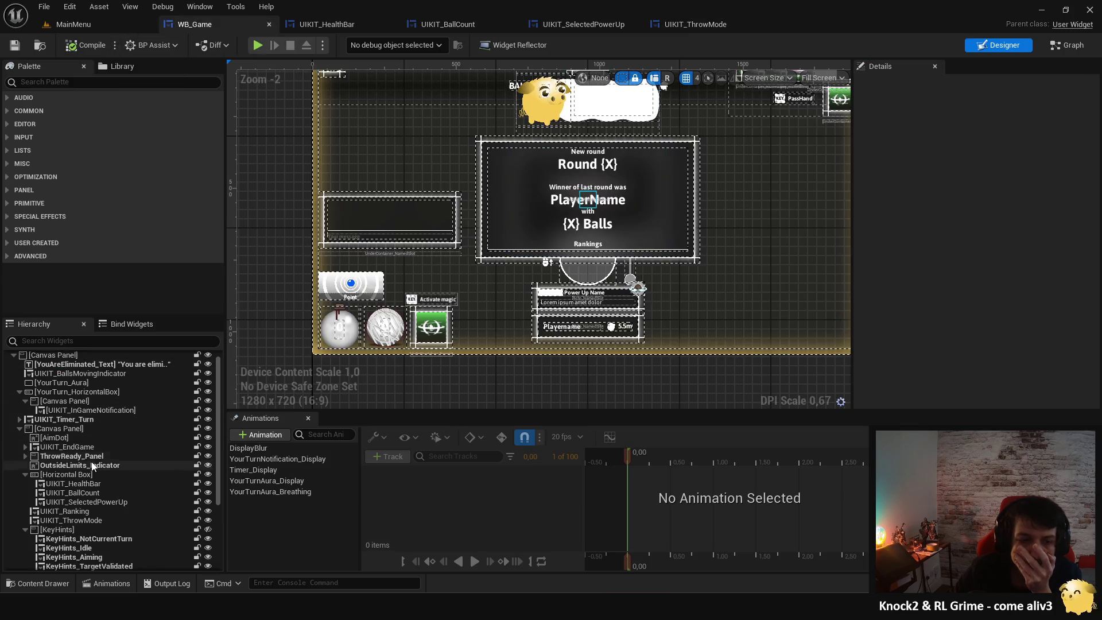
Select the UIKIT_ThrowMode card in WB_Game, turn off Size To Content, and try 230 × 50.
scroll(106, 442, down, 3)
scroll(96, 468, up, 3)
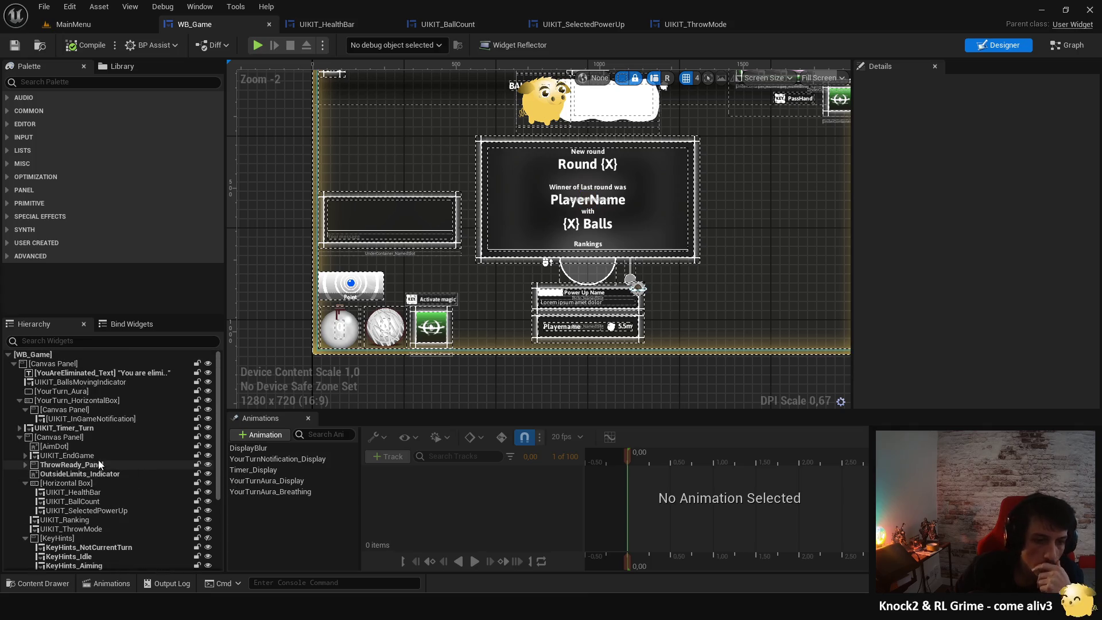
click(95, 529)
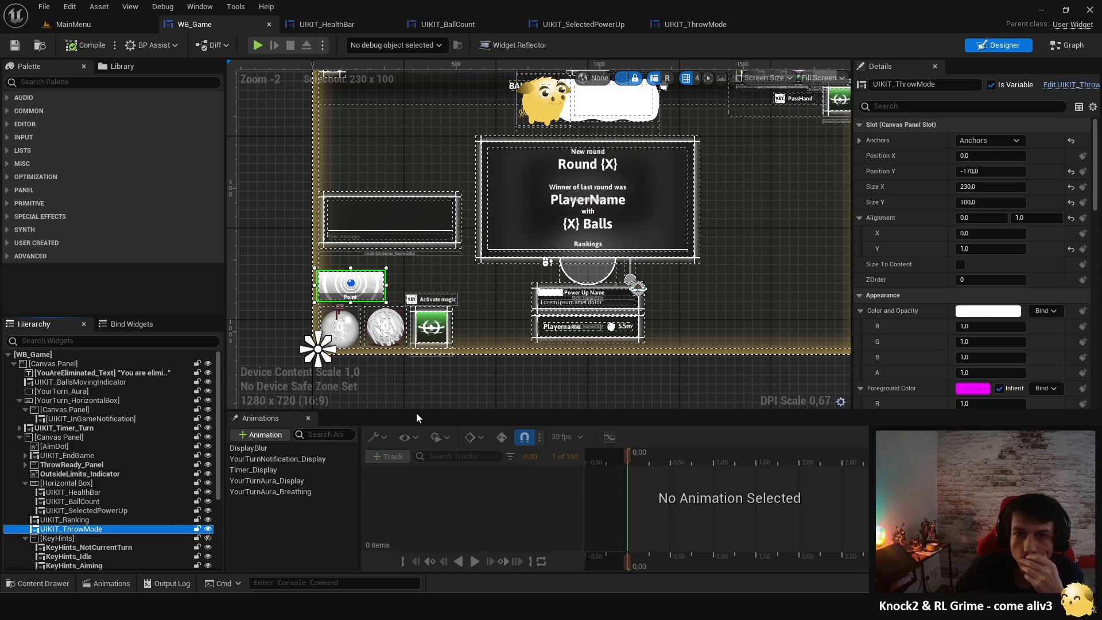
click(959, 264)
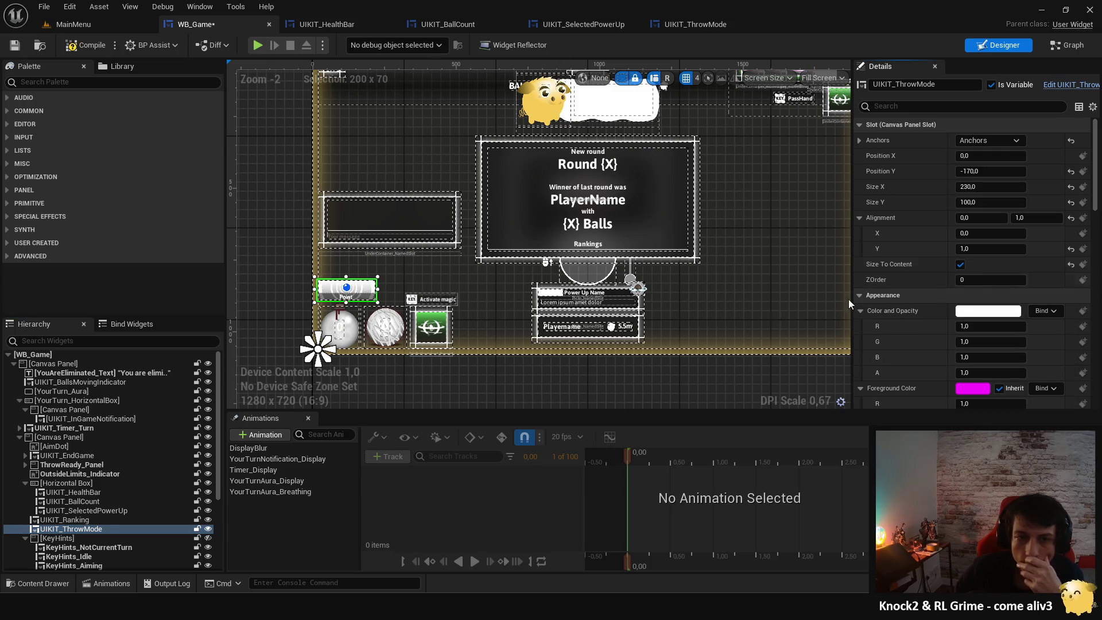
scroll(320, 292, up, 5)
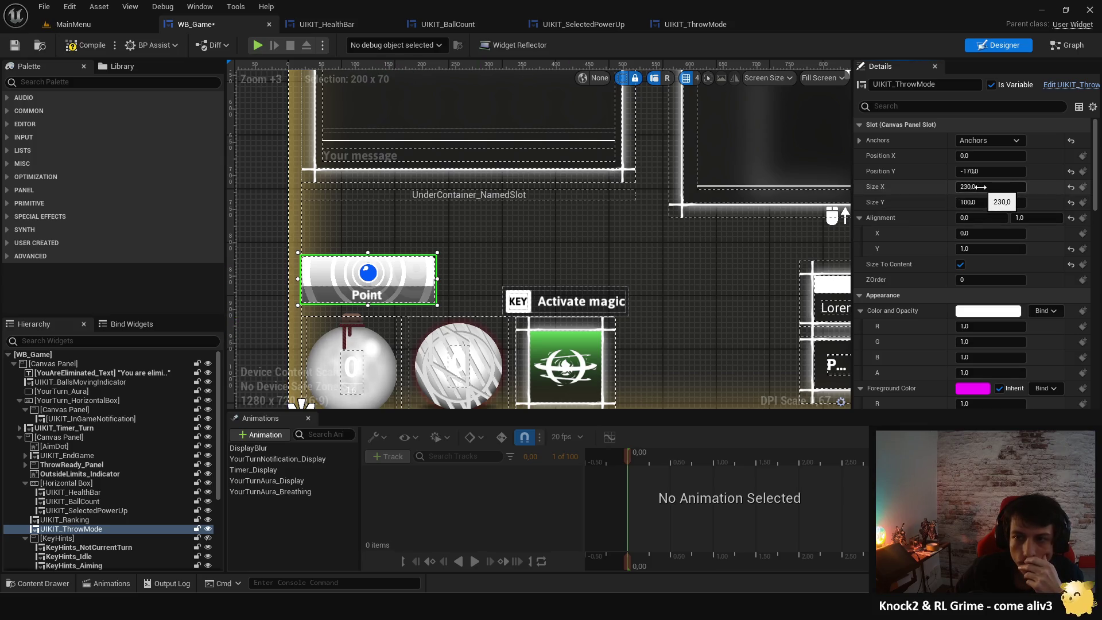
text(200)
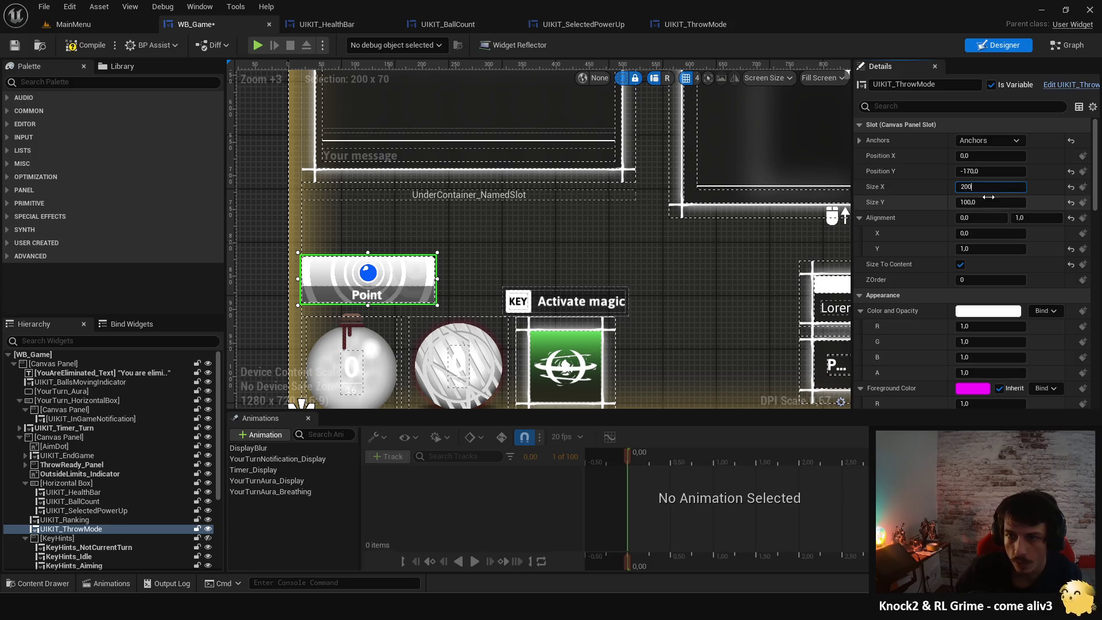
click(962, 264)
text(230)
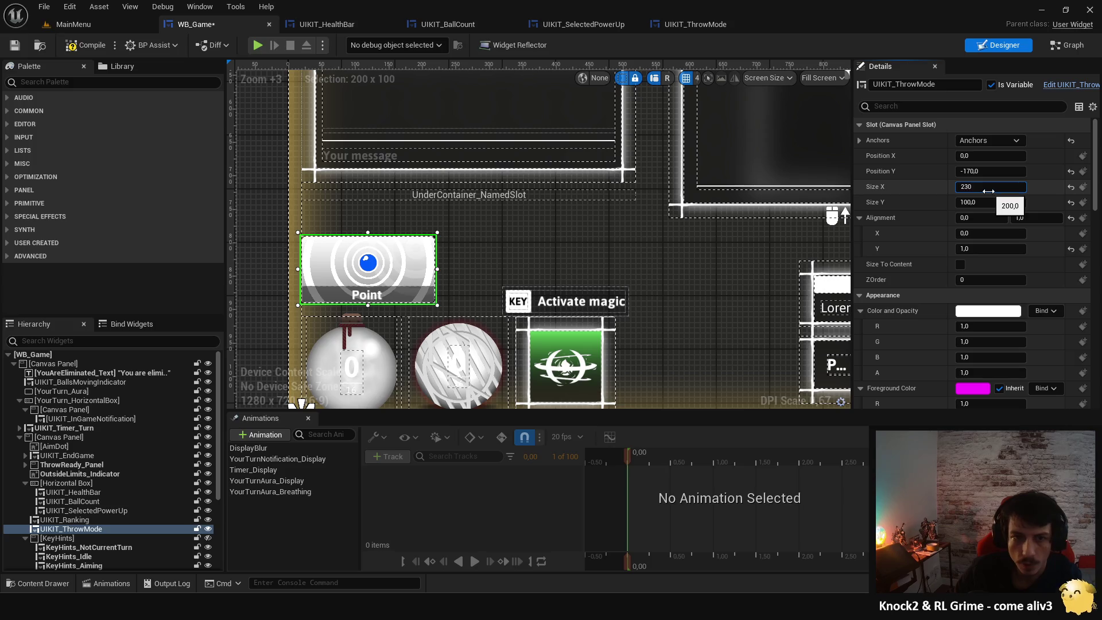
key(Return)
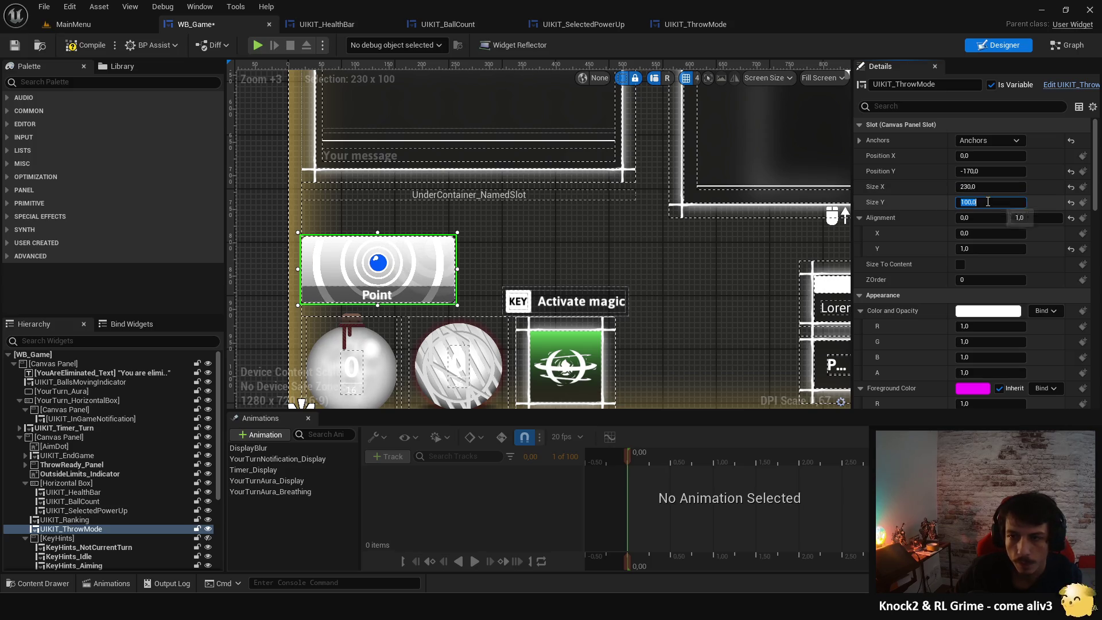
text(50)
key(Return)
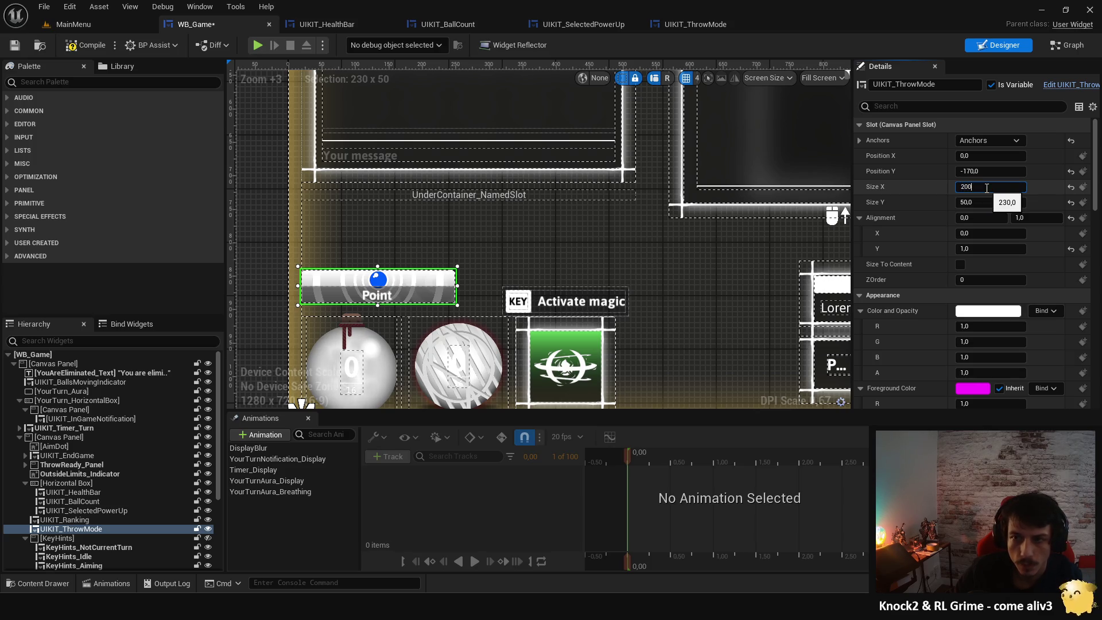
Try card widths 200 and 230, then heights 100, 75 and finally 80.
key(Return)
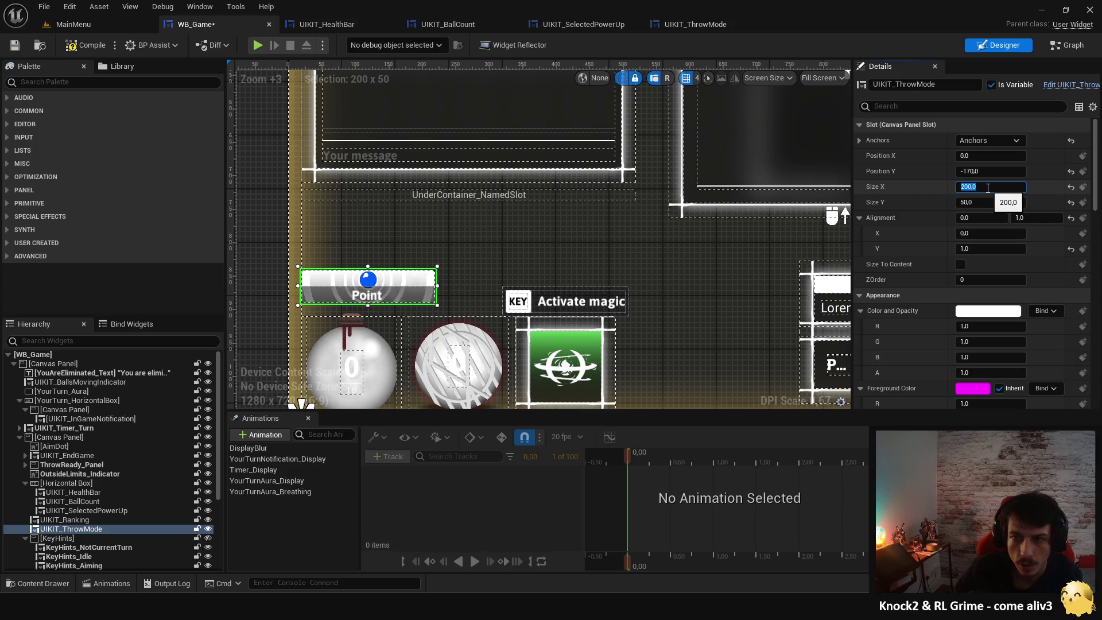
text(0)
key(Return)
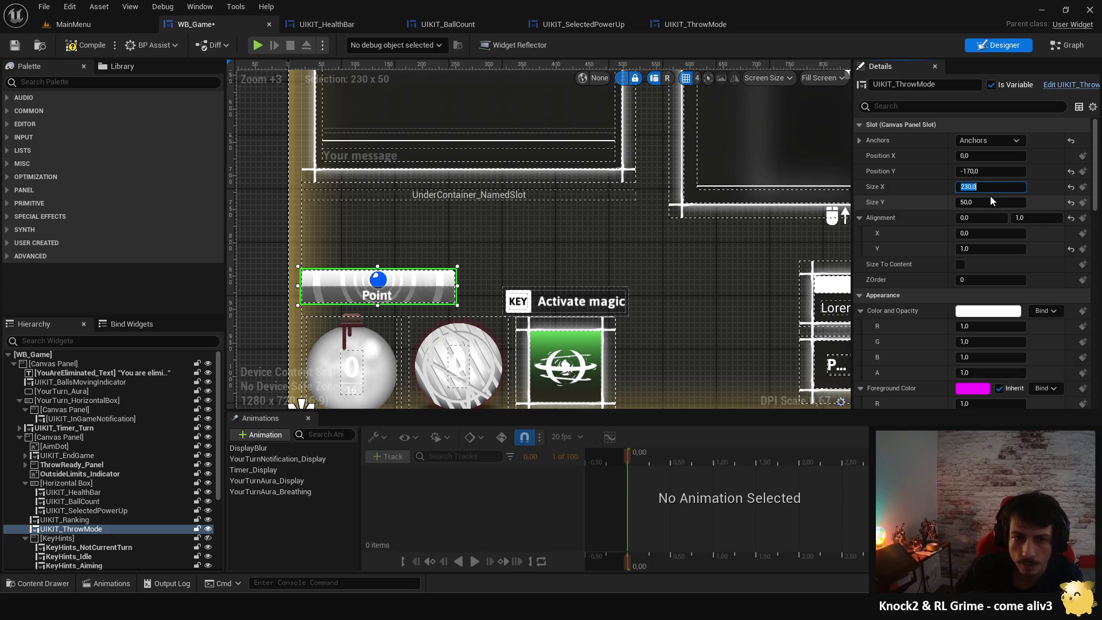
click(990, 200)
text(1)
key(Return)
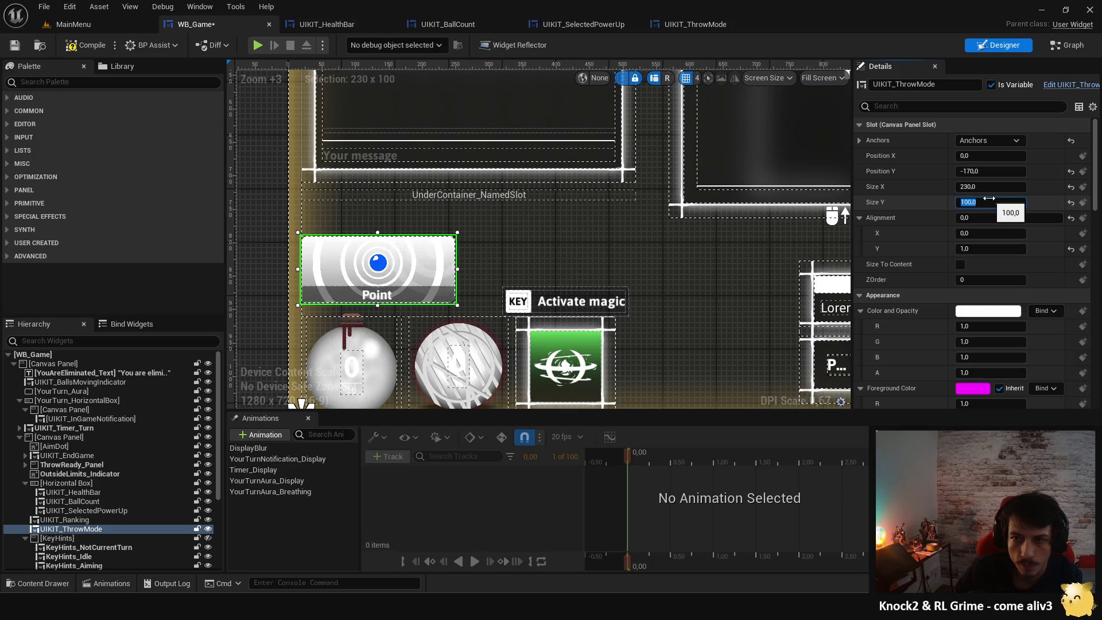
key(BackSpace)
key(Return)
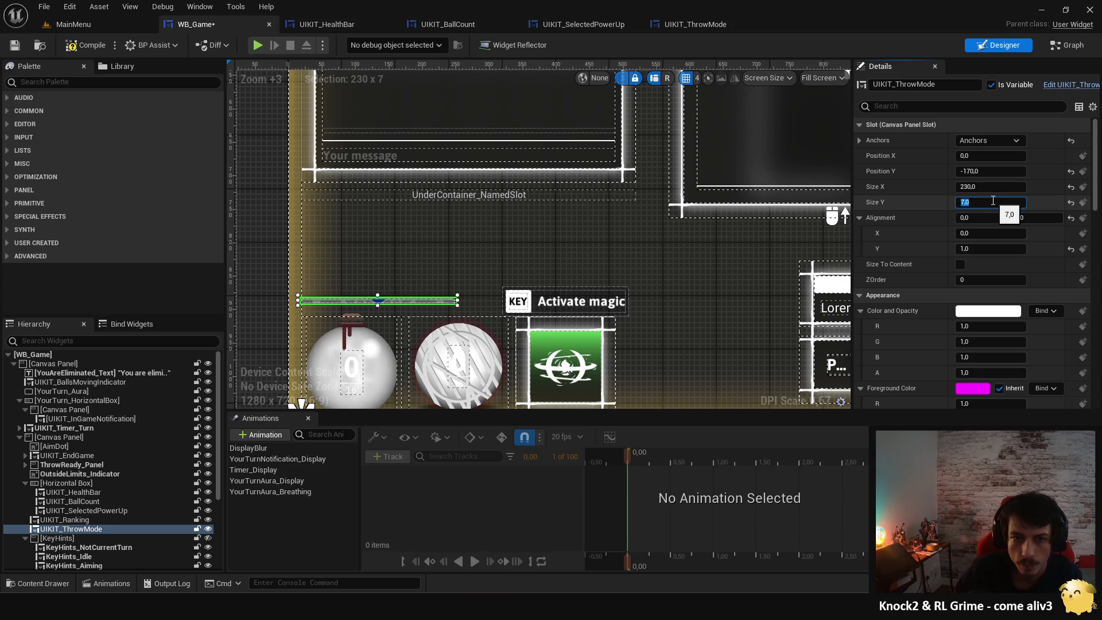
text(5)
key(Return)
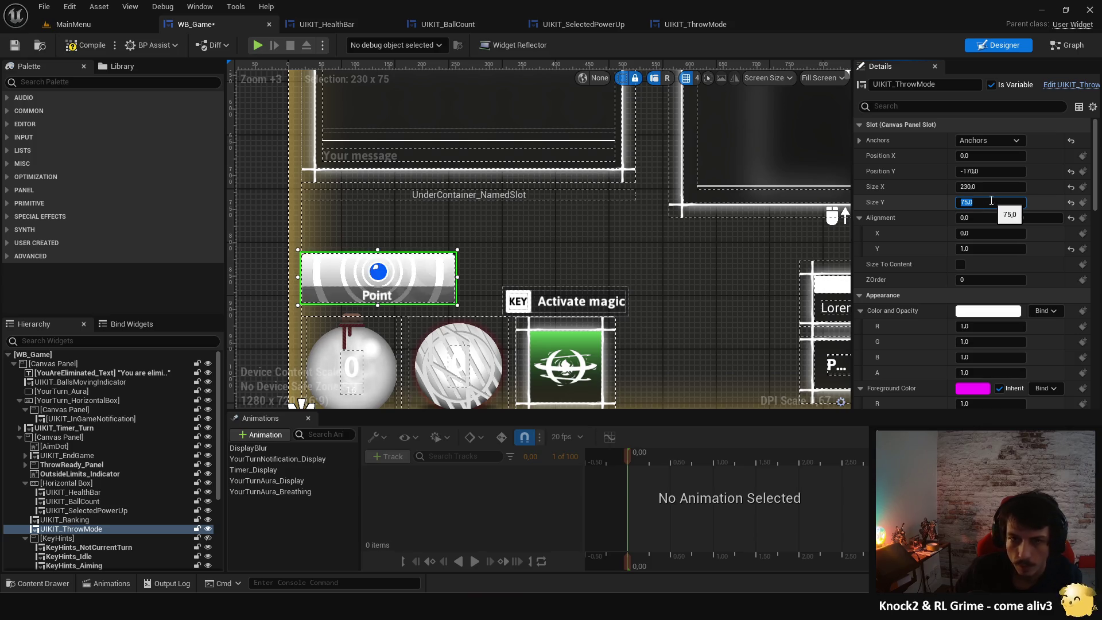
text(0)
key(Return)
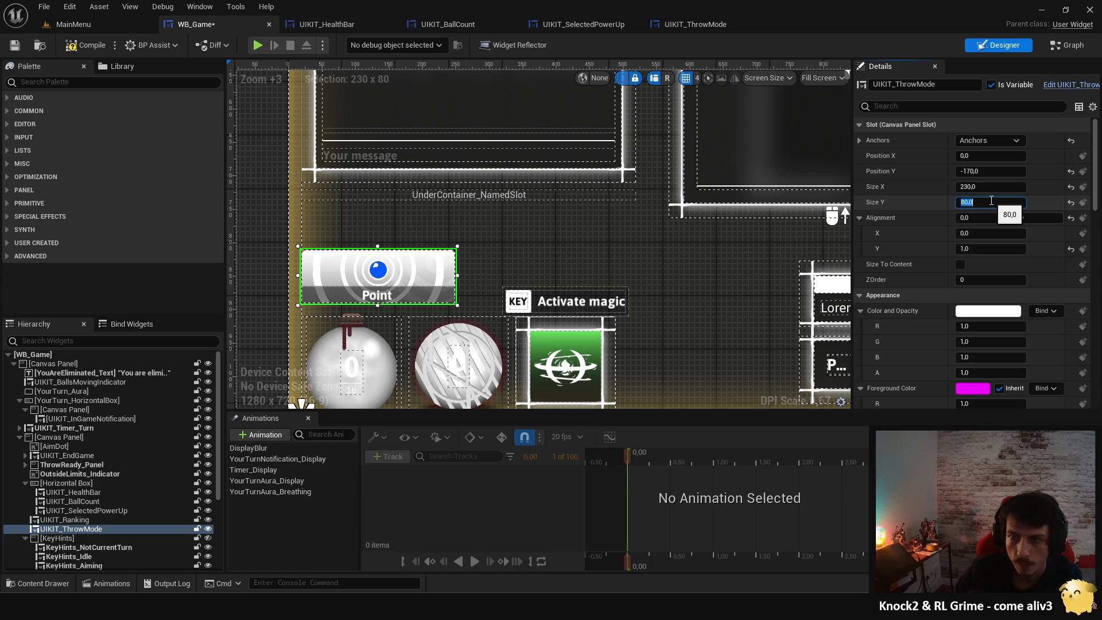
Widen the card to 250, then 310, and compile the game UI.
text(0)
key(Return)
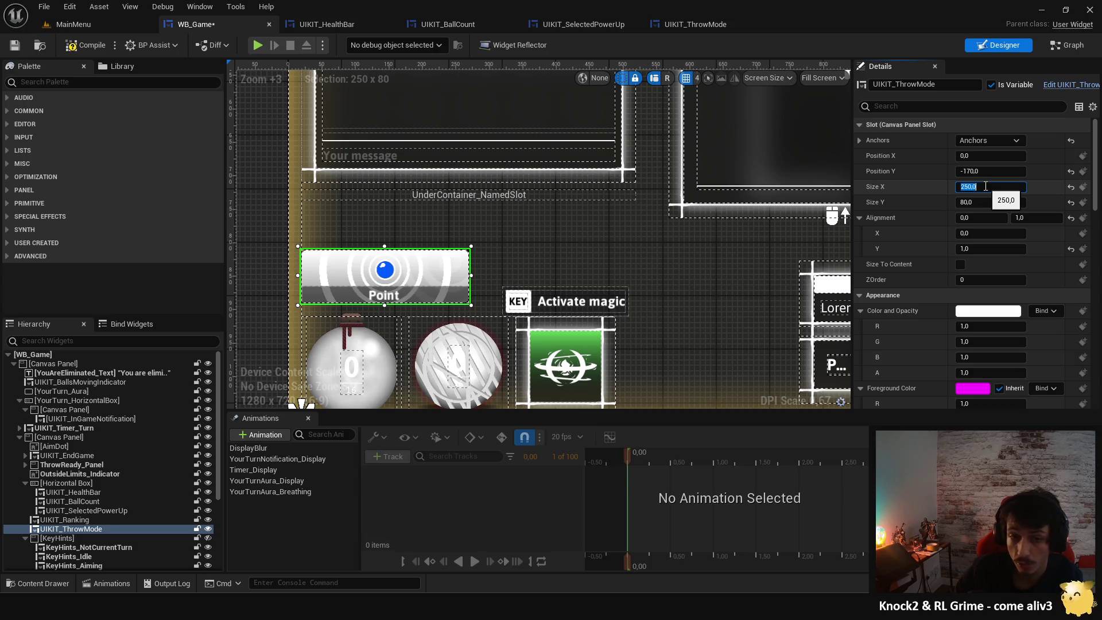
key(Return)
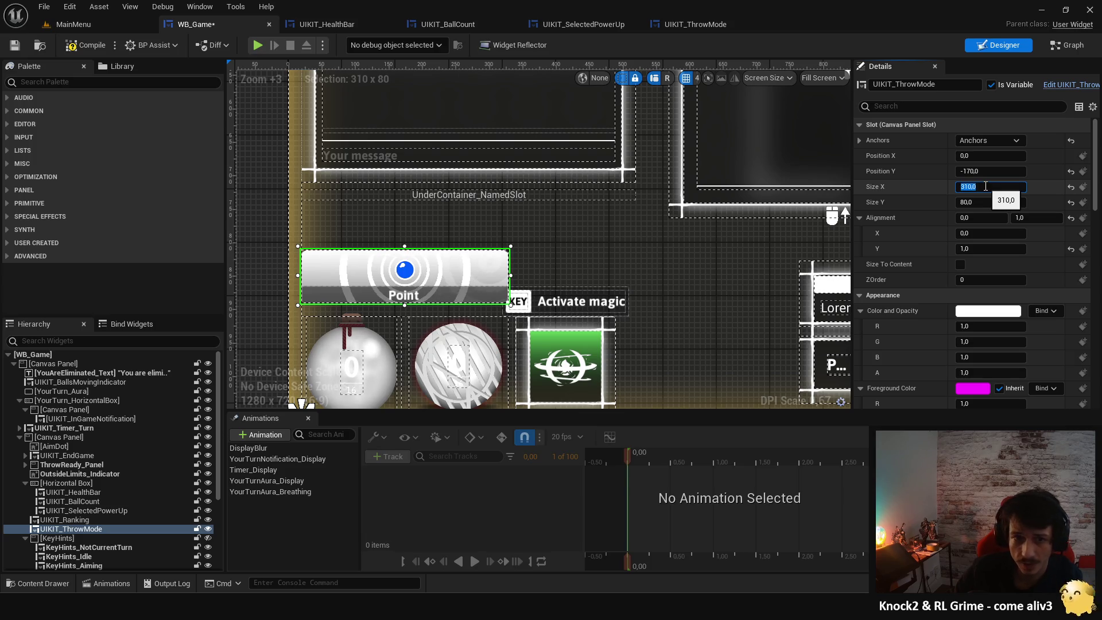
mouse_move(766, 259)
mouse_down()
mouse_move(783, 226)
mouse_move(766, 179)
mouse_move(756, 219)
mouse_up()
click(86, 45)
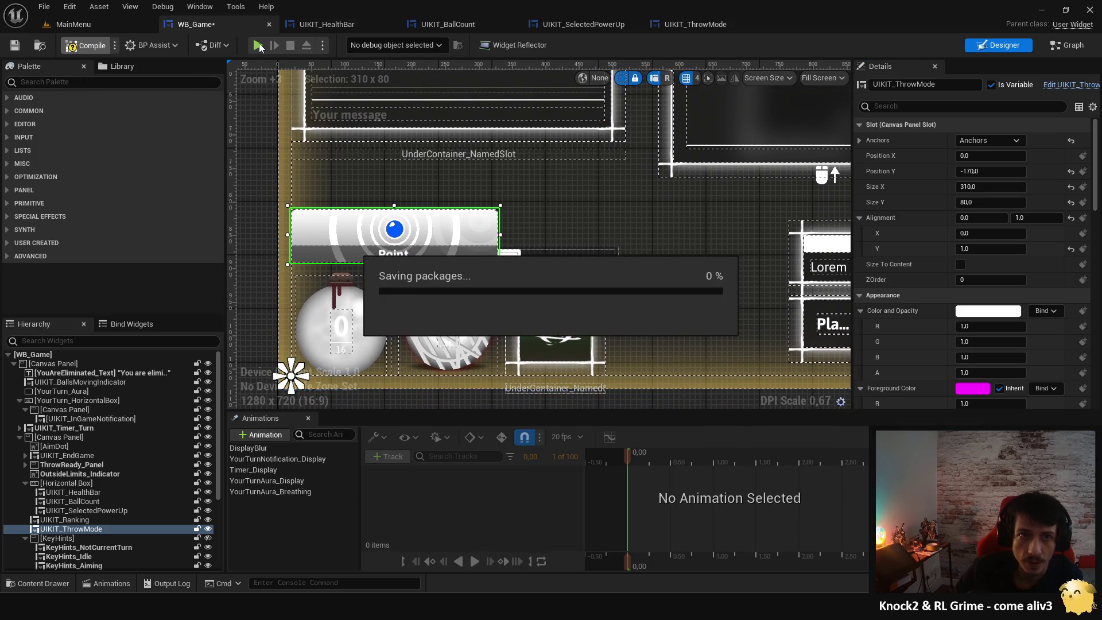
Play-test the game with the 310 × 80 throw-mode card, then stop the preview.
click(259, 45)
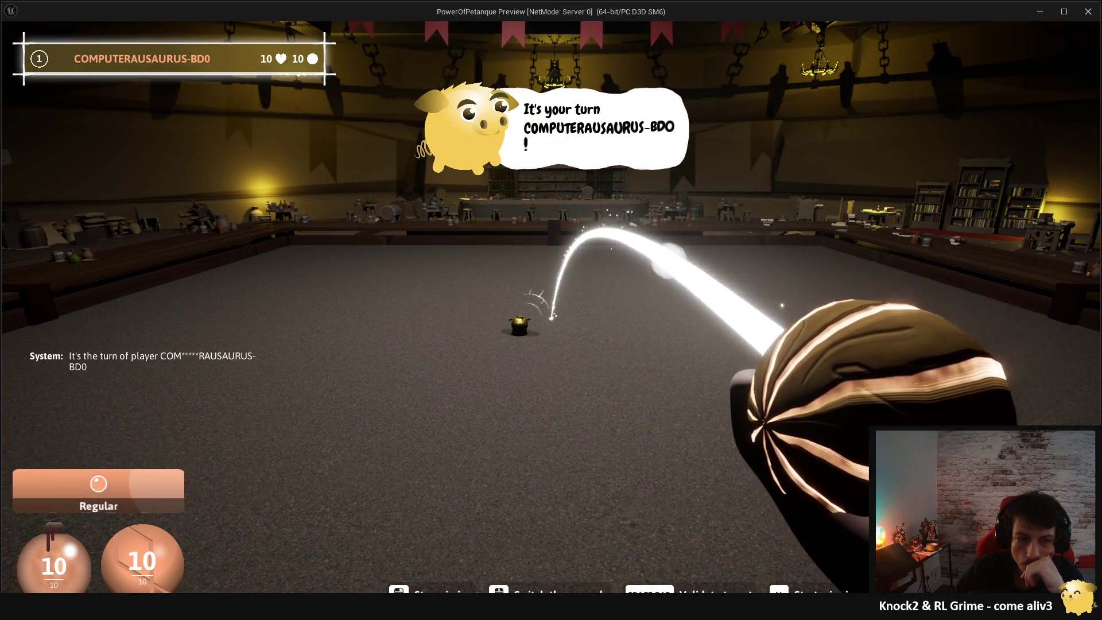
scroll(551, 310, down, 1)
scroll(551, 310, down, 1)
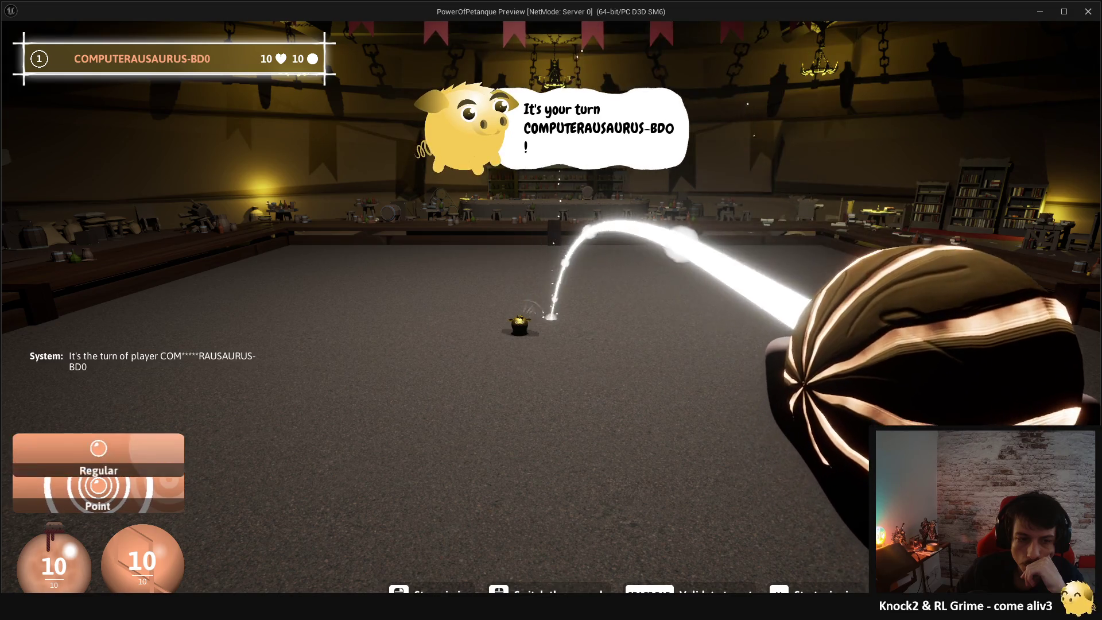
scroll(551, 310, up, 1)
scroll(551, 310, up, 1)
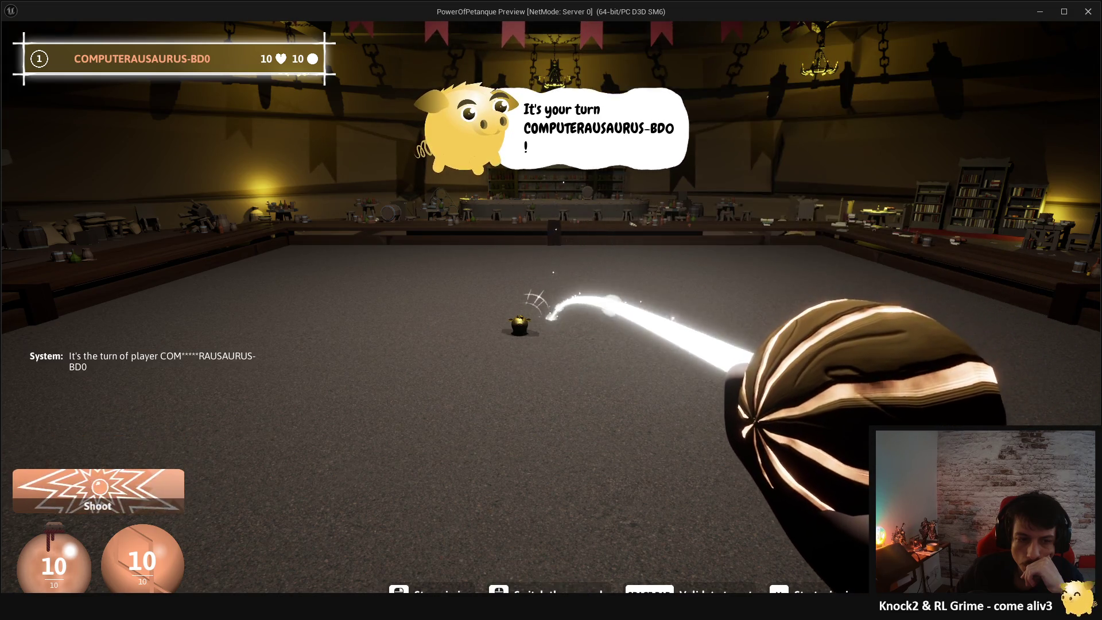
scroll(551, 310, down, 2)
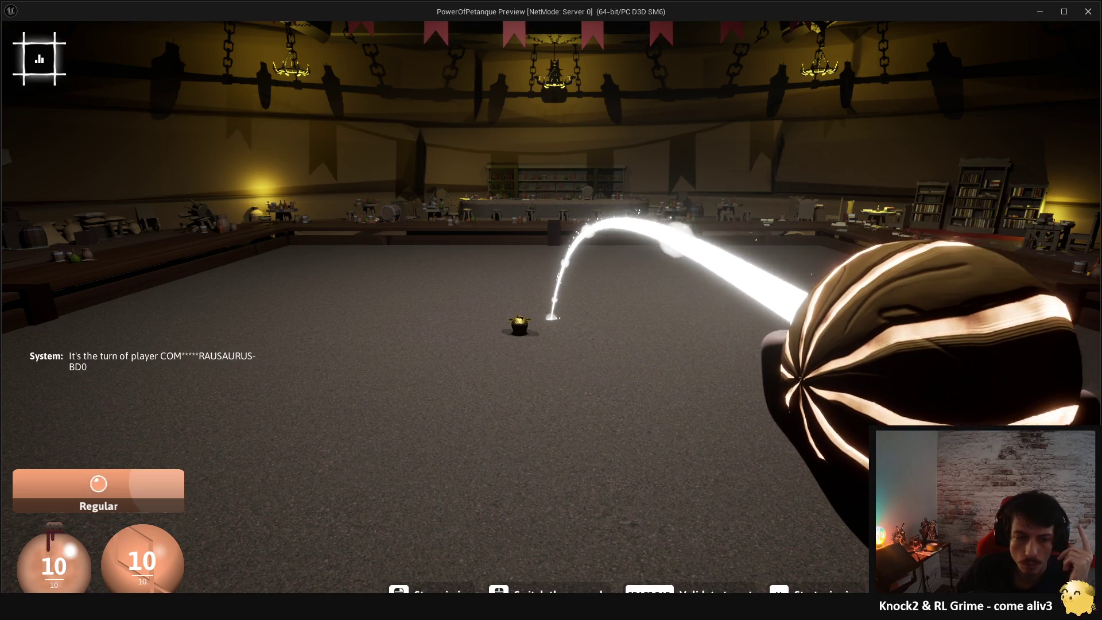
scroll(551, 310, up, 1)
scroll(552, 310, up, 1)
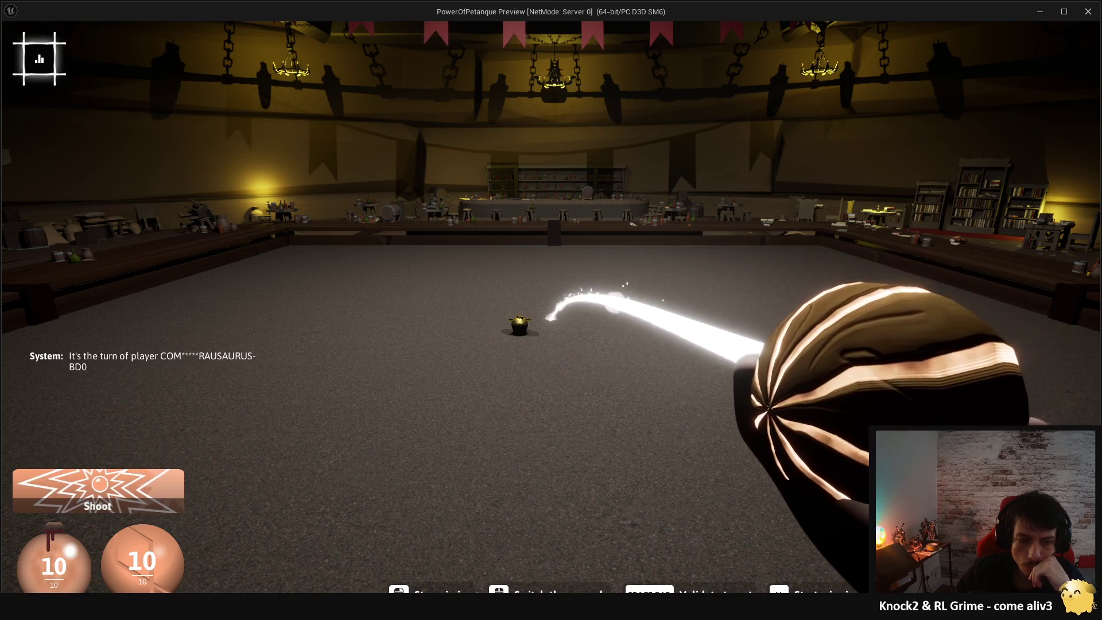
scroll(551, 310, up, 1)
mouse_move(552, 310)
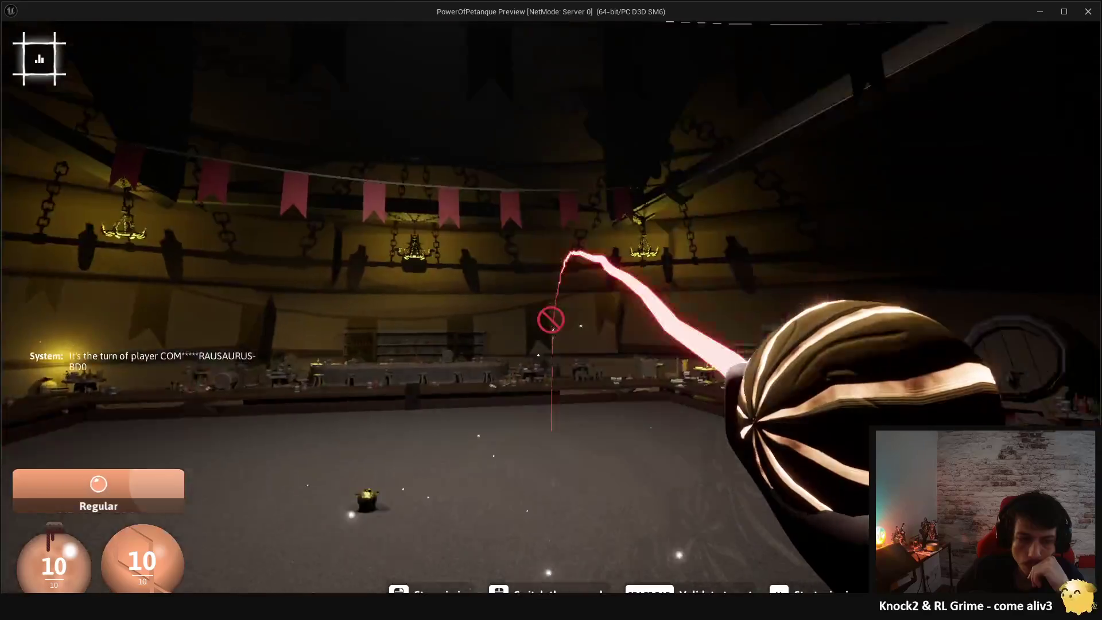
scroll(551, 310, up, 1)
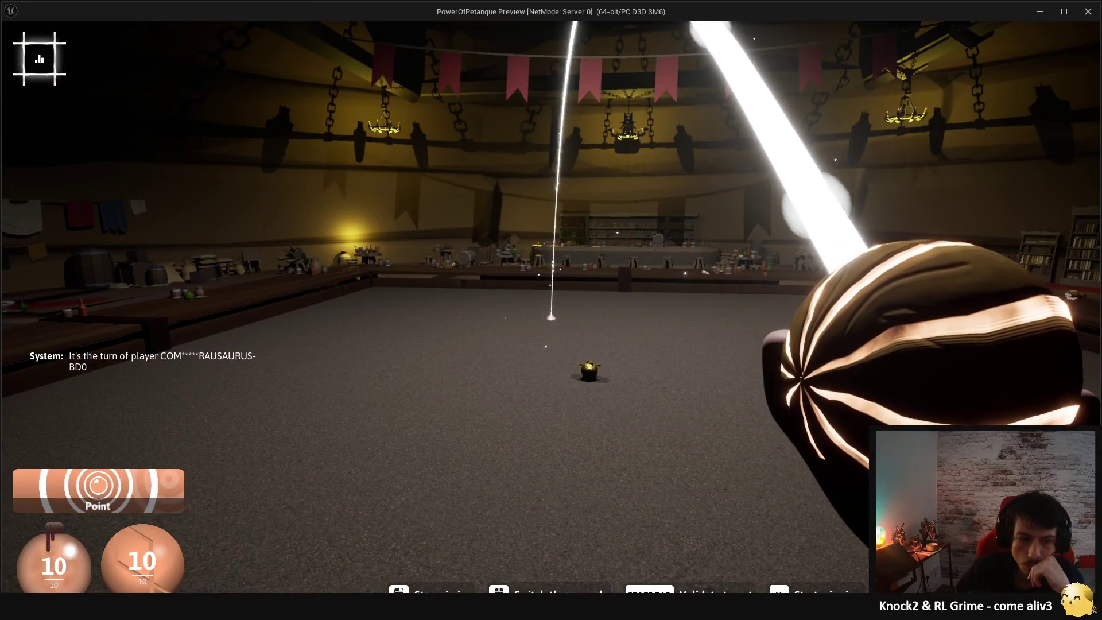
key(Escape)
text(100)
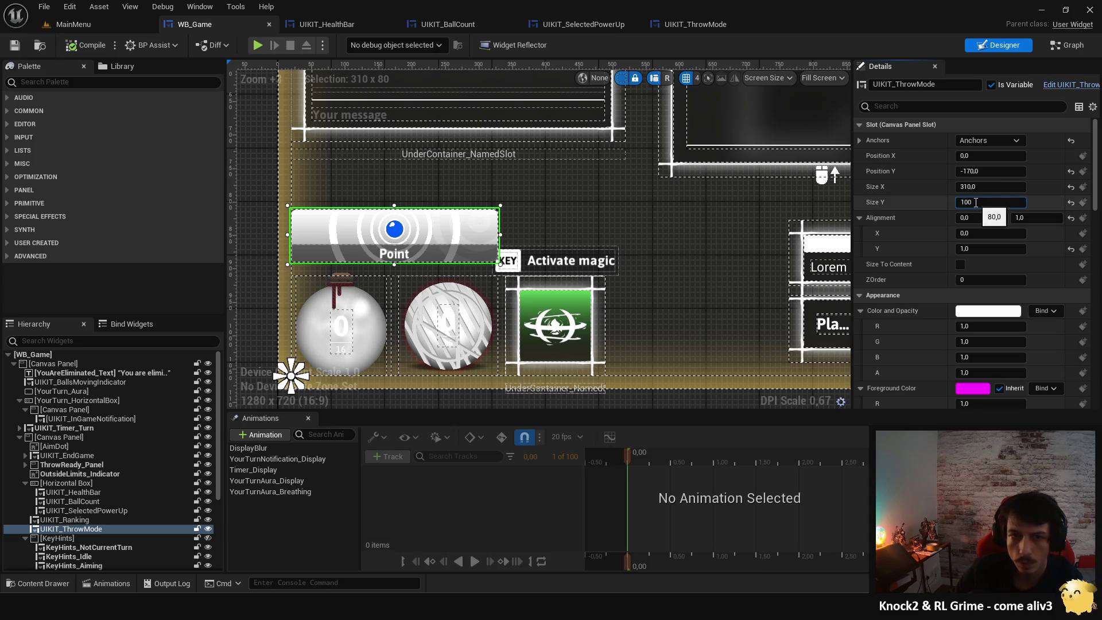
Set the card height to 100, compile, and start a test match.
key(Return)
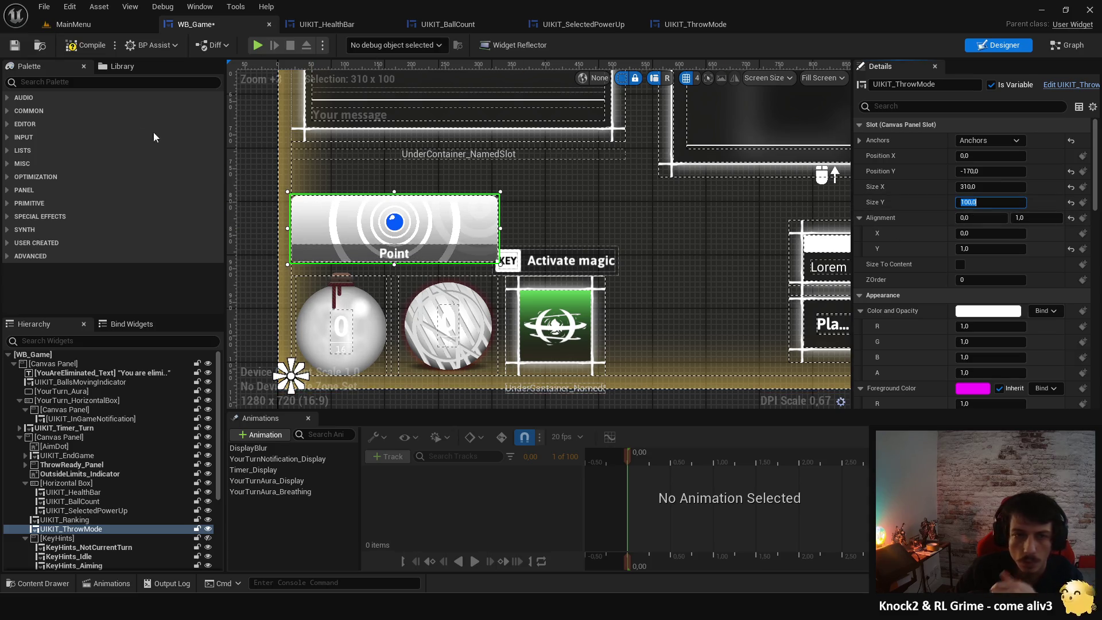
click(94, 51)
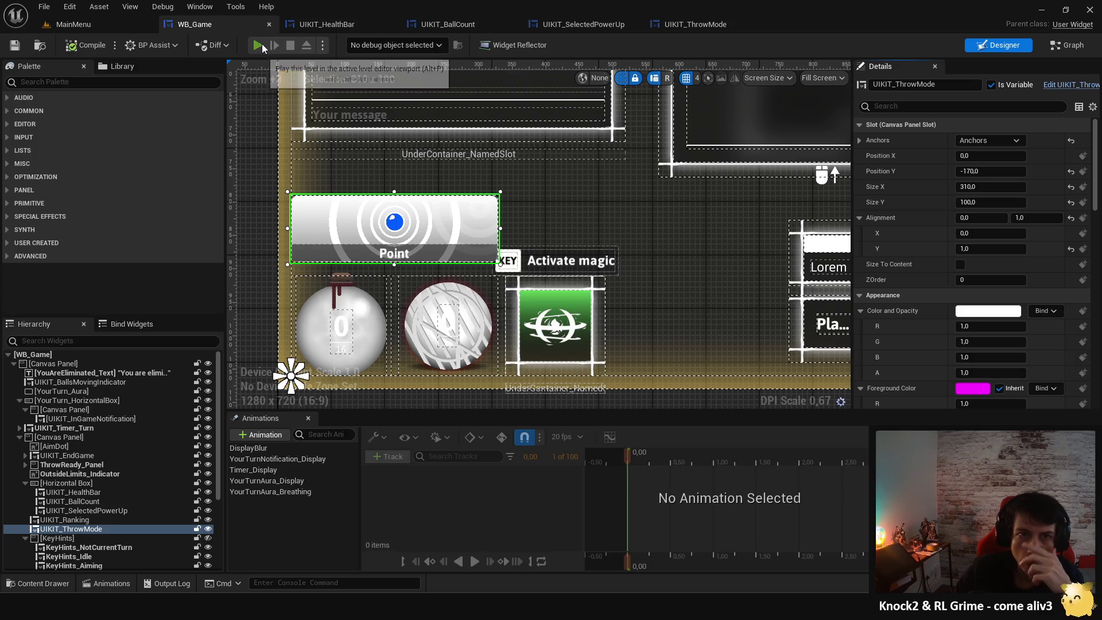
click(262, 44)
click(643, 349)
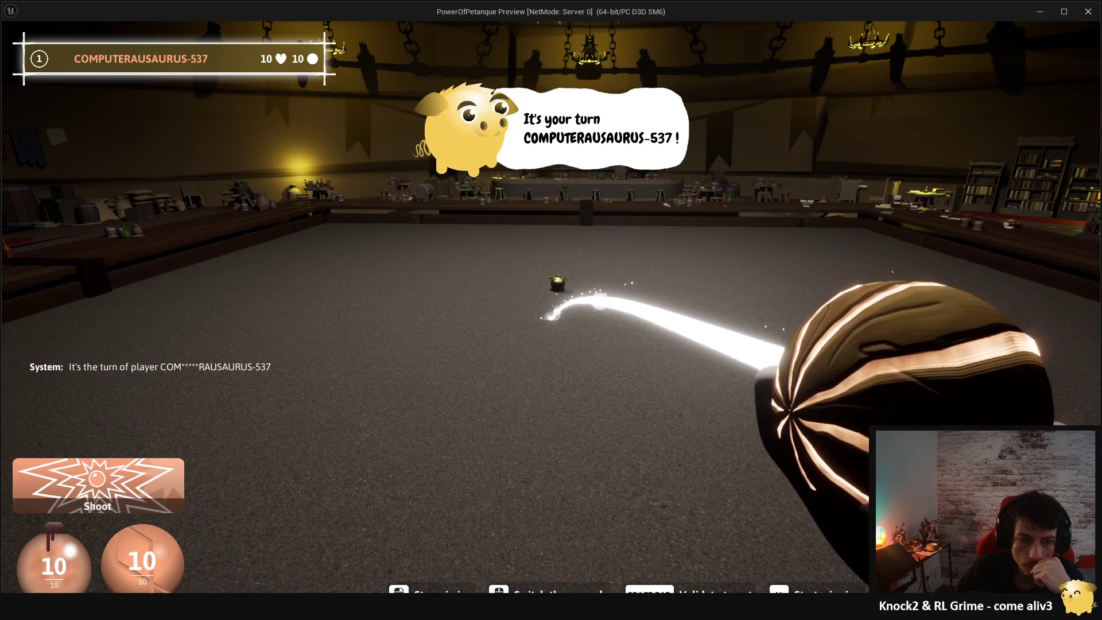
Throw a ball and pick the Gust magic card.
scroll(551, 310, down, 1)
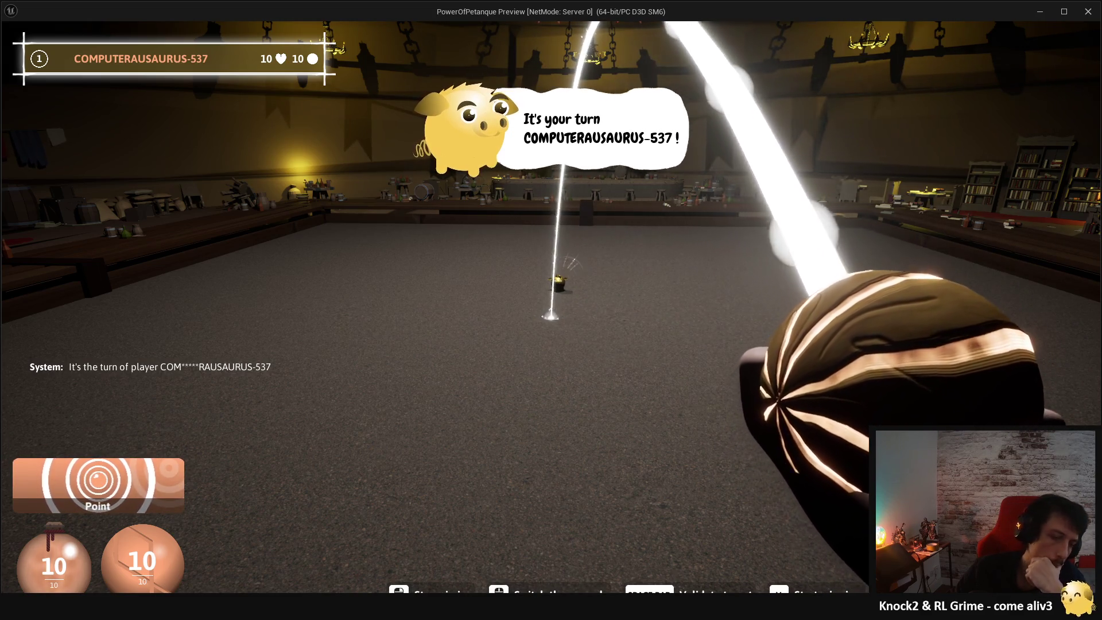
scroll(551, 310, up, 2)
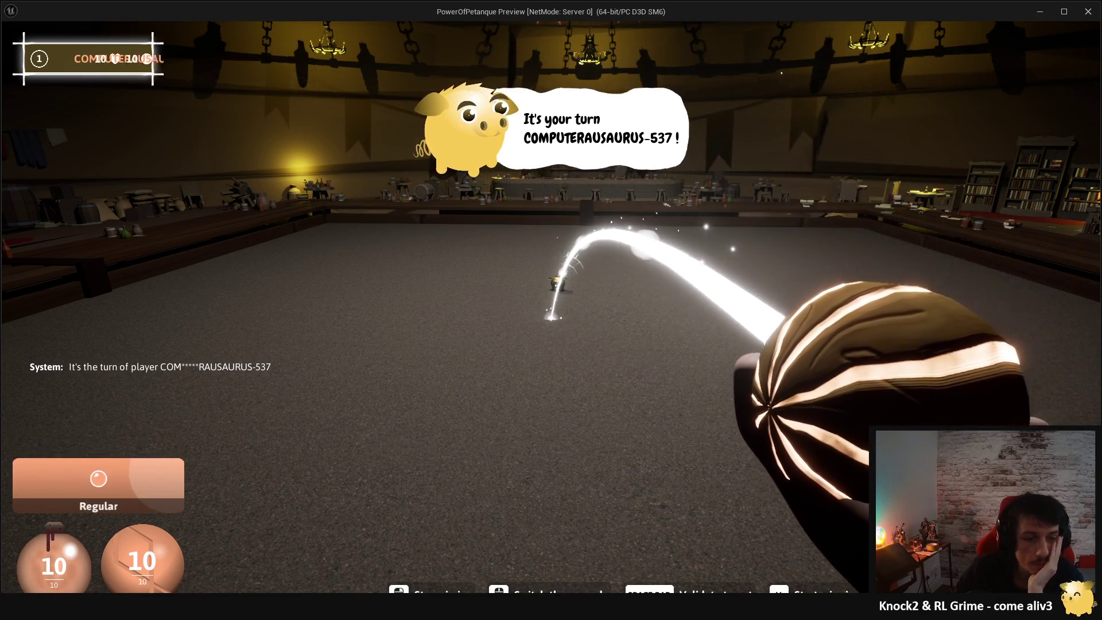
scroll(551, 310, up, 1)
scroll(551, 310, up, 1)
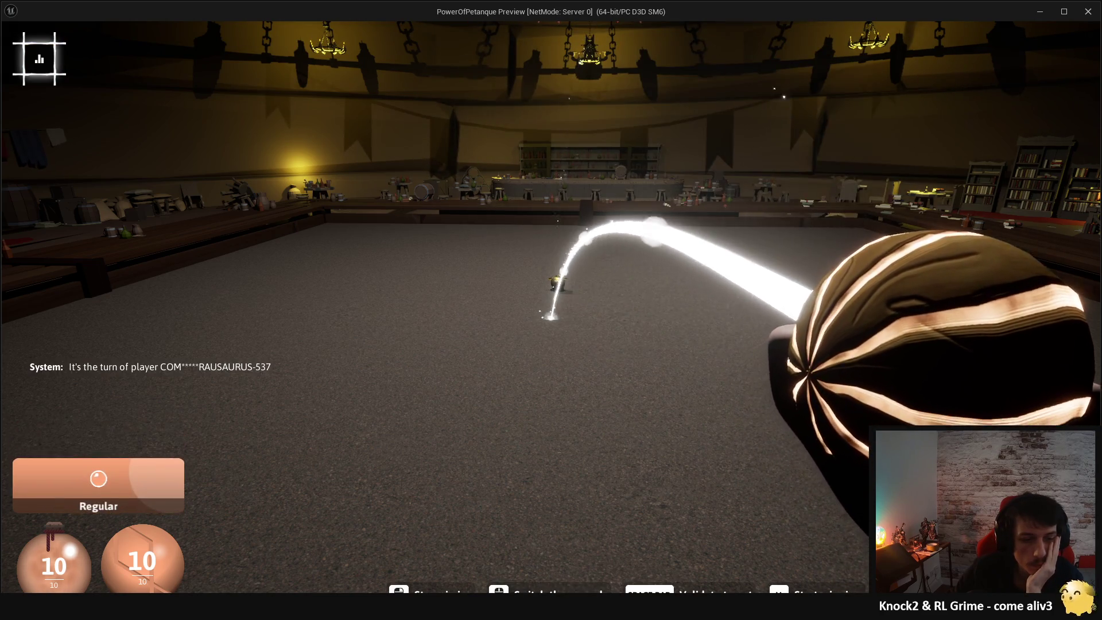
scroll(551, 310, up, 1)
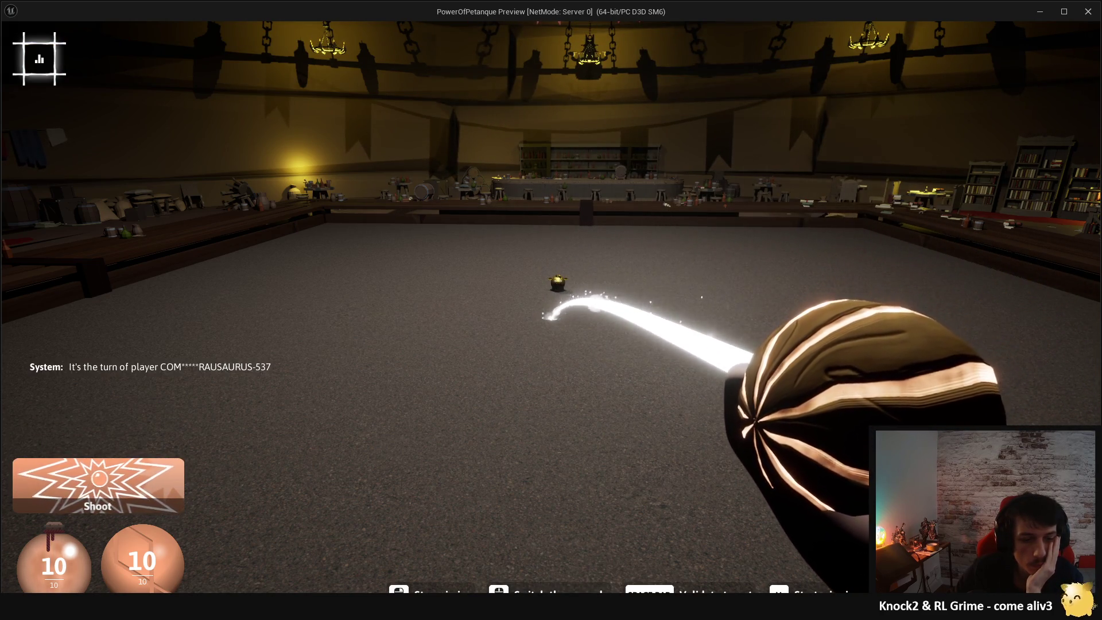
scroll(551, 310, down, 2)
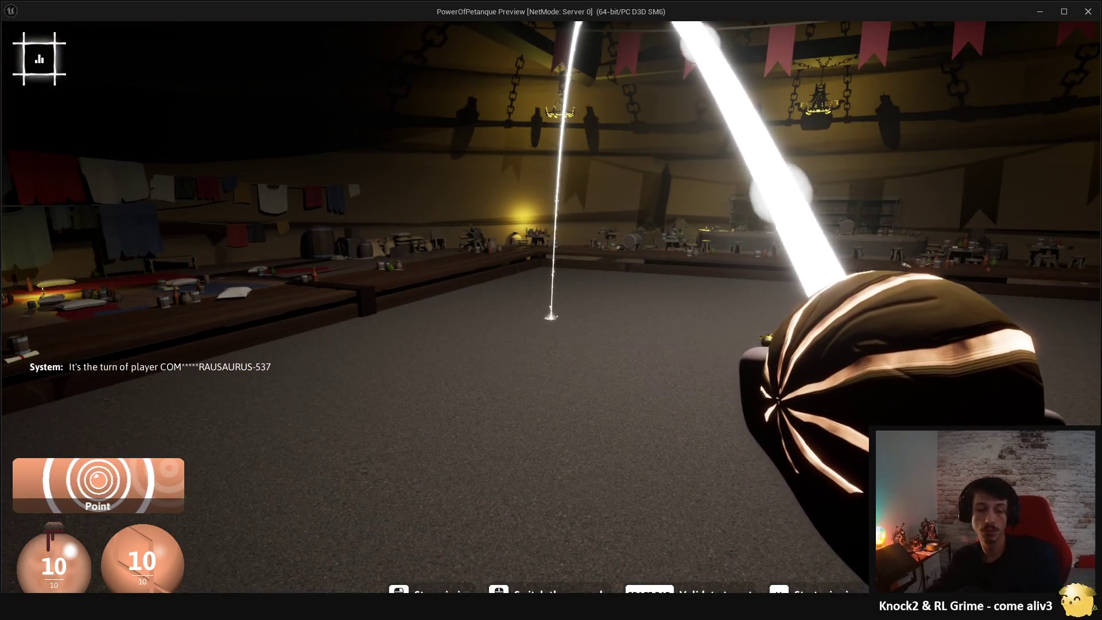
scroll(551, 310, up, 2)
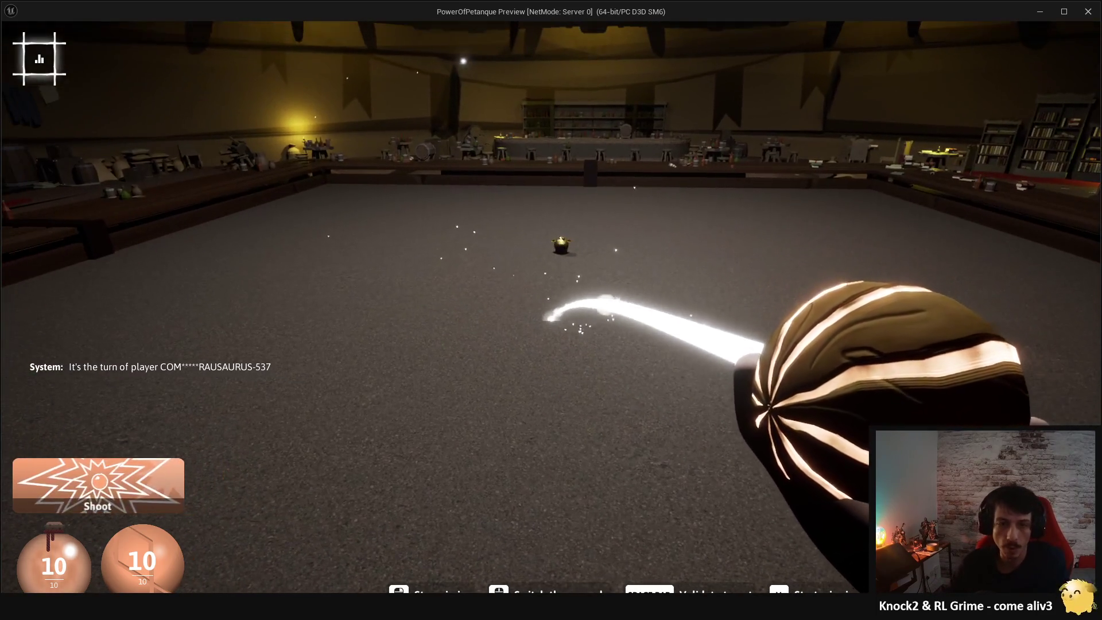
drag(551, 310, 551, 310)
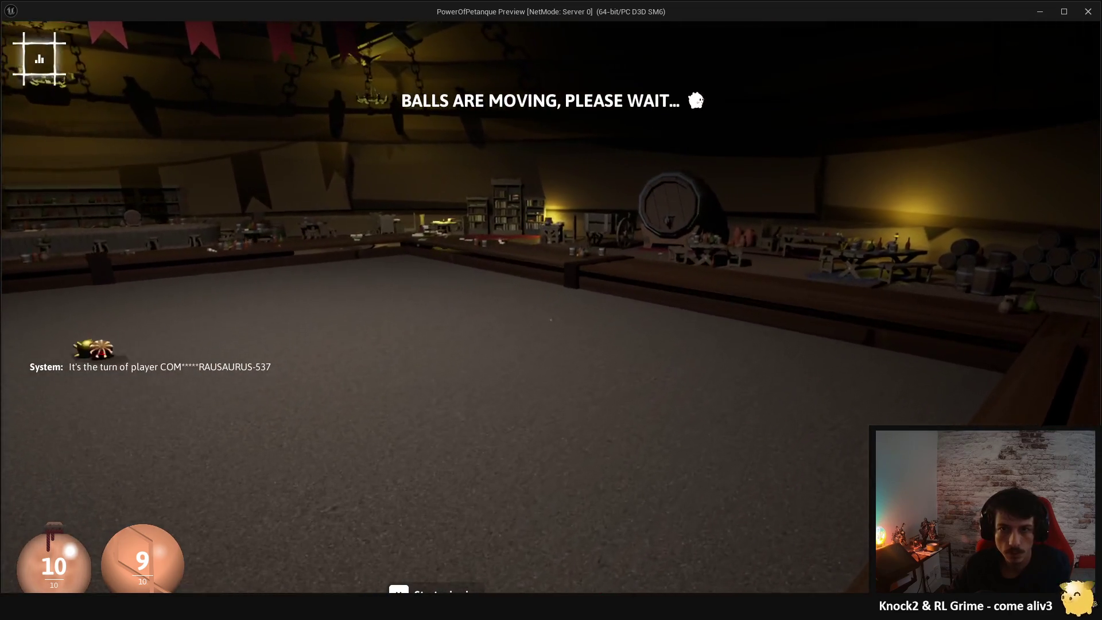
key(space)
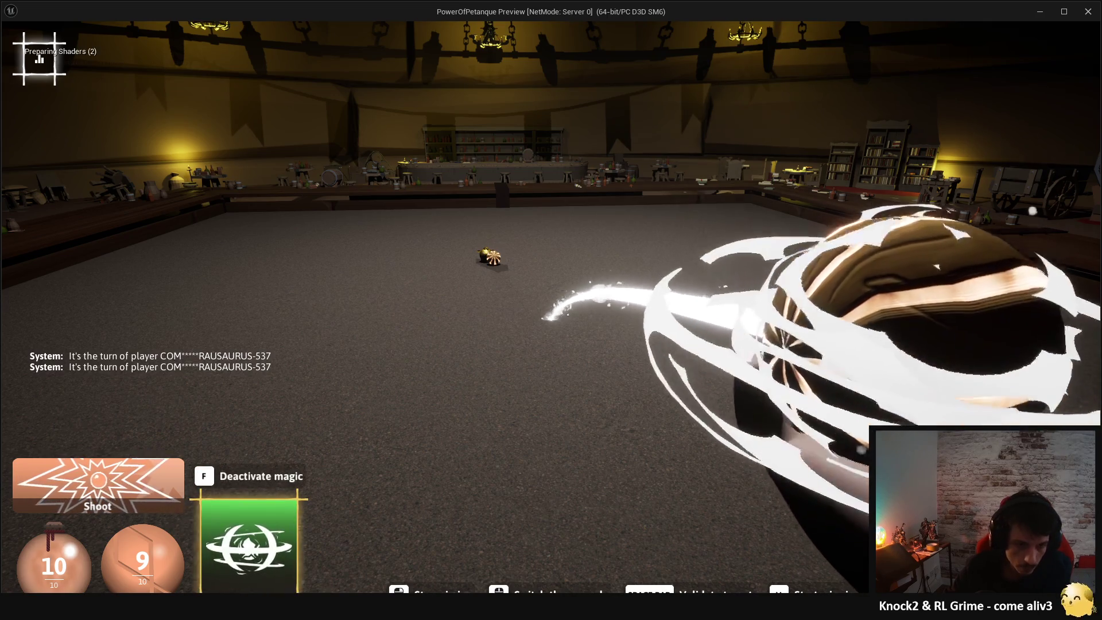
Toggle the magic off and on repeatedly while aiming, ending with it on.
key(f)
key(f)
key(f)
key(f)
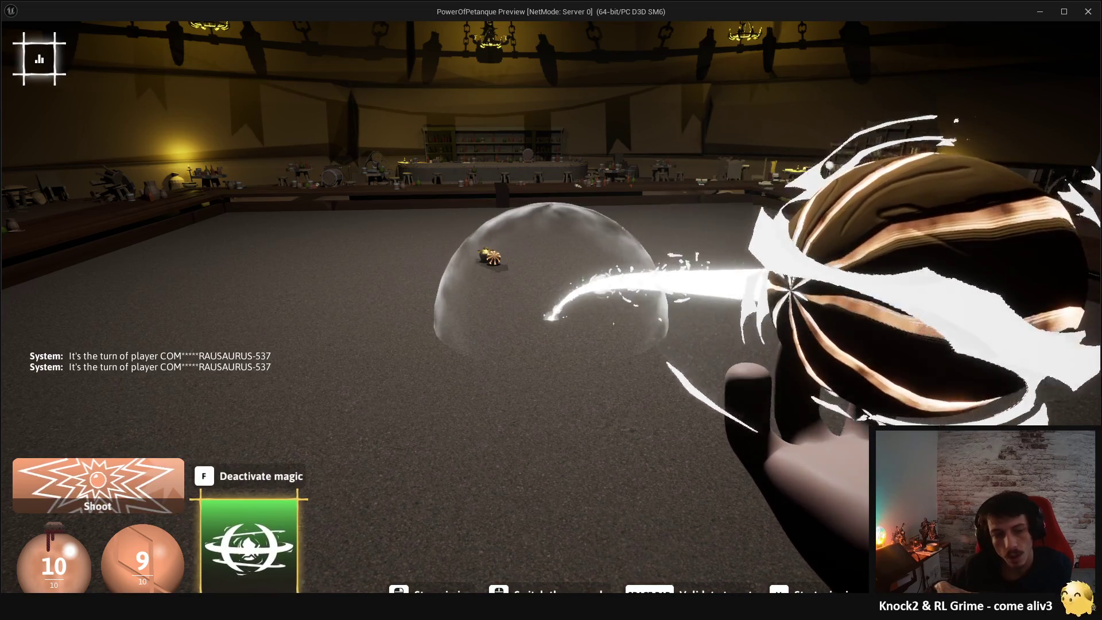
key(f)
key(f)
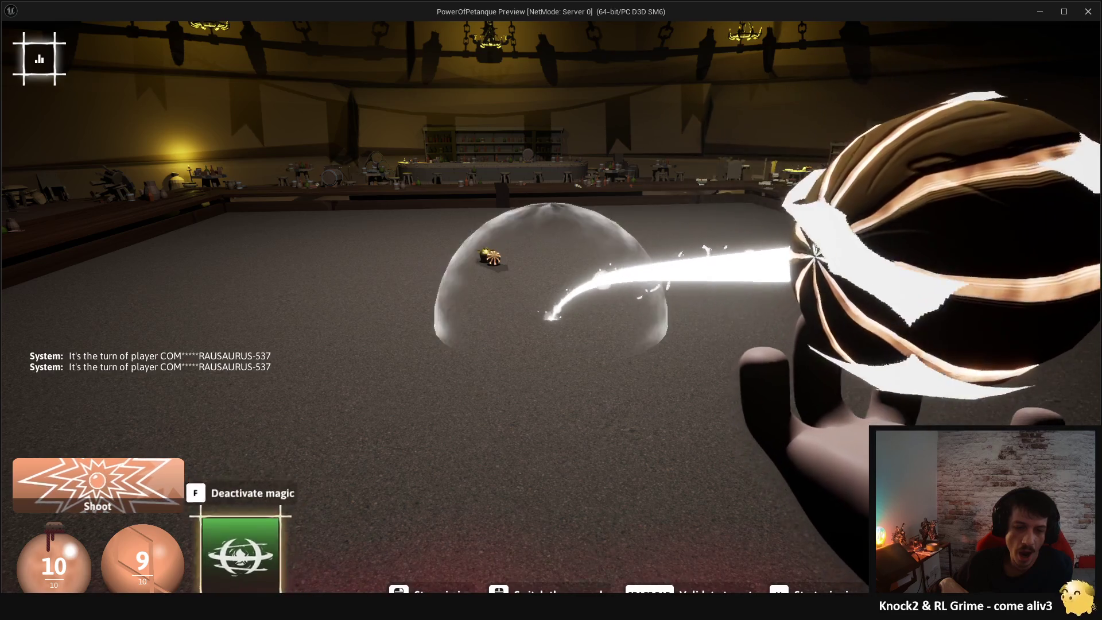
key(f)
key(f)
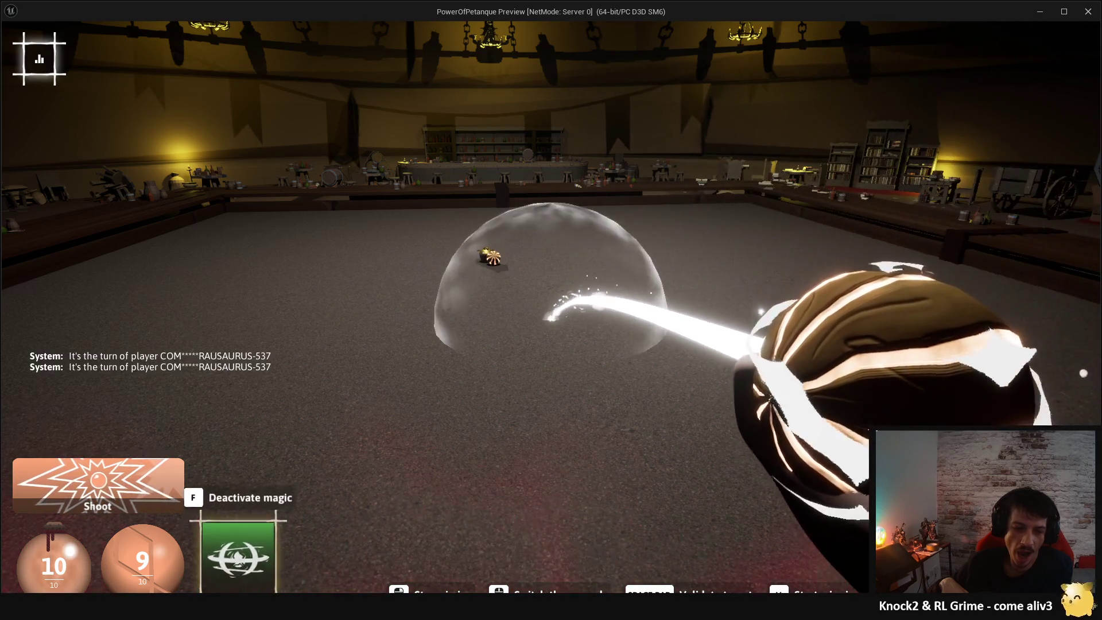
key(f)
key(f)
key(f)
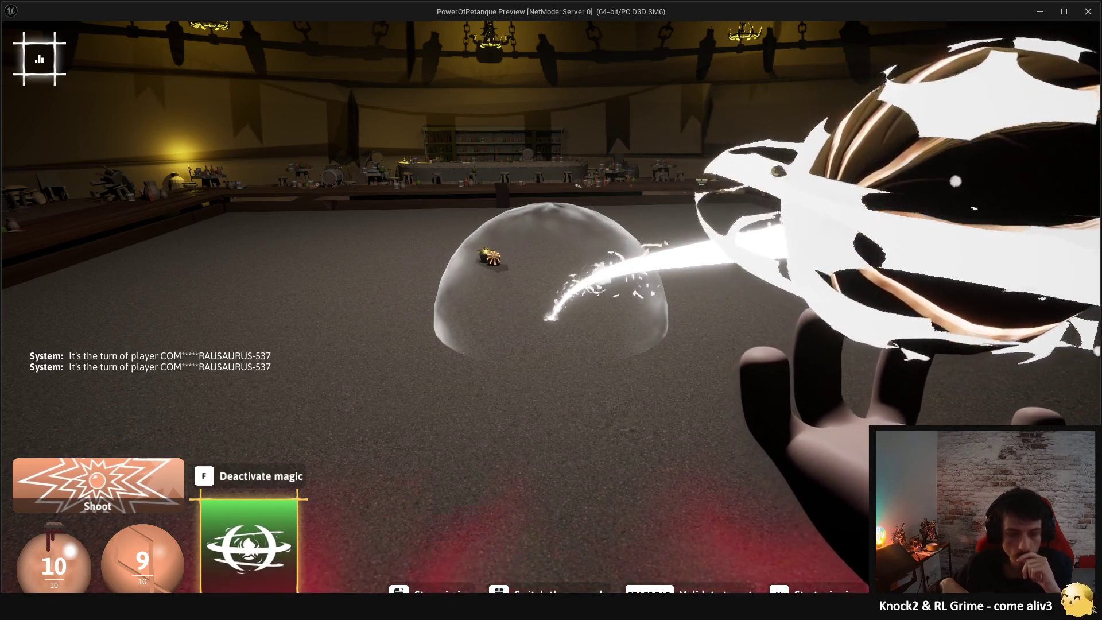
key(f)
key(f)
key(f)
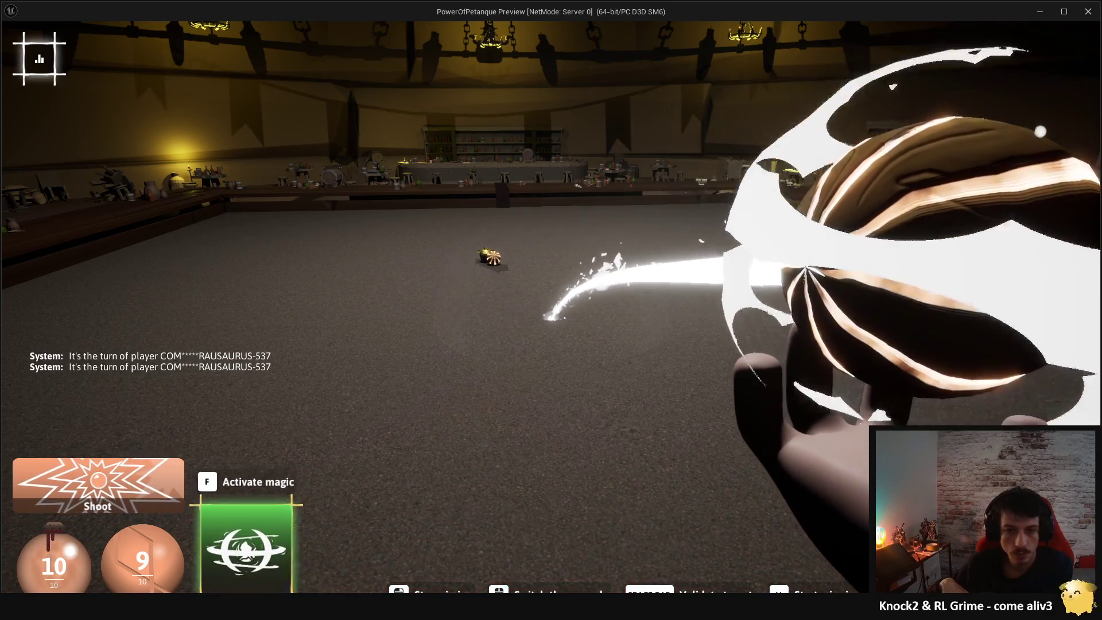
key(f)
key(f)
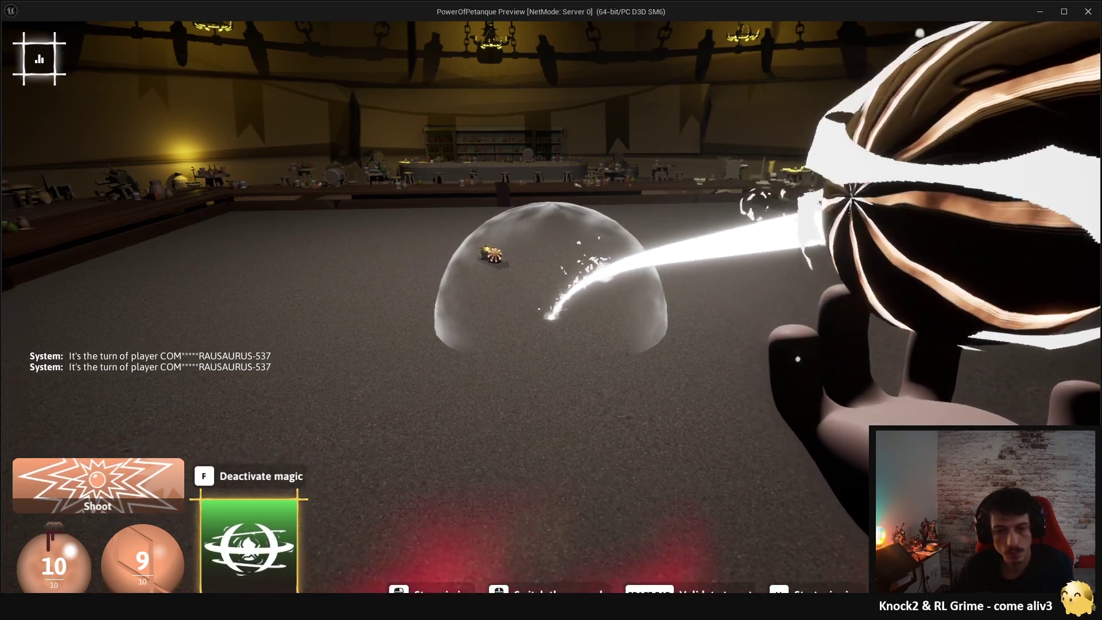
key(f)
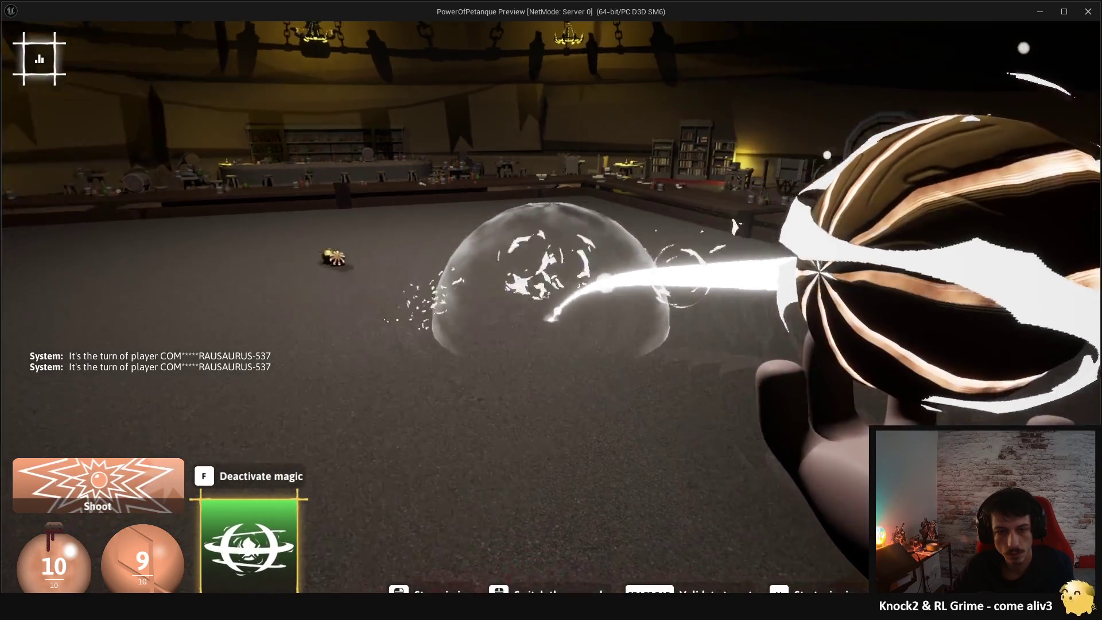
Cancel the aim, toggle the magic again, and end the test session.
key(c)
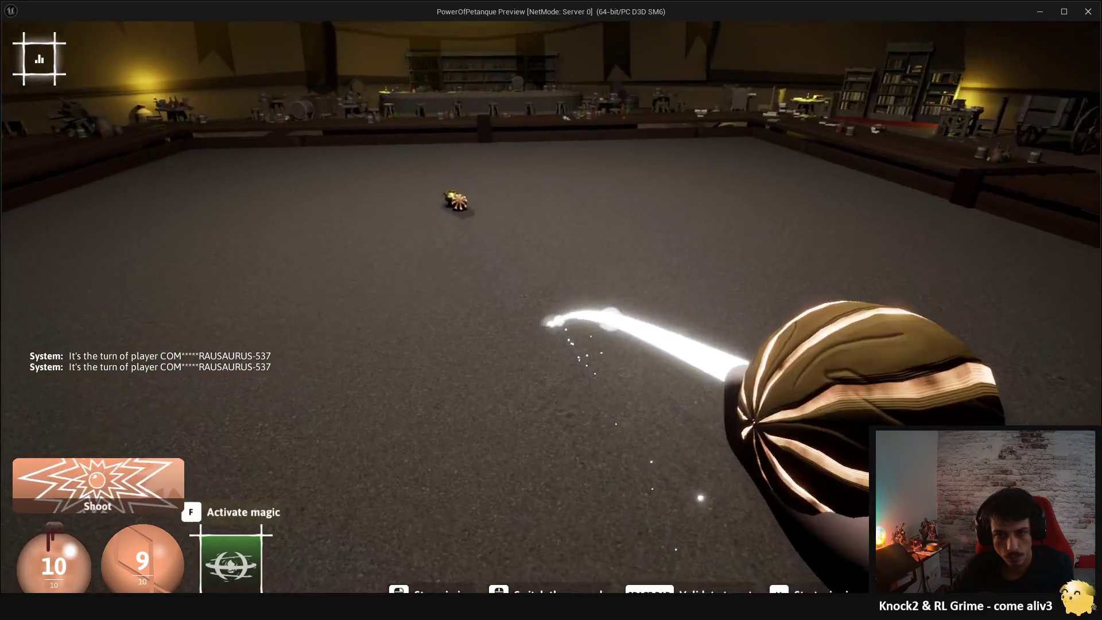
key(f)
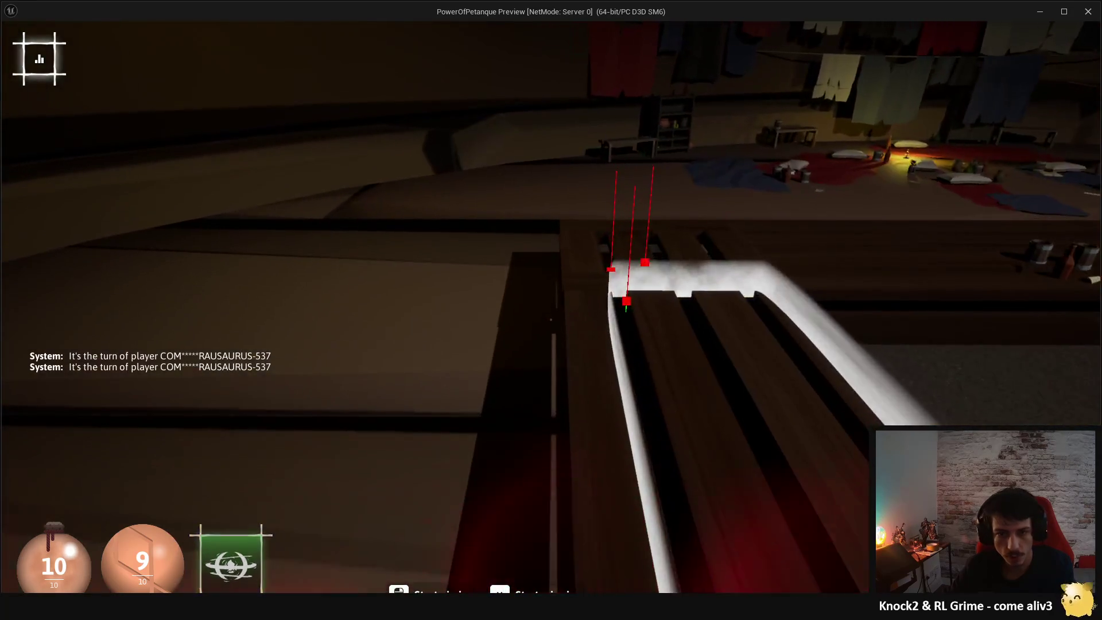
key(f)
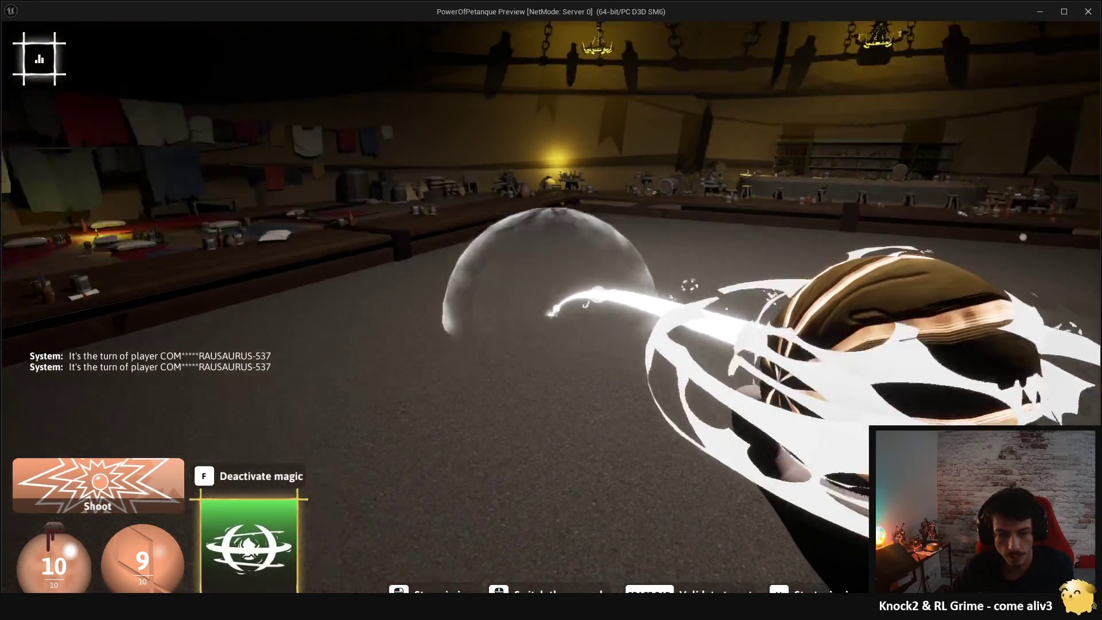
scroll(551, 310, down, 3)
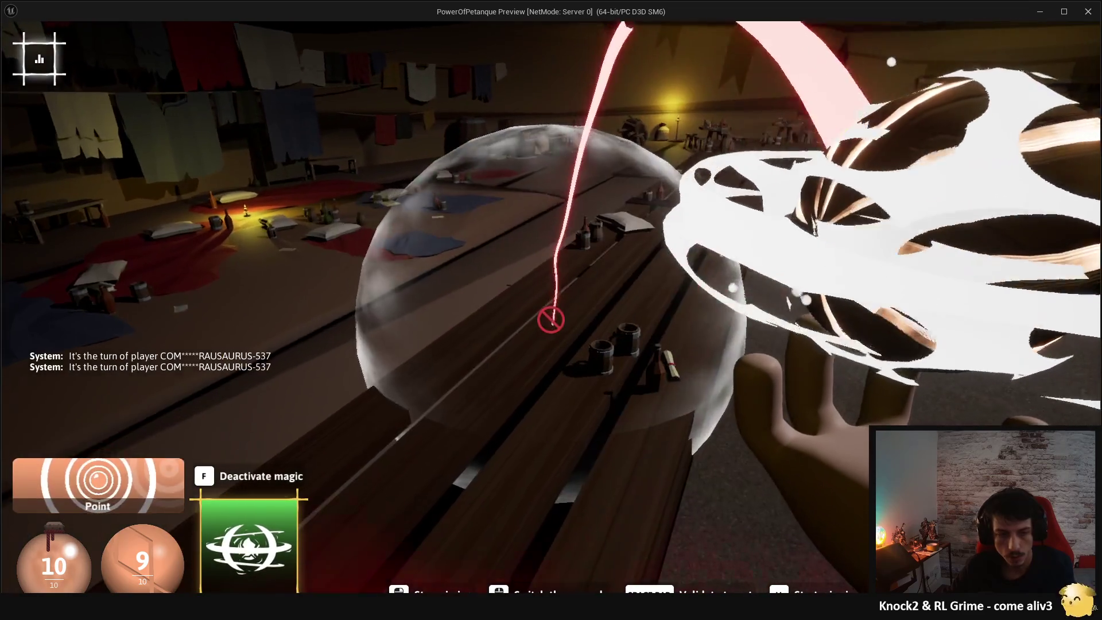
key(f)
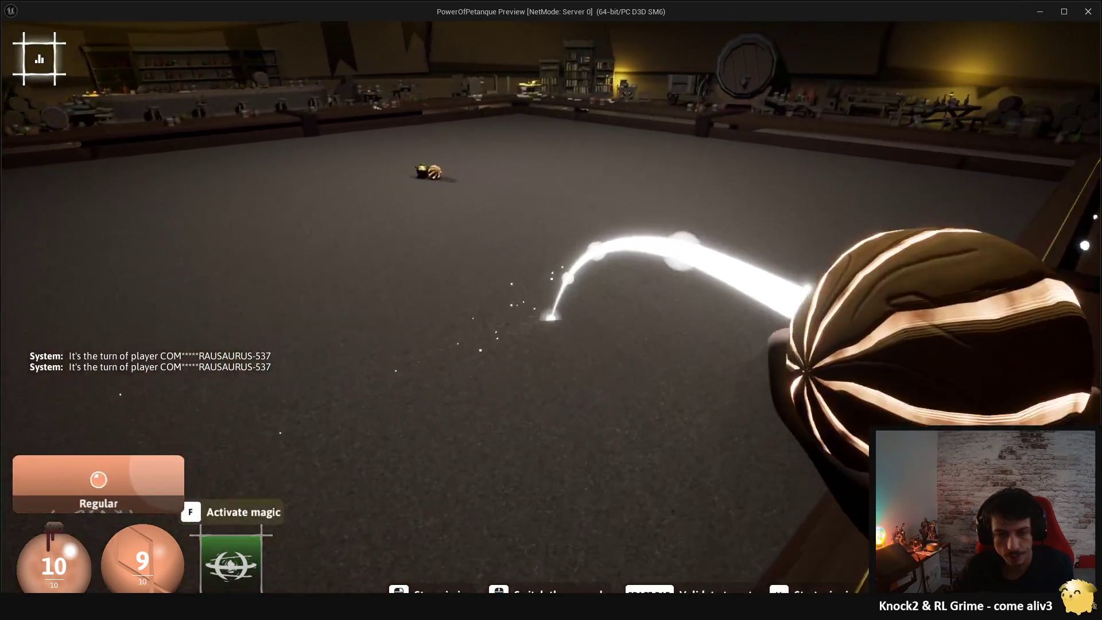
key(Escape)
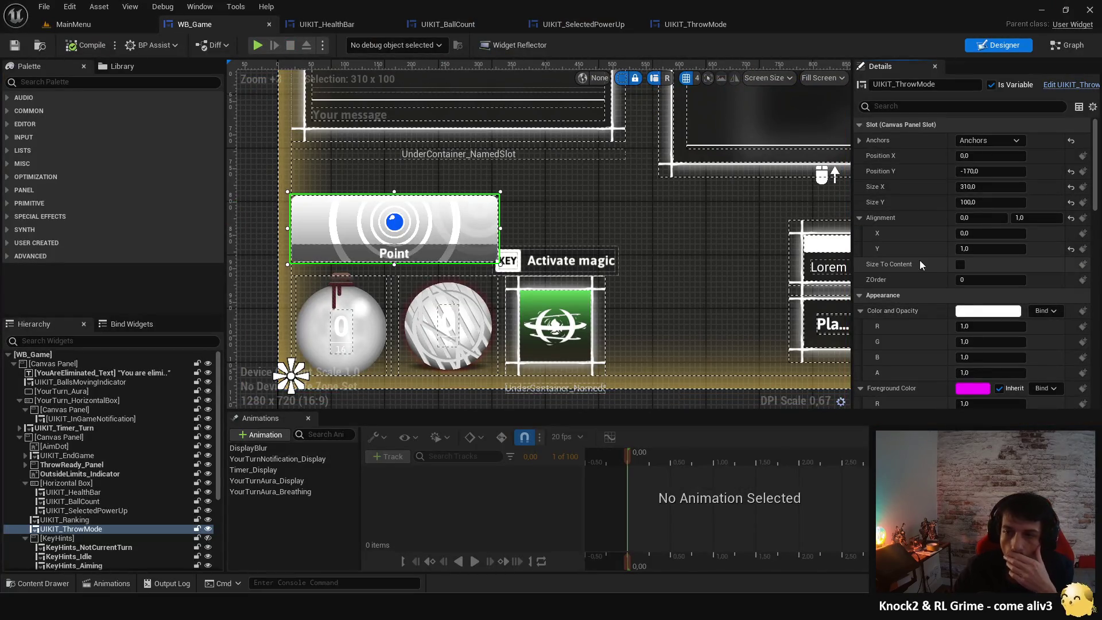
Re-enable Size To Content in WB_Game and set UIKIT_ThrowMode's size box overrides to 230 × 100, compiling both.
click(960, 265)
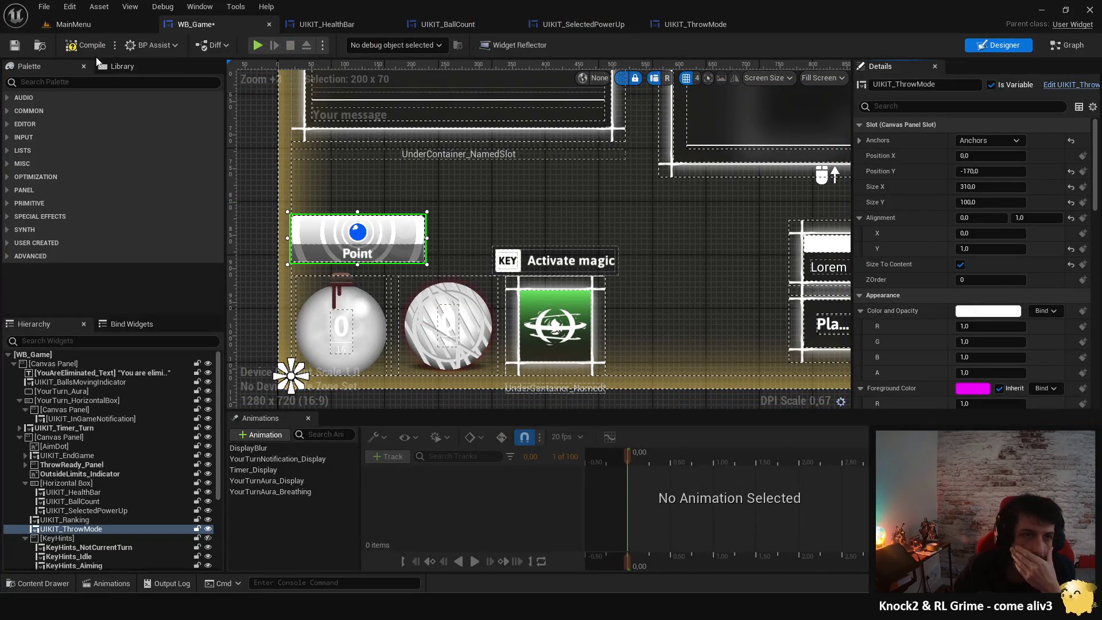
click(90, 49)
click(683, 22)
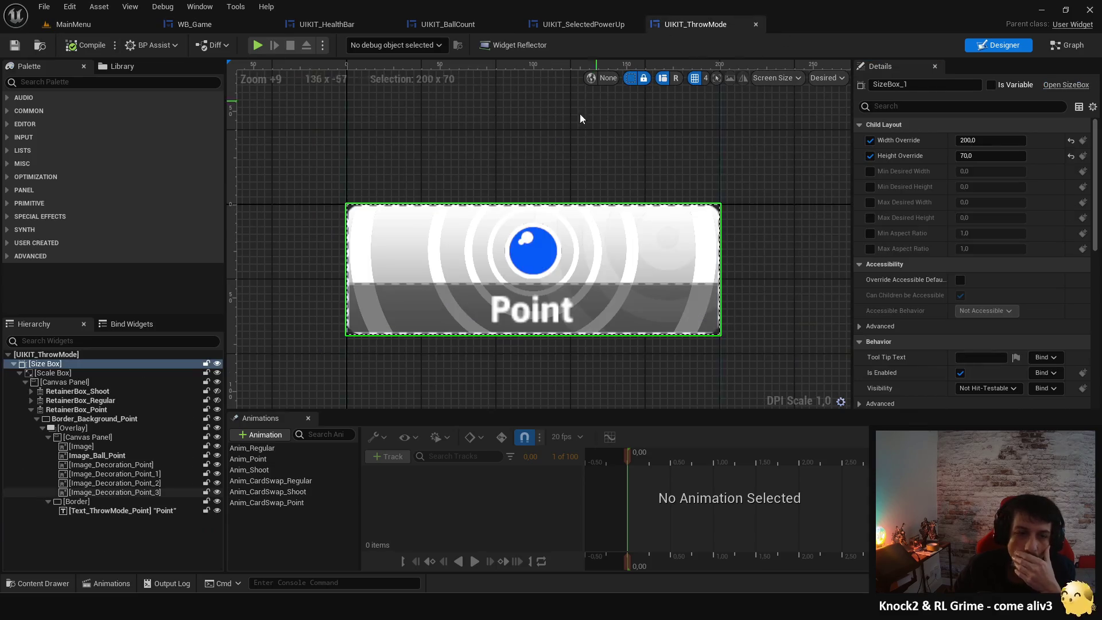
click(980, 156)
text(100)
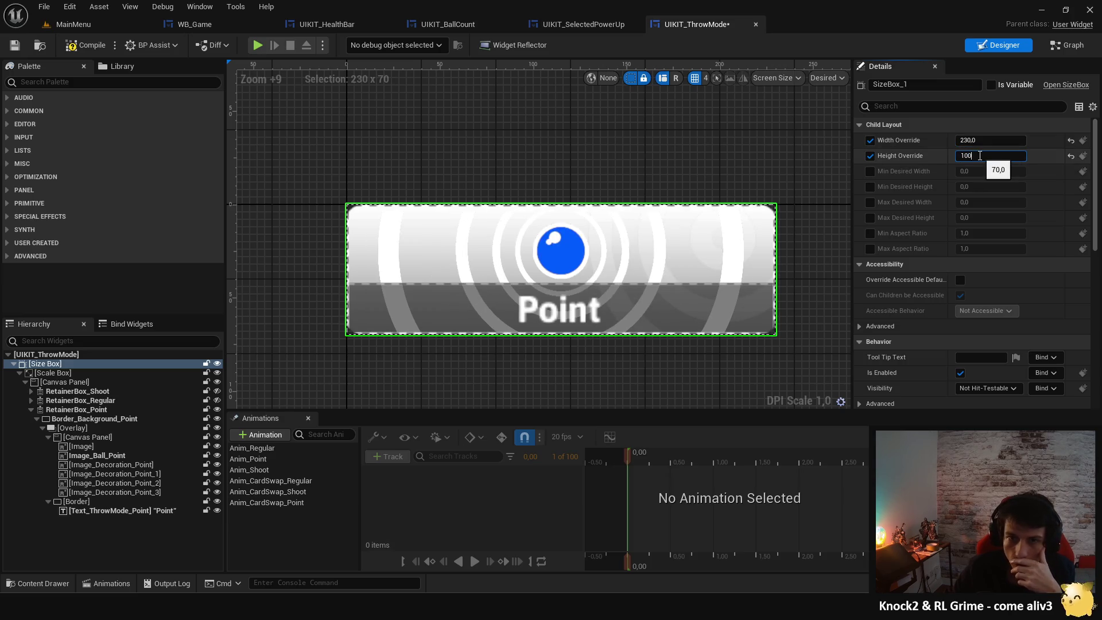
key(Return)
click(92, 46)
click(95, 392)
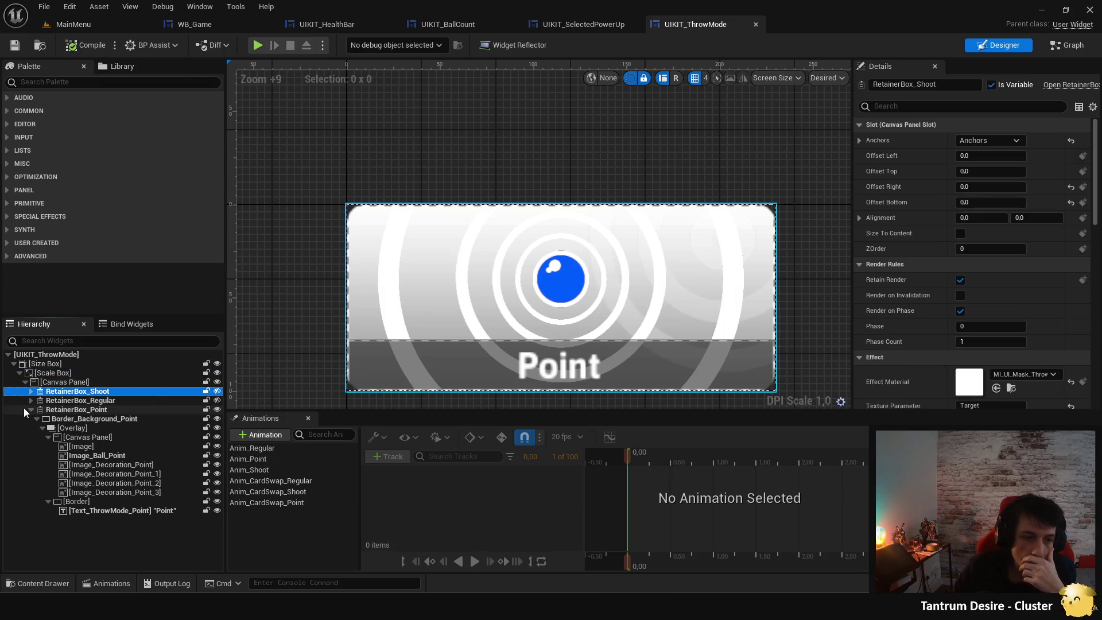
Expand RetainerBox_Shoot and inspect its background border, overlay and images.
click(31, 391)
click(37, 400)
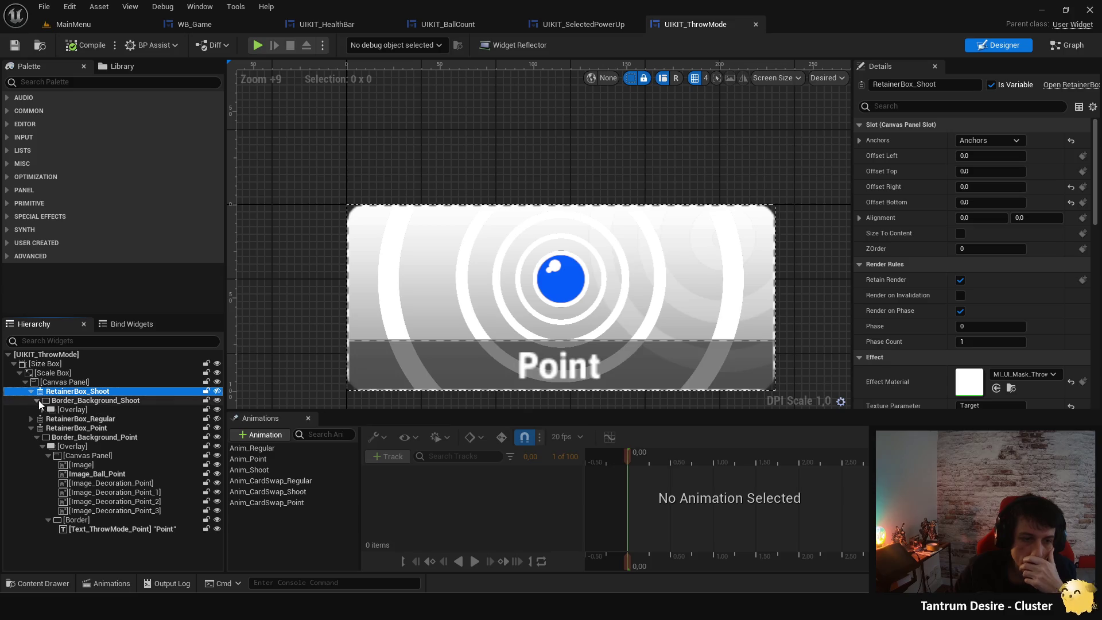
click(53, 402)
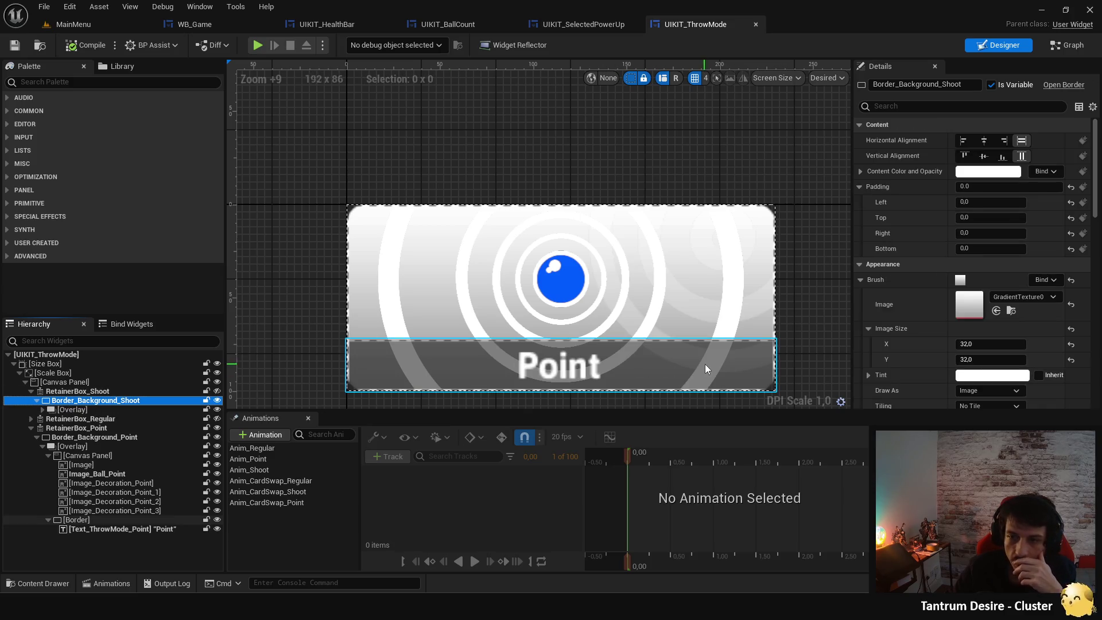
click(70, 410)
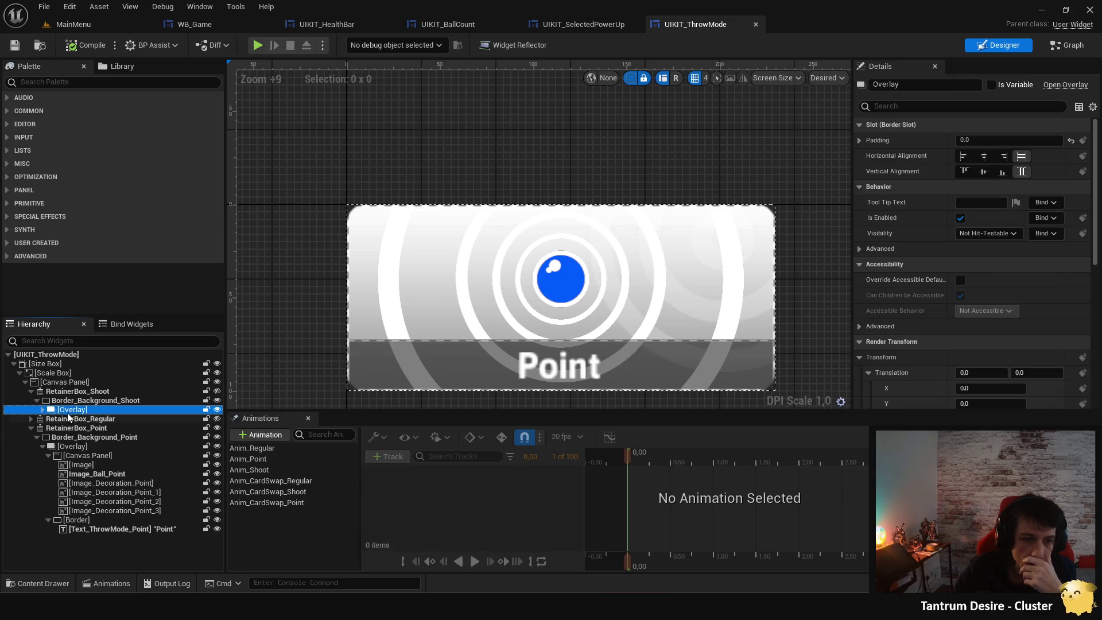
click(42, 409)
click(48, 428)
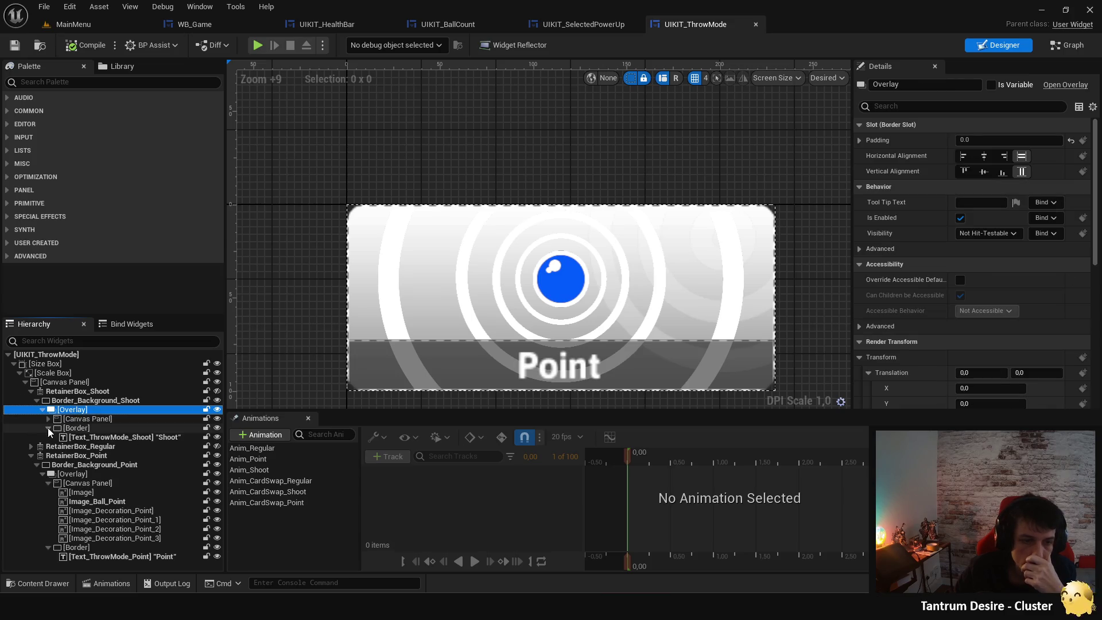
click(49, 418)
click(76, 428)
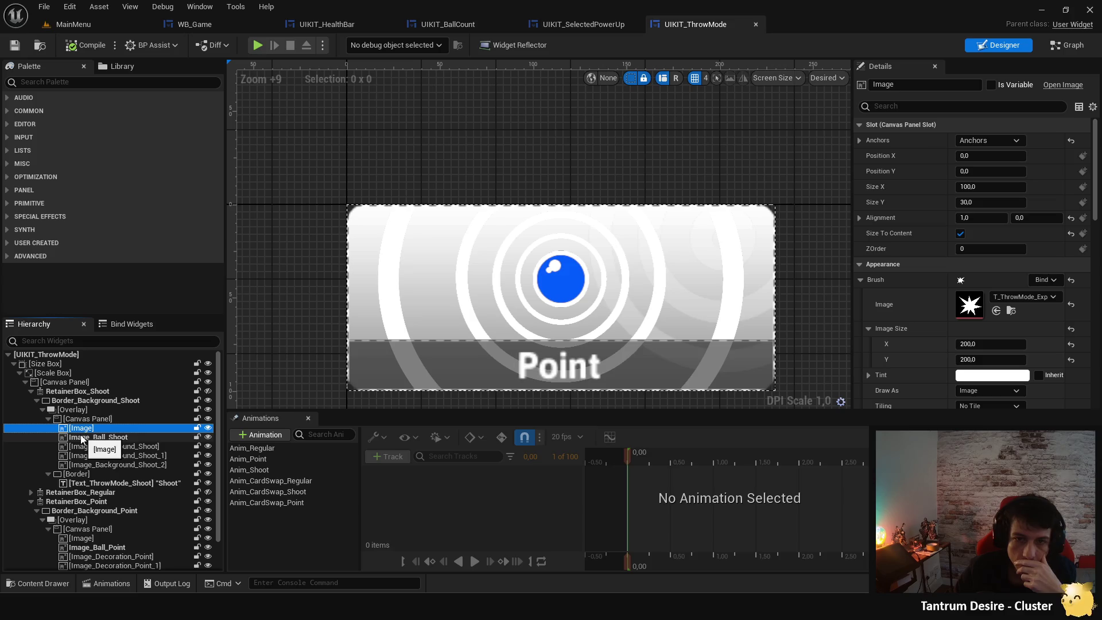
click(95, 437)
click(95, 428)
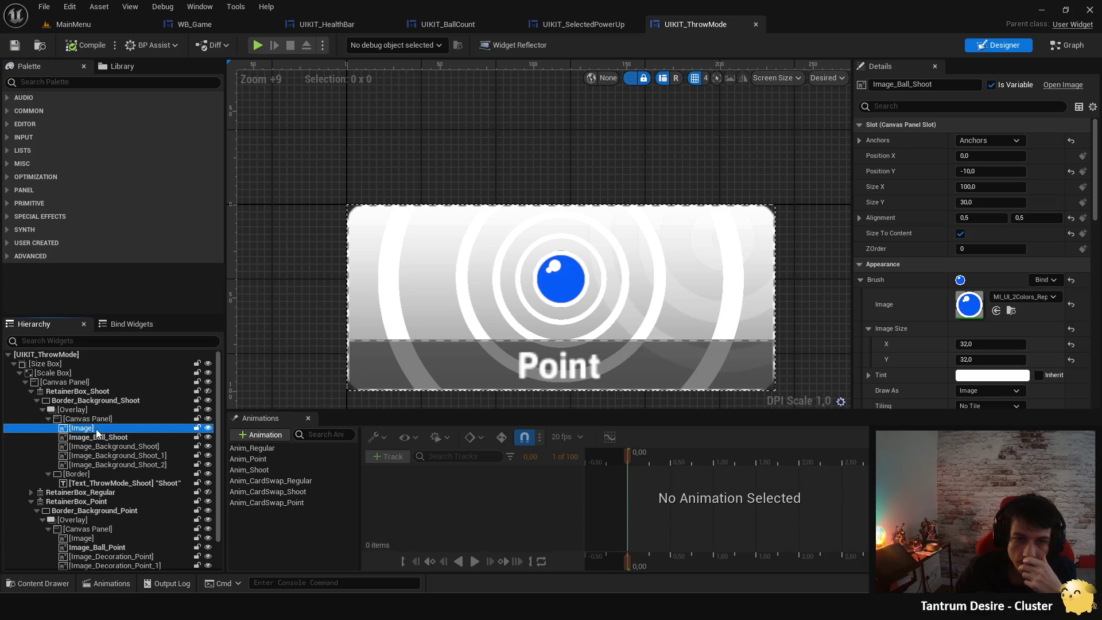
Review the RetainerBox_Shoot settings, recentre the canvas, and collapse the Shoot branch.
click(76, 392)
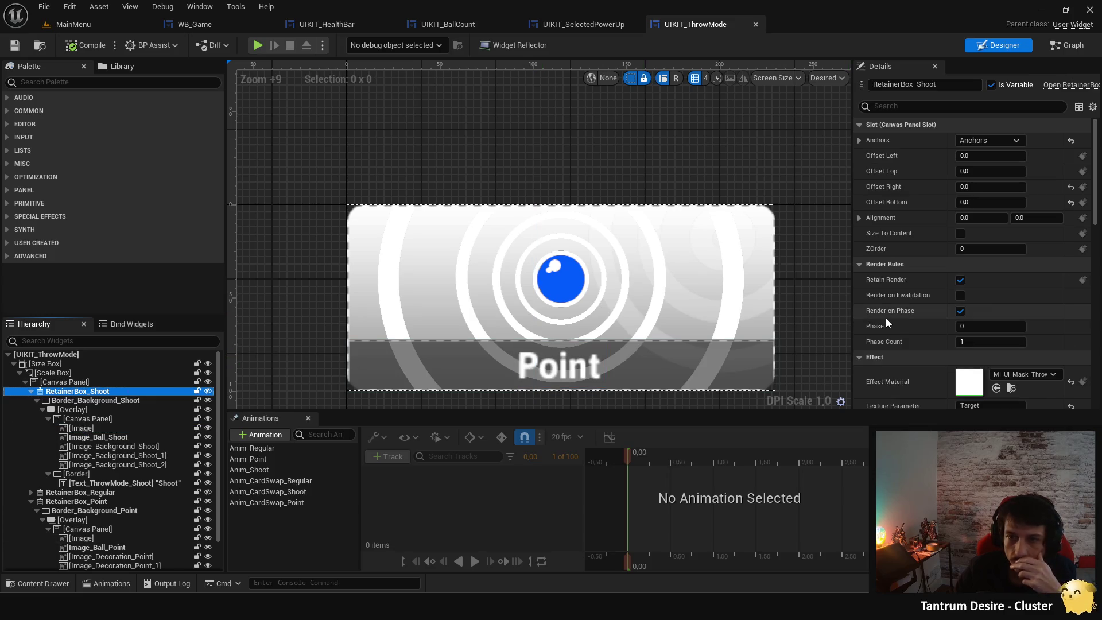
scroll(889, 317, down, 4)
scroll(894, 320, up, 4)
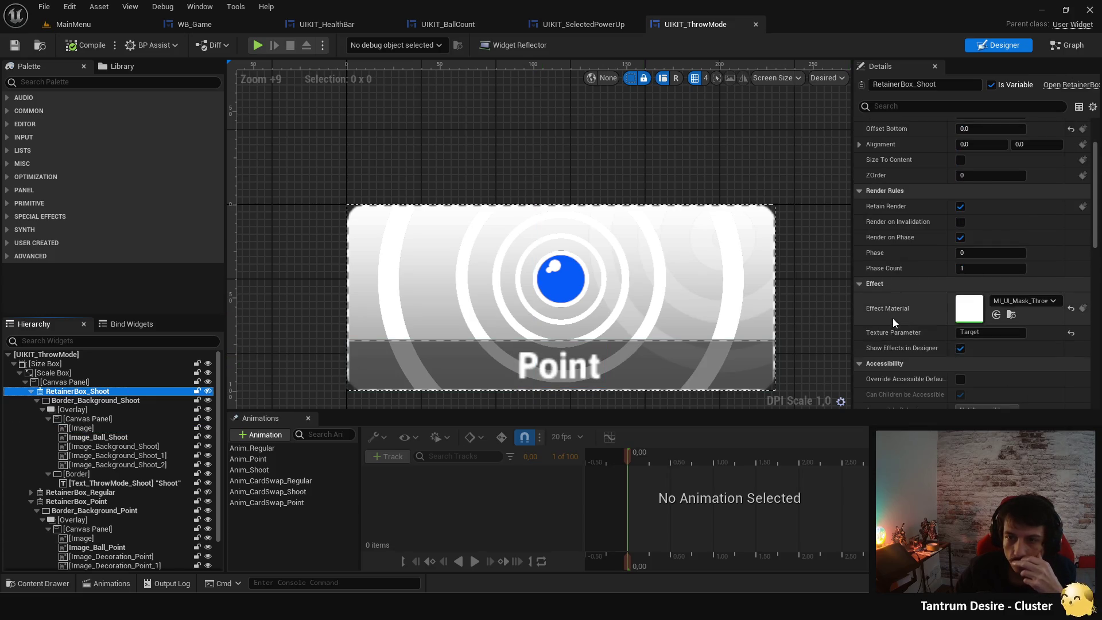
scroll(827, 247, down, 5)
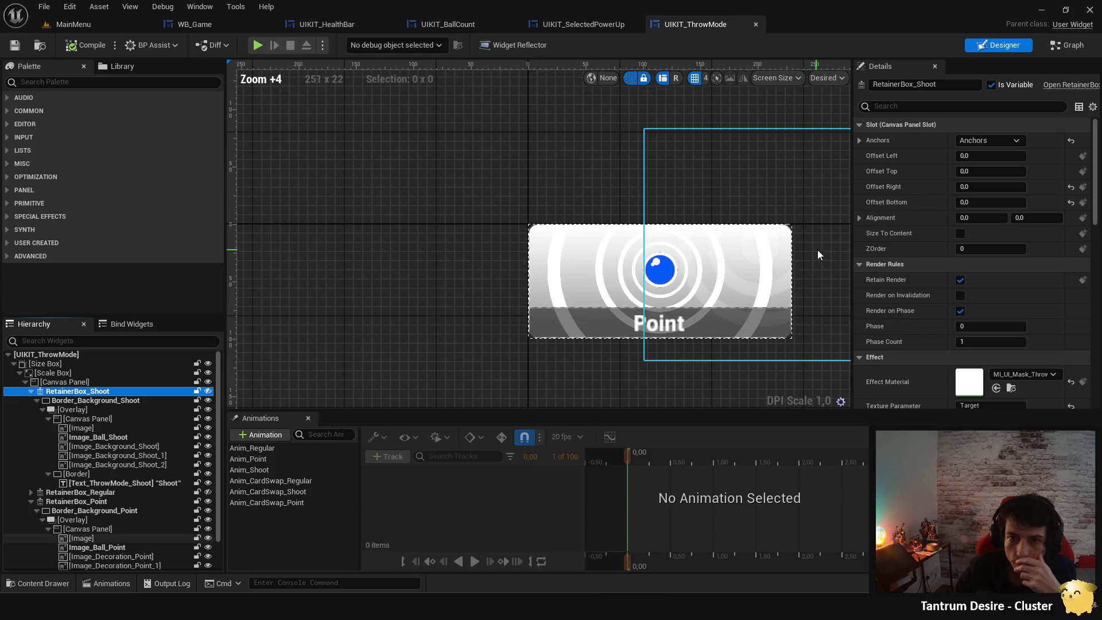
drag(818, 250, 629, 262)
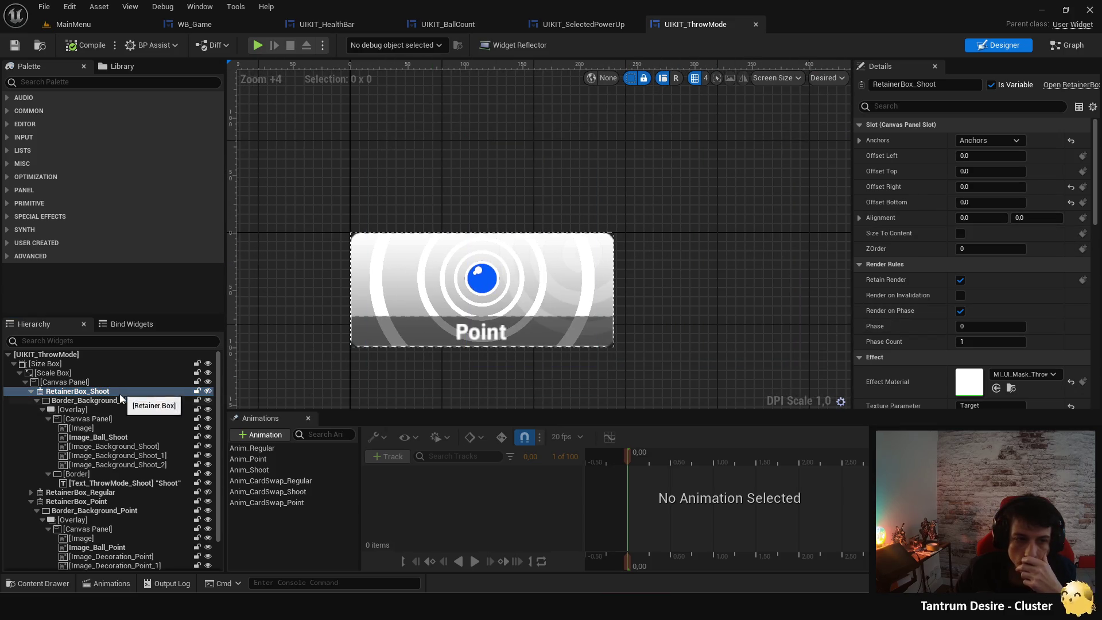
key(Down)
key(Down)
key(Down)
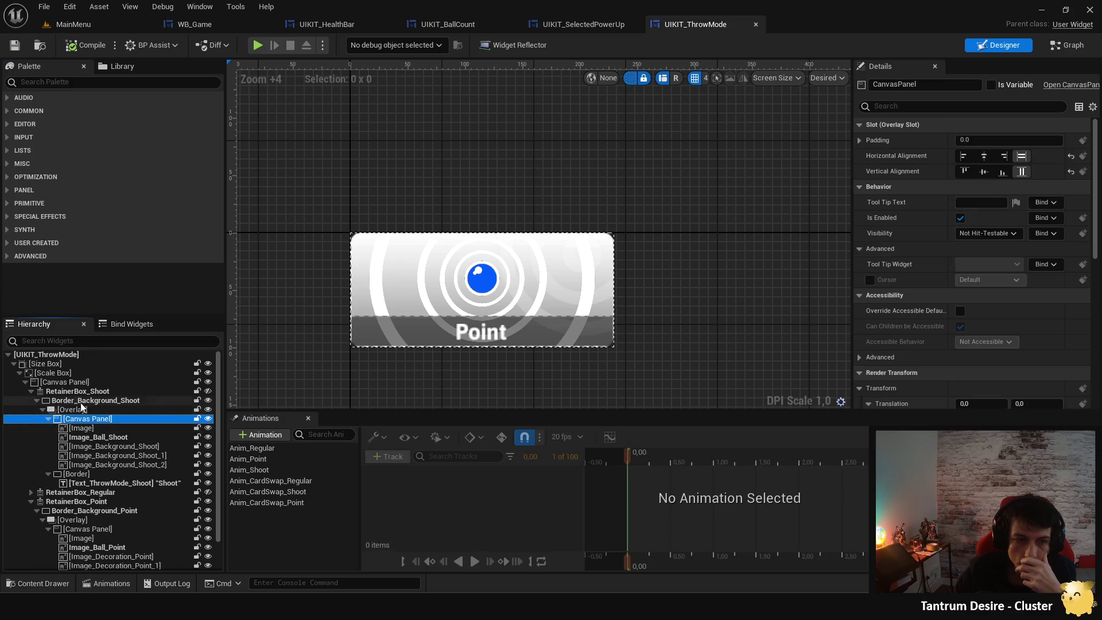
click(31, 391)
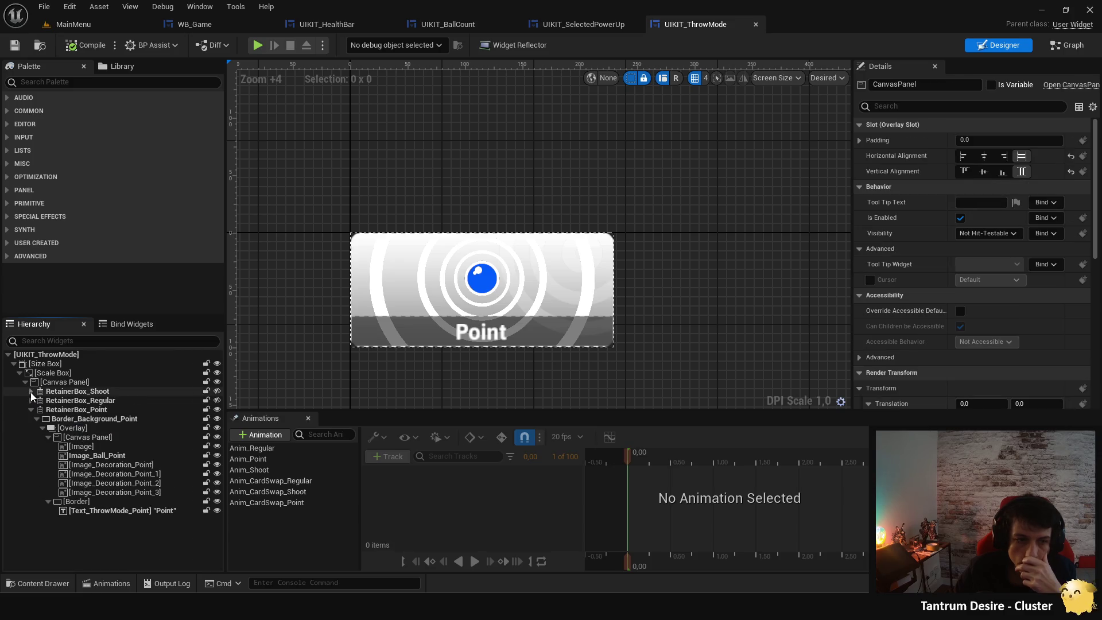
Inspect the Point card's 200x200 image, Image_Ball_Point and its four decoration images.
click(65, 411)
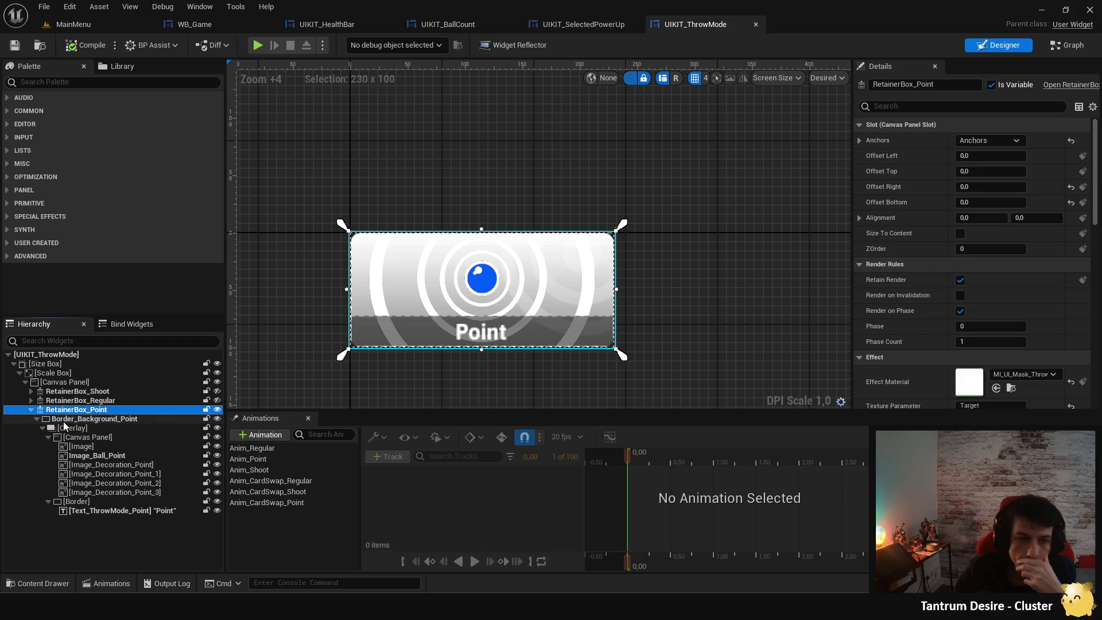
key(Down)
key(Up)
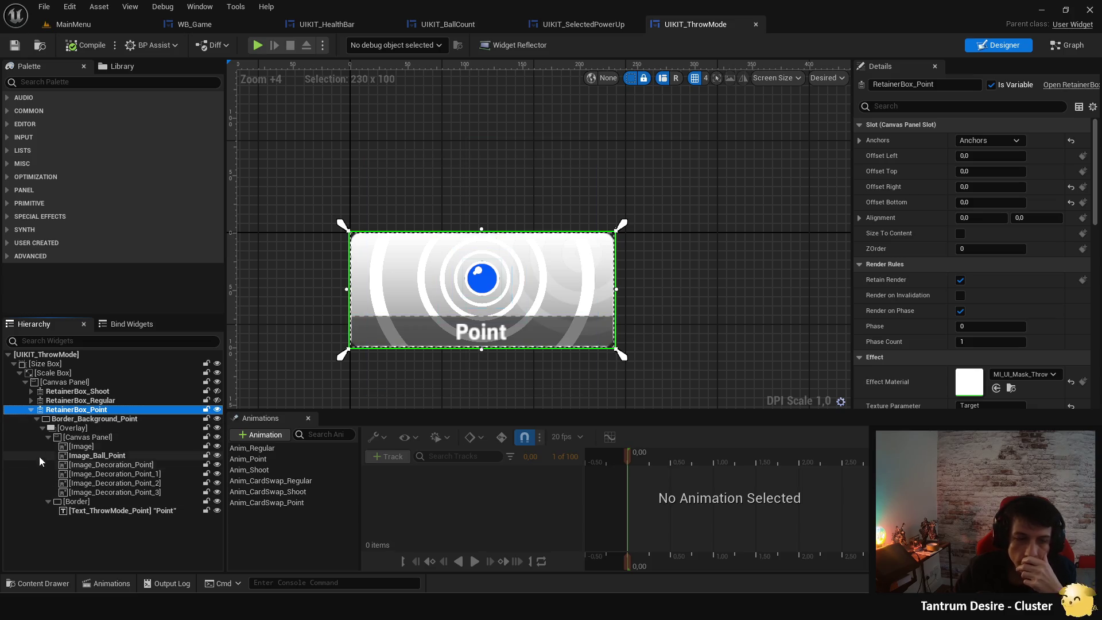
click(83, 448)
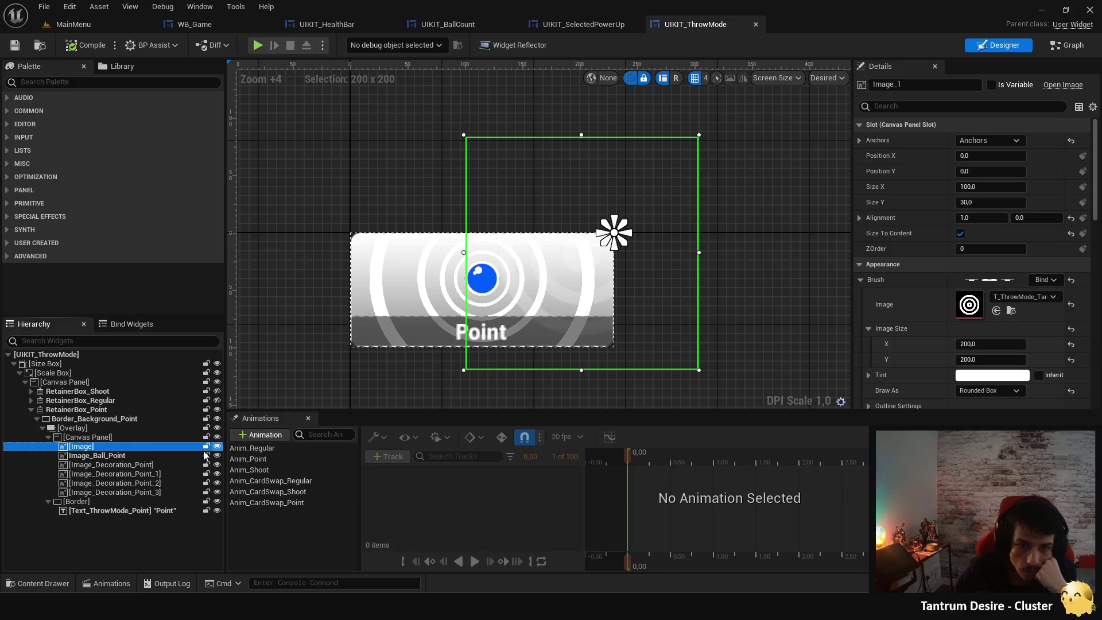
click(113, 457)
click(115, 465)
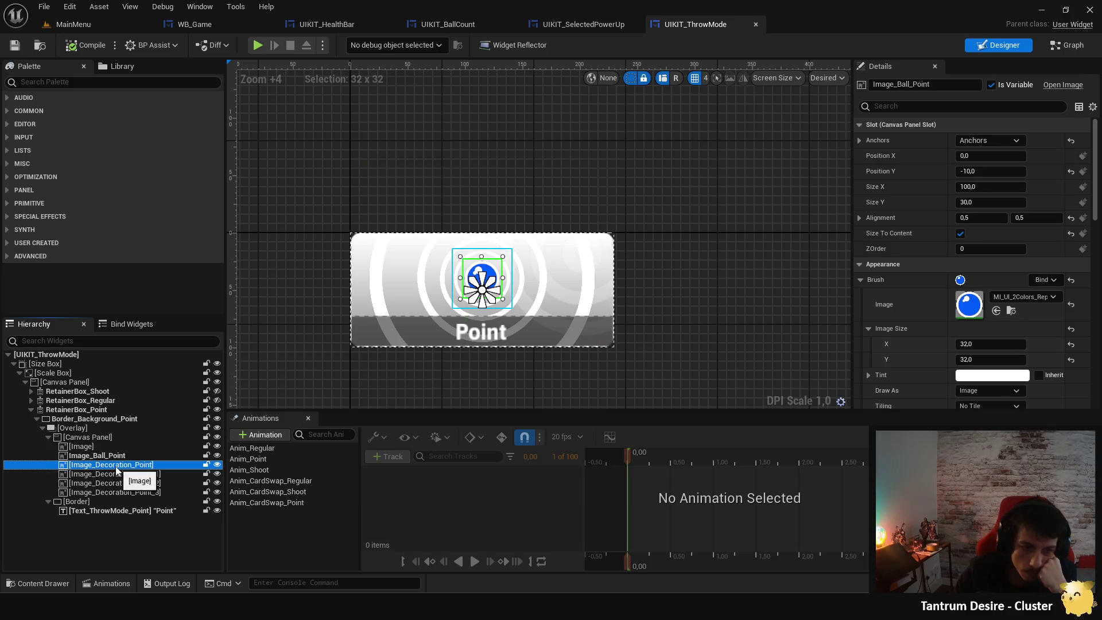
click(117, 474)
click(119, 483)
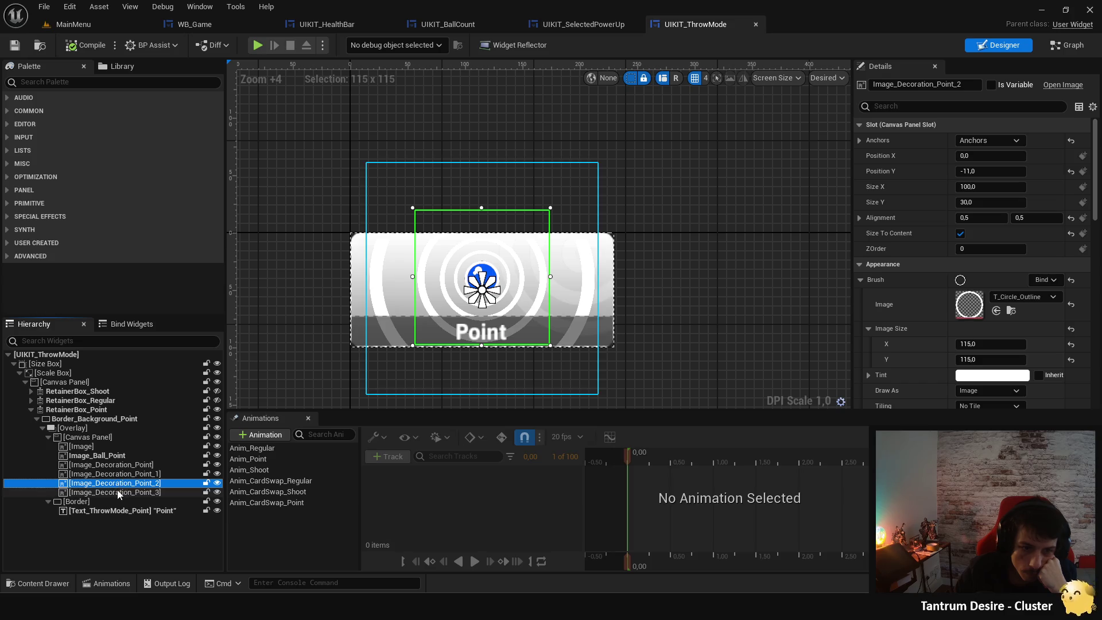
click(119, 493)
click(106, 448)
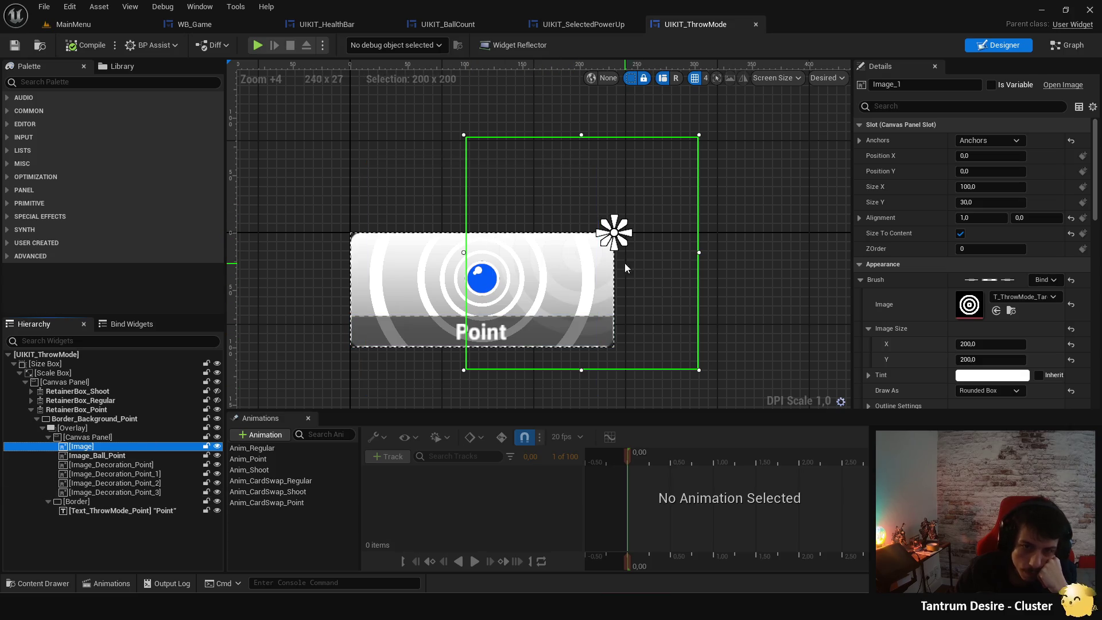
Recheck the Point decorations, Canvas Panel, Overlay, Border_Background_Point and RetainerBox_Point.
click(136, 466)
key(Down)
key(Down)
key(Down)
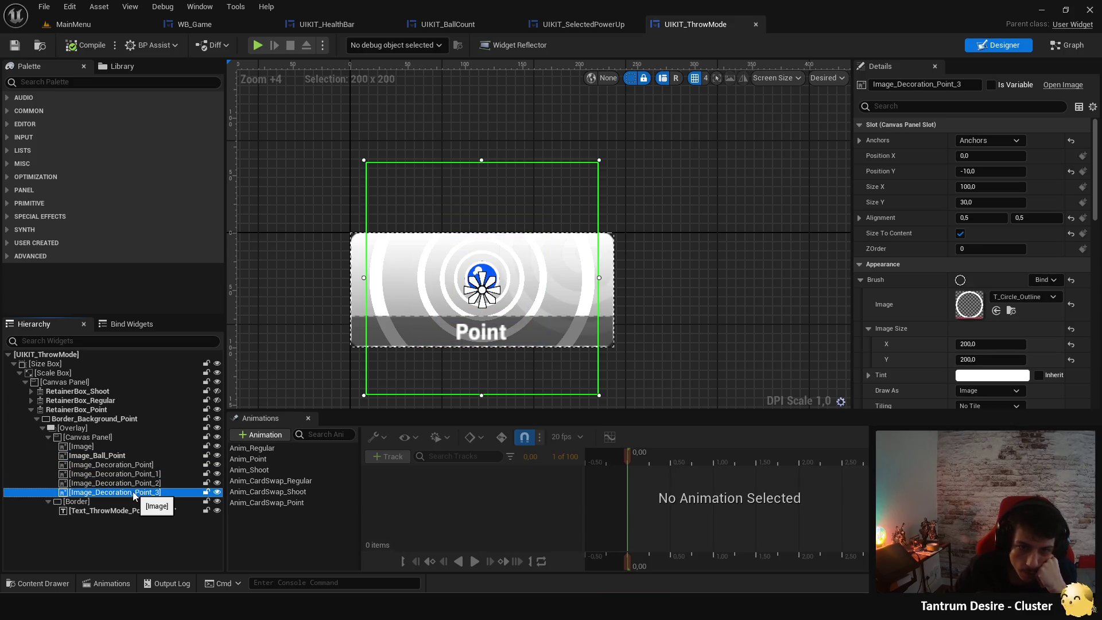
click(109, 439)
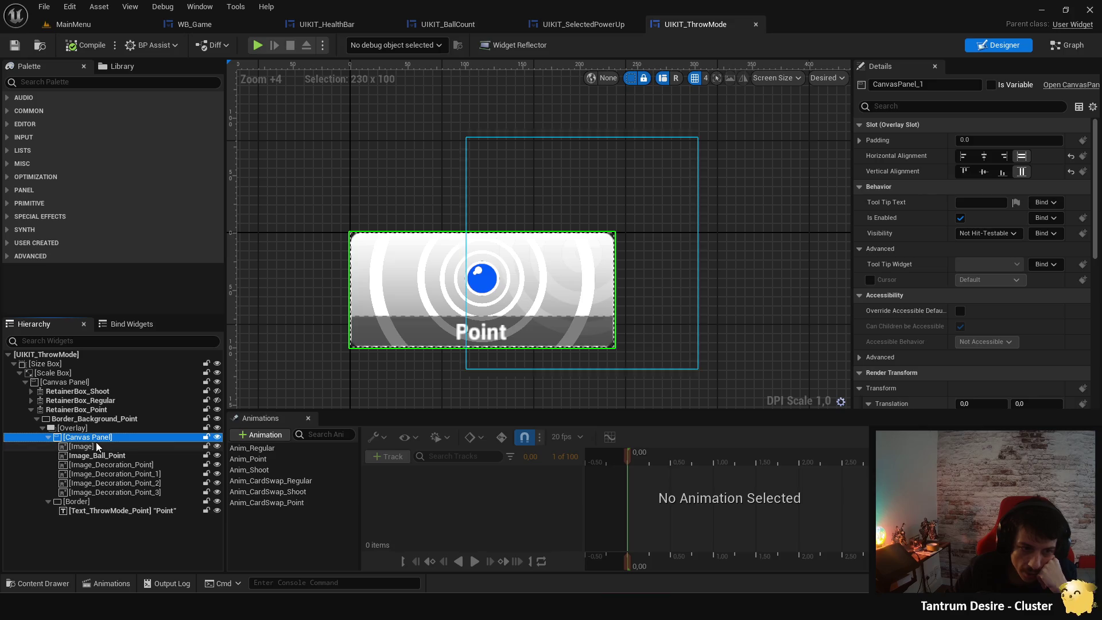
click(93, 446)
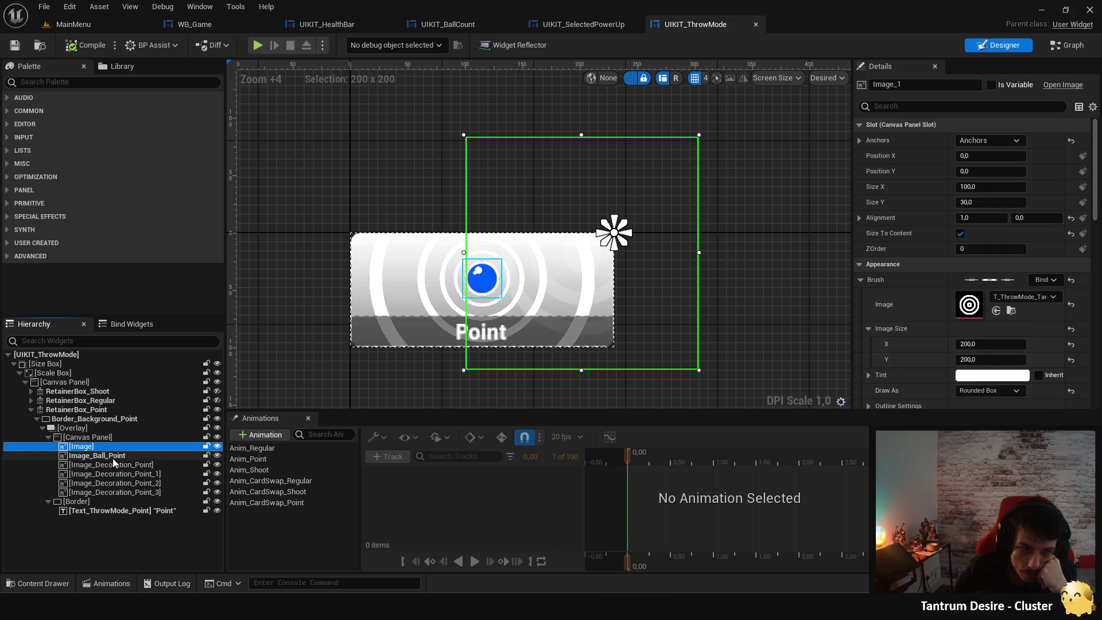
click(91, 427)
click(94, 420)
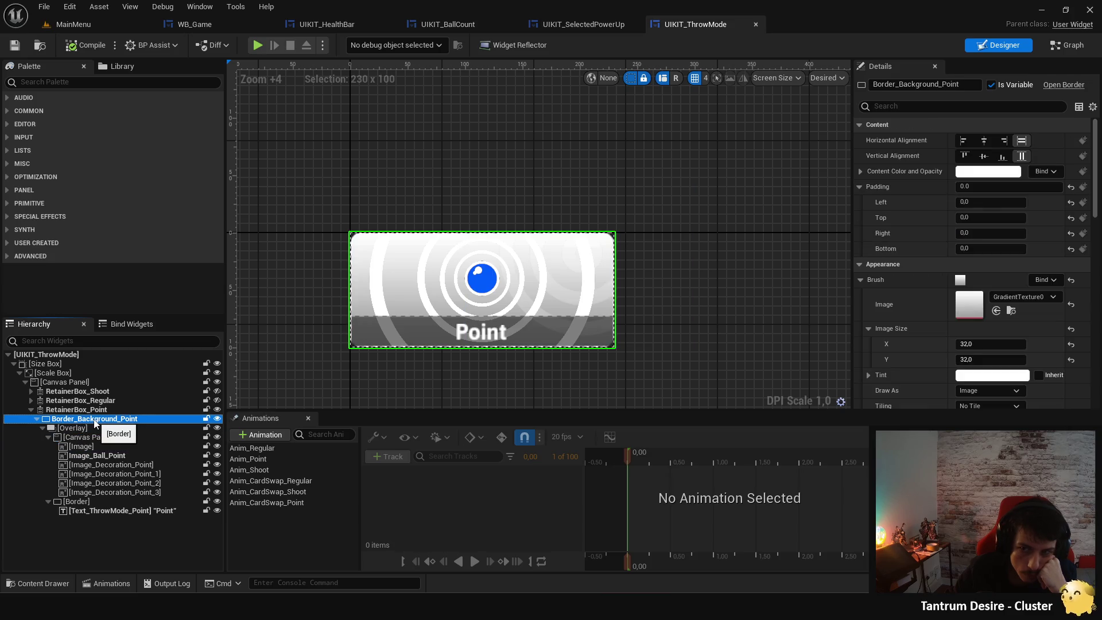
click(92, 409)
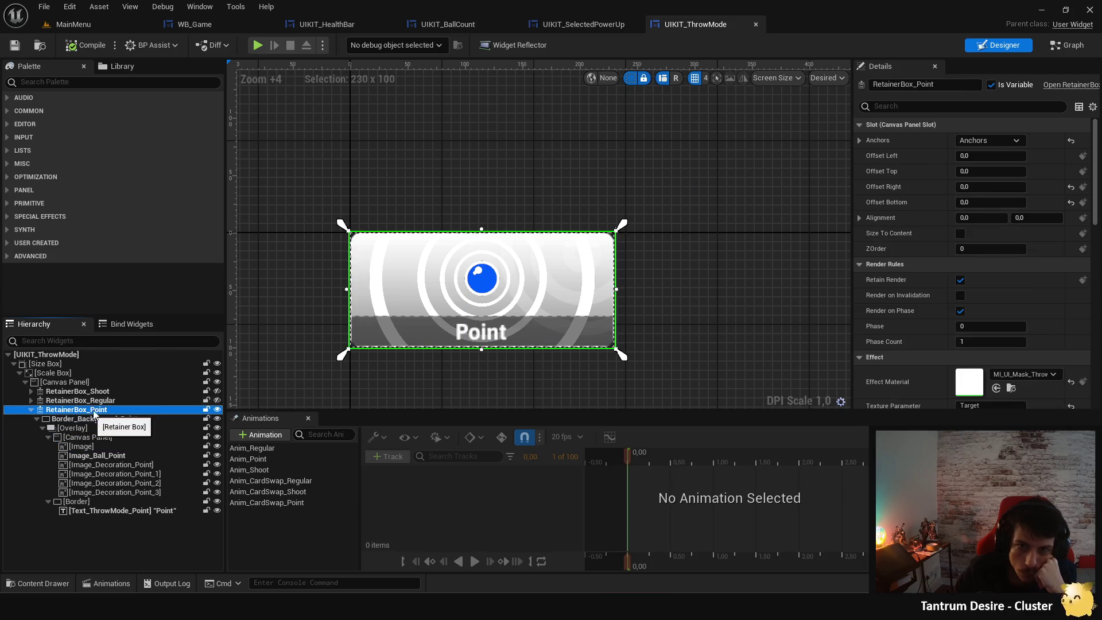
scroll(911, 279, down, 10)
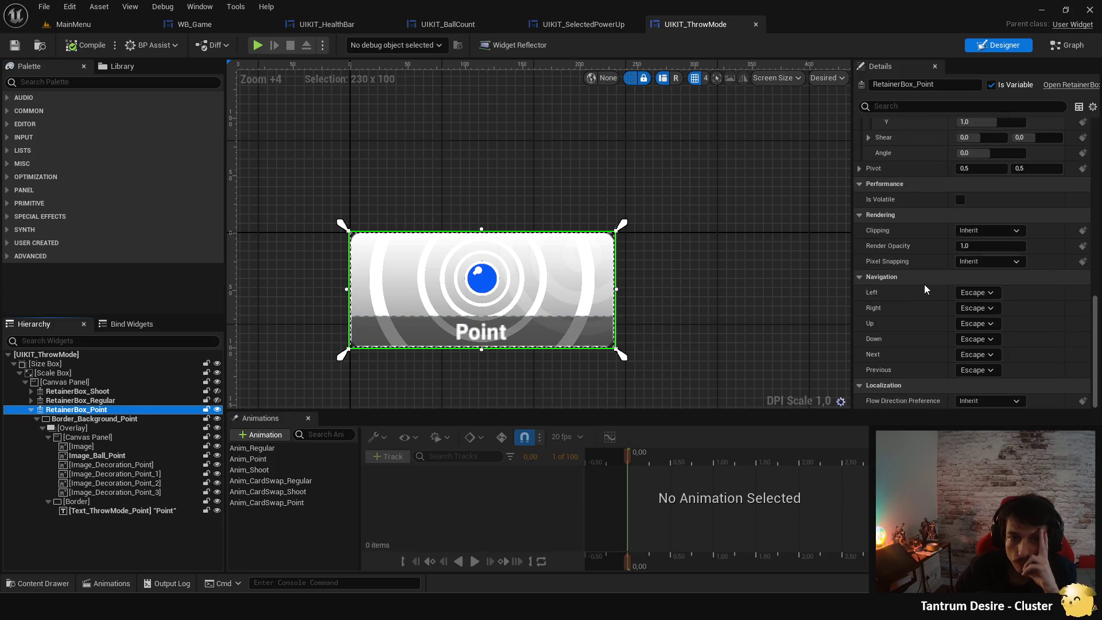
scroll(925, 284, up, 10)
scroll(936, 289, up, 9)
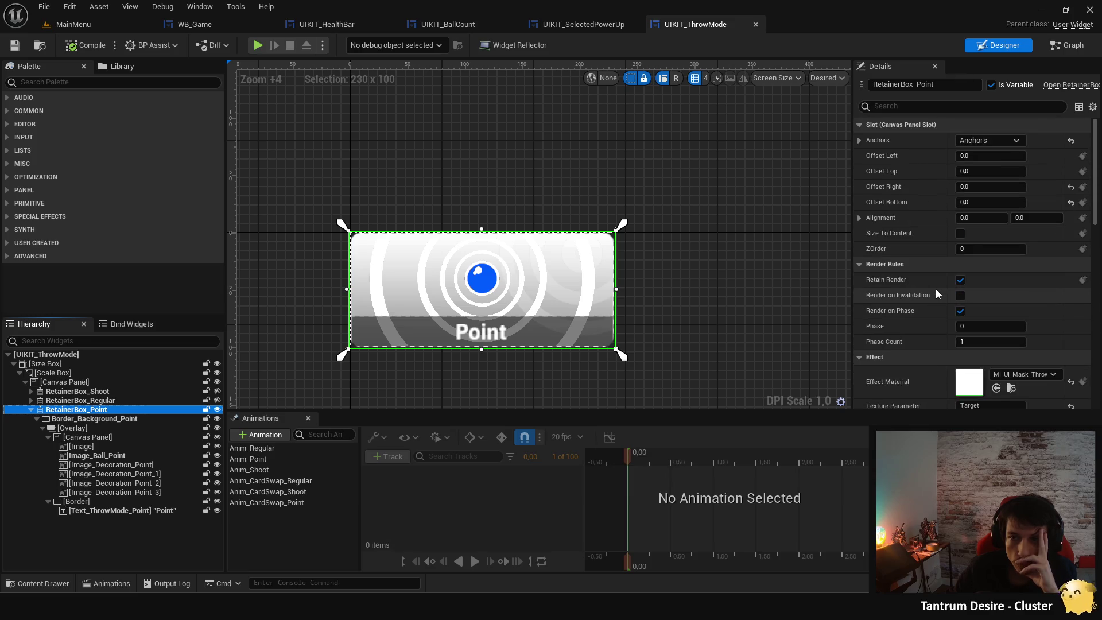
click(107, 371)
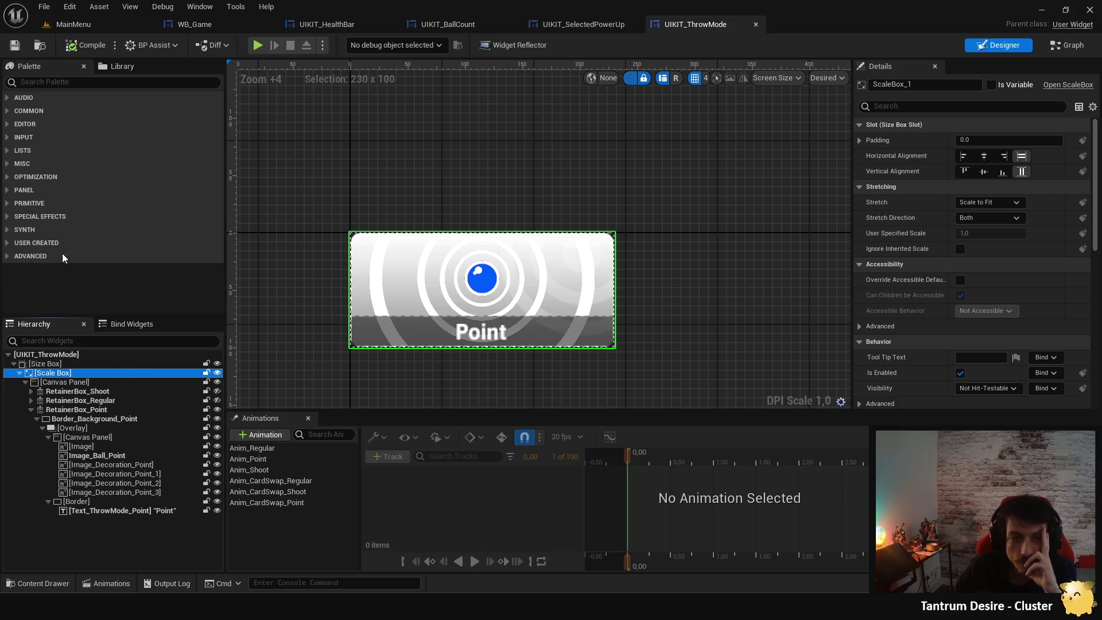
click(72, 51)
click(23, 50)
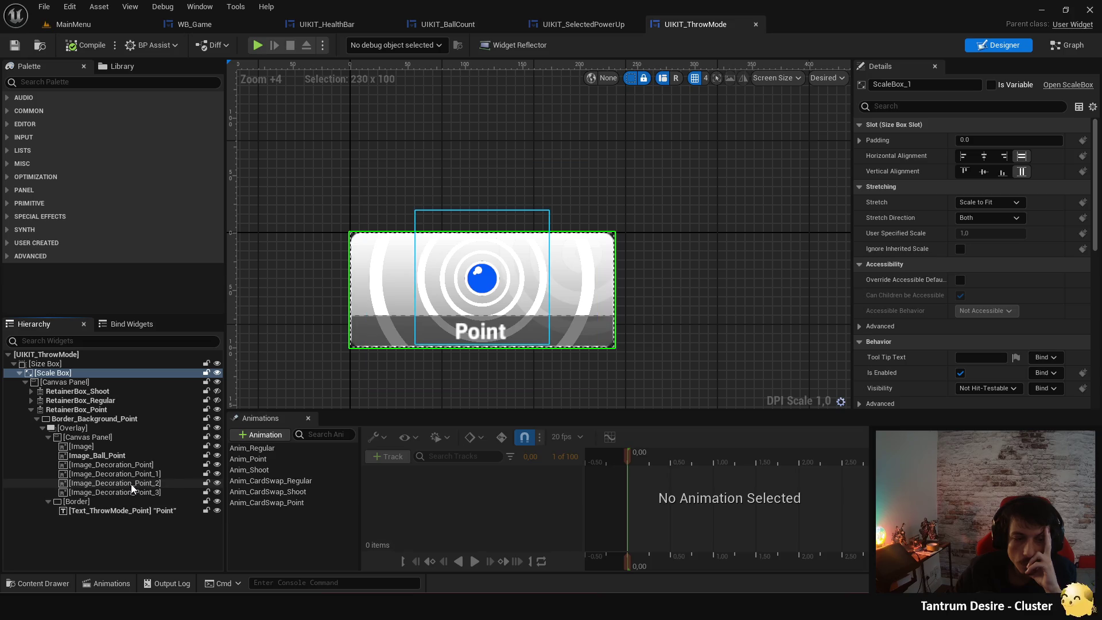
click(126, 435)
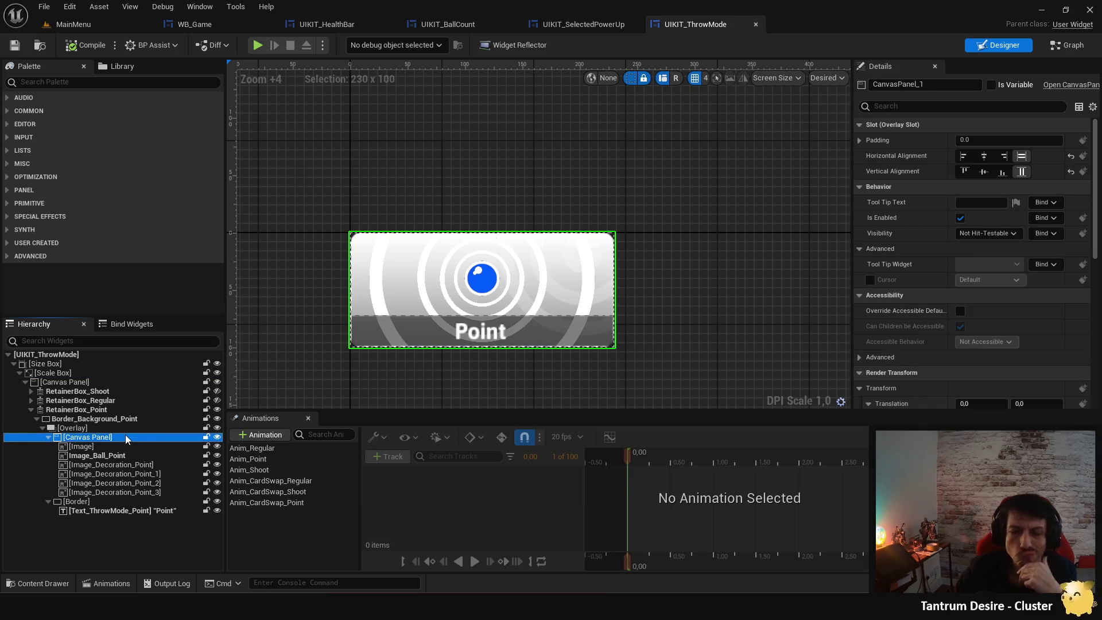
click(116, 421)
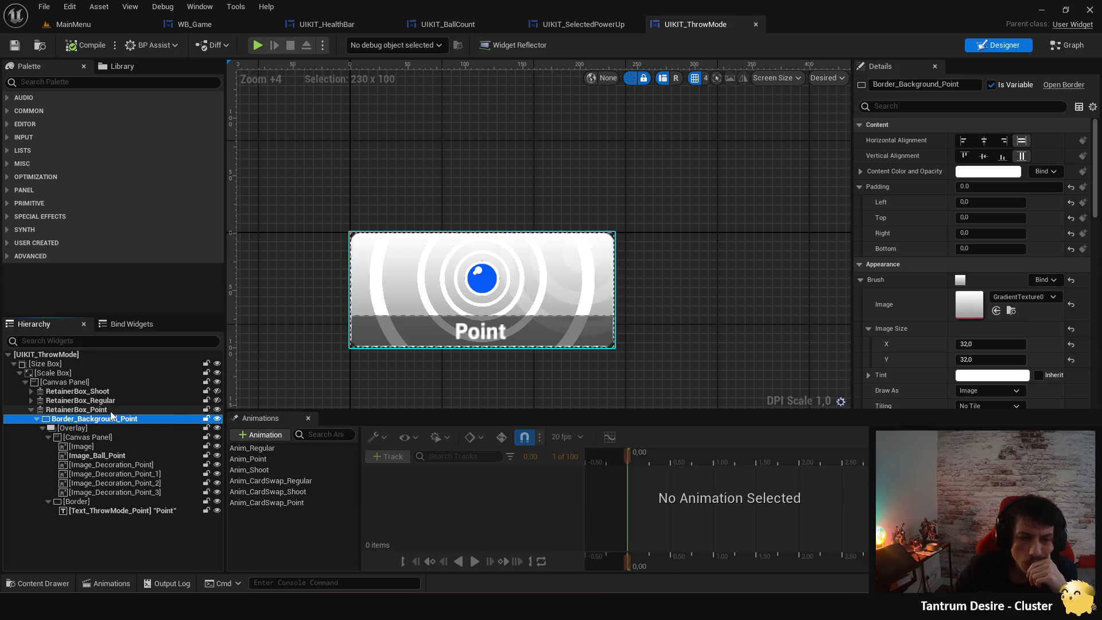
click(112, 411)
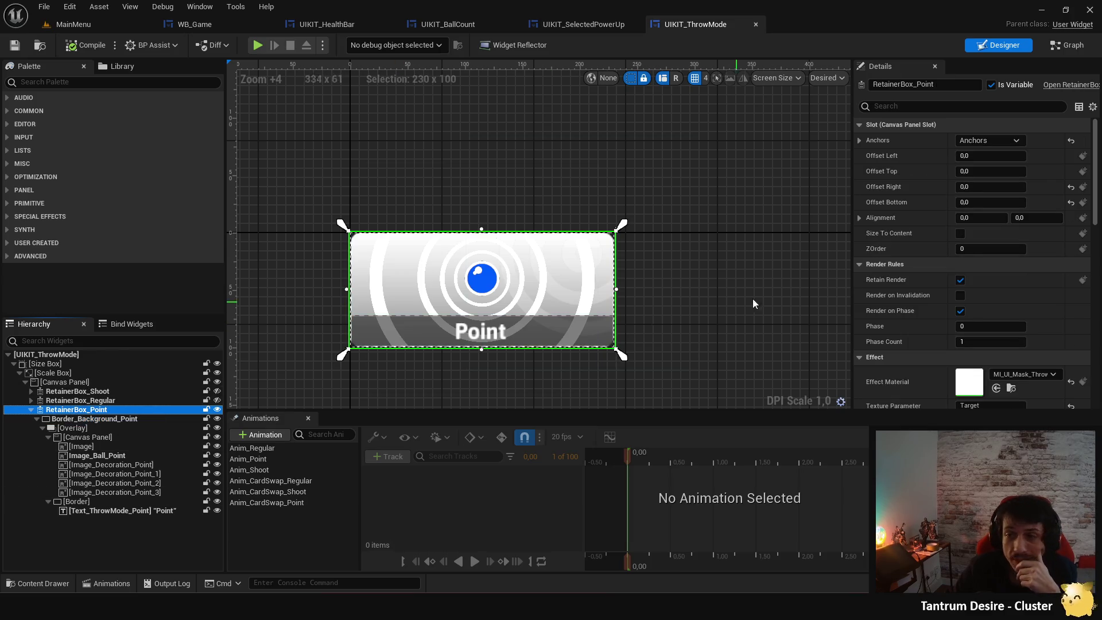
scroll(995, 168, down, 3)
scroll(993, 165, down, 5)
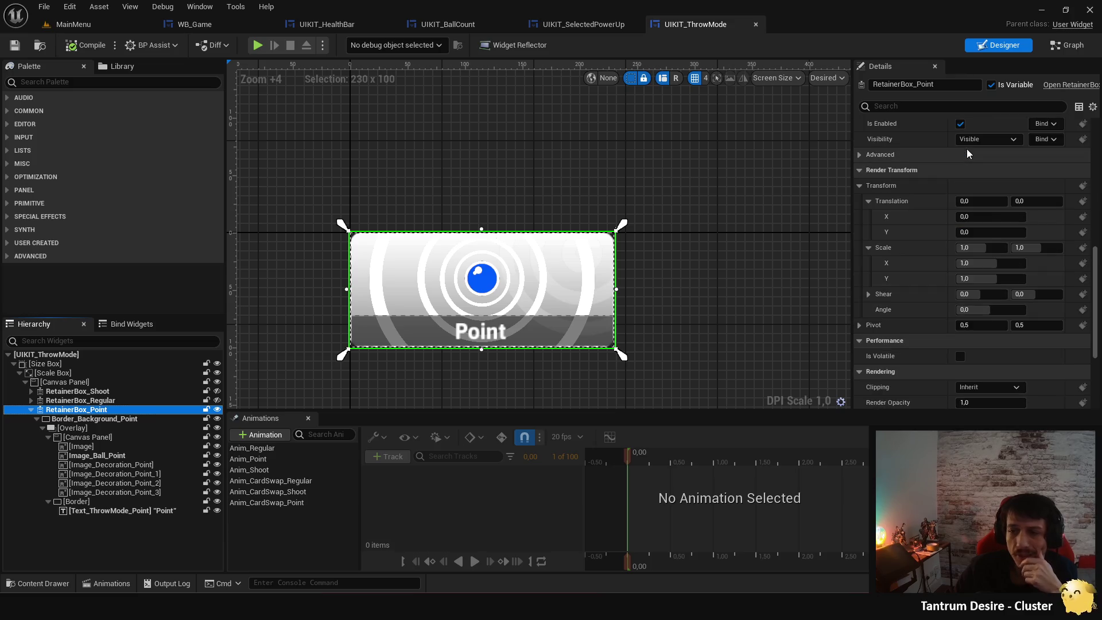
scroll(970, 152, down, 3)
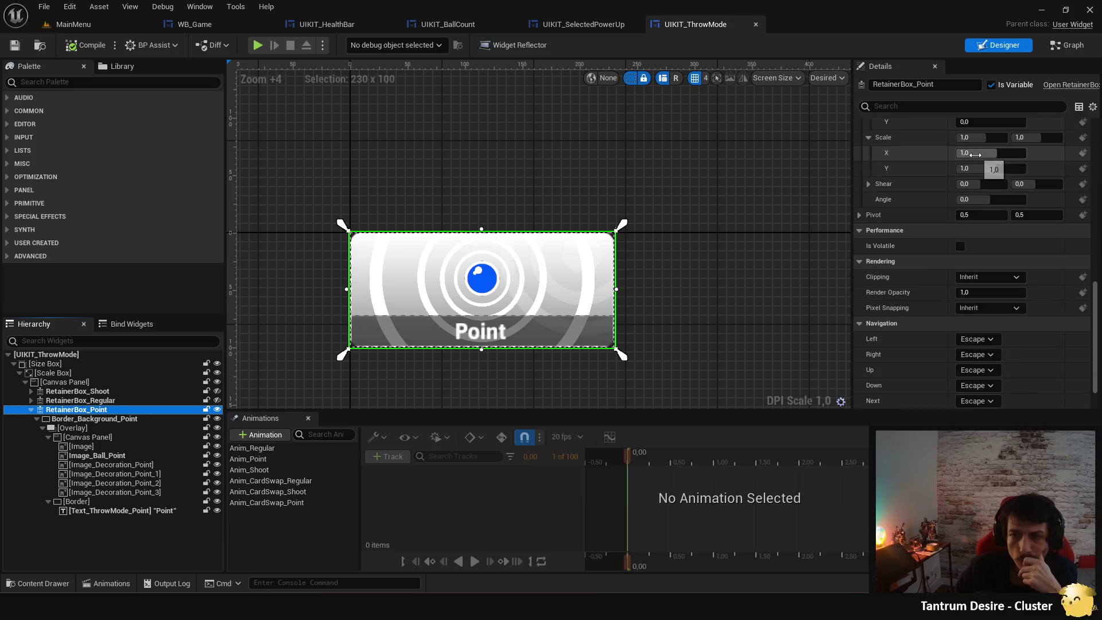
scroll(975, 157, up, 5)
scroll(975, 157, up, 6)
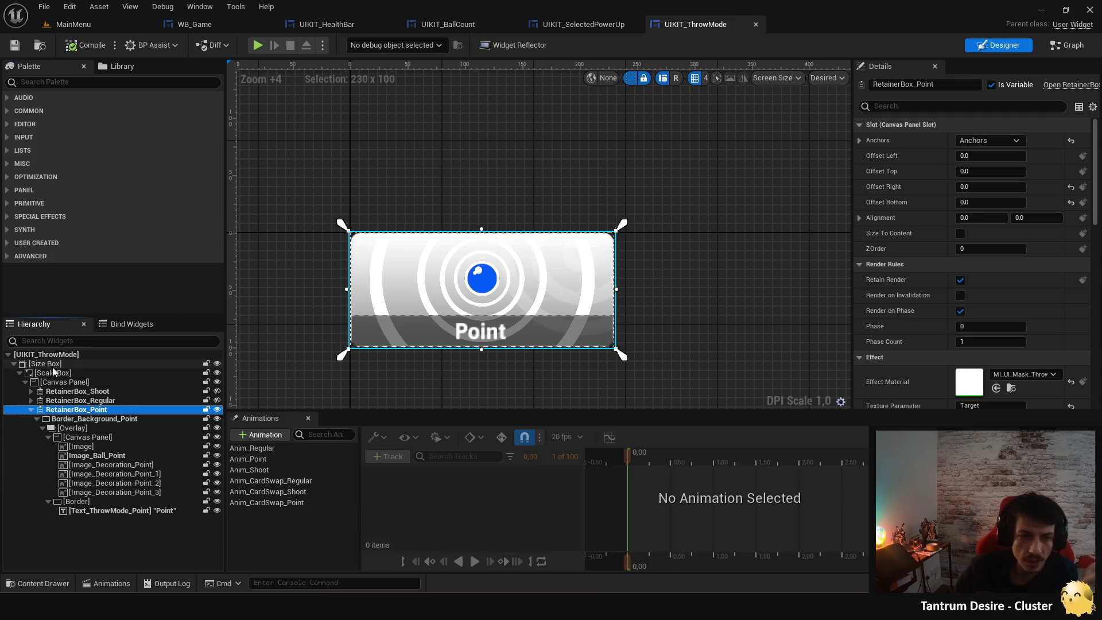
click(60, 382)
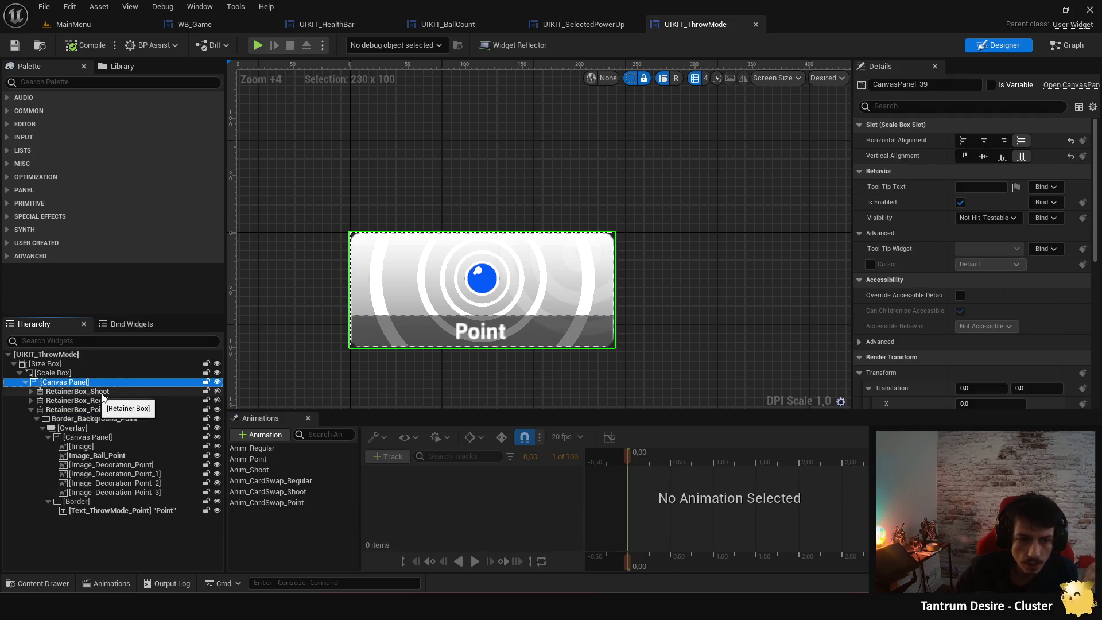
click(89, 419)
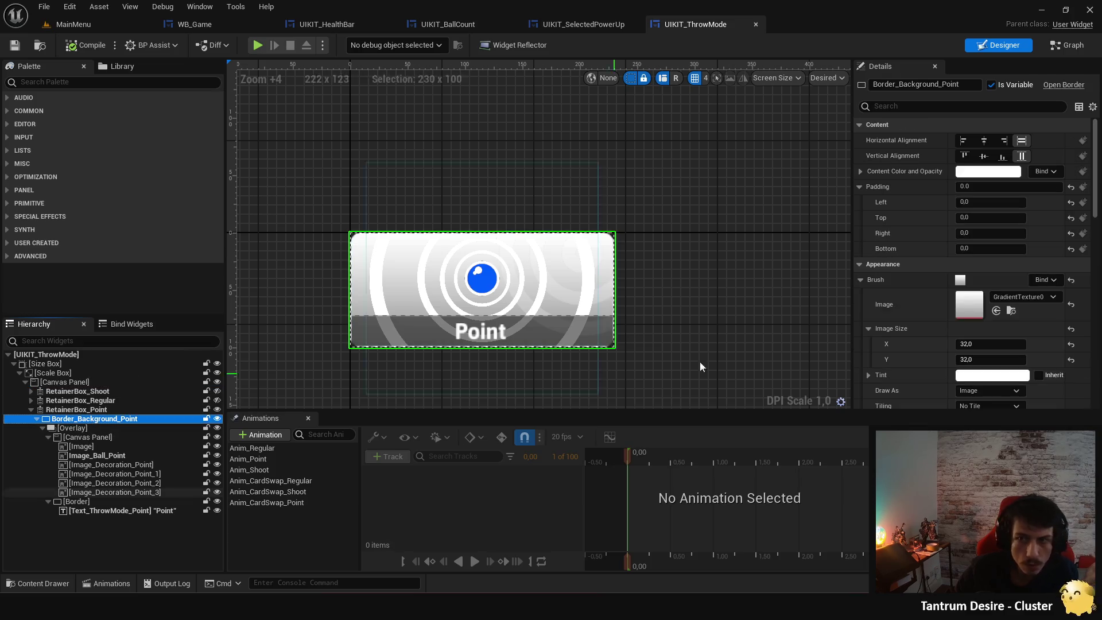
scroll(914, 285, down, 2)
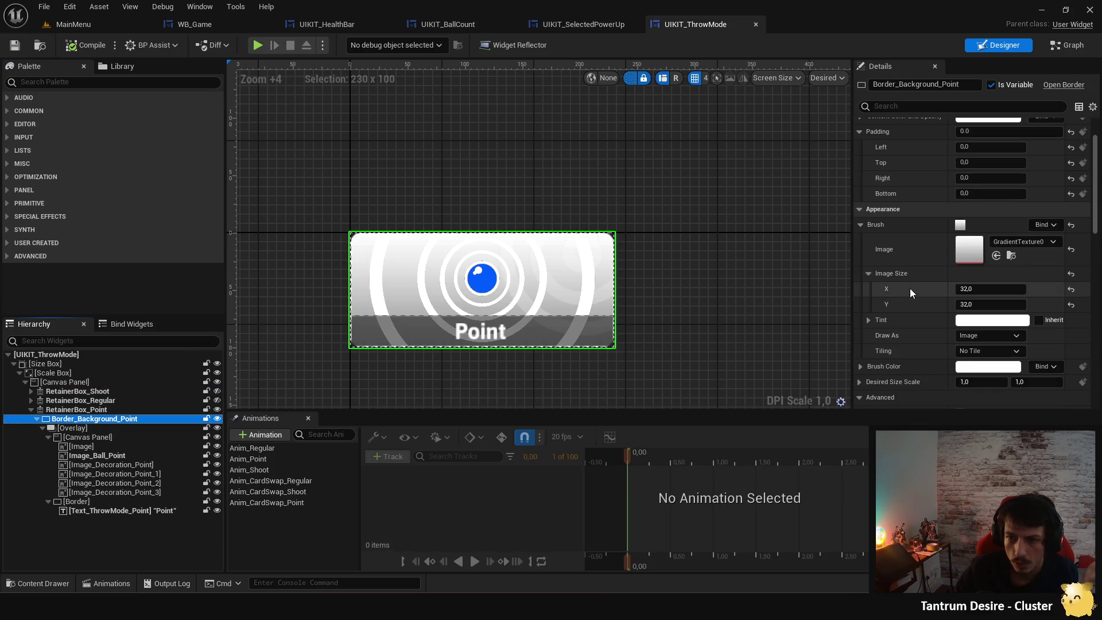
click(92, 464)
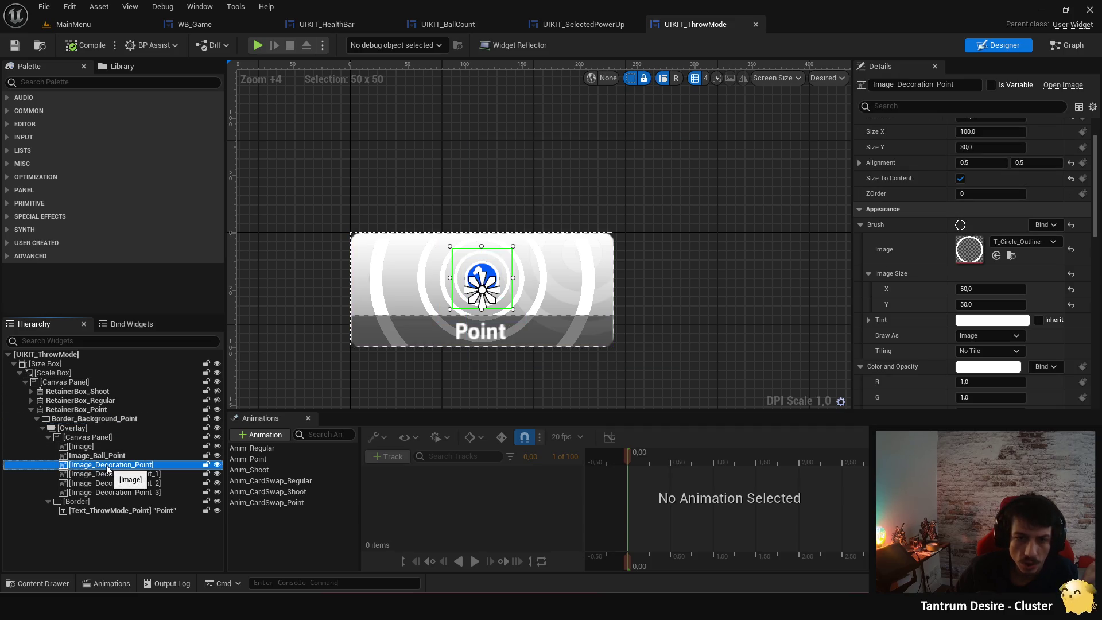
click(128, 487)
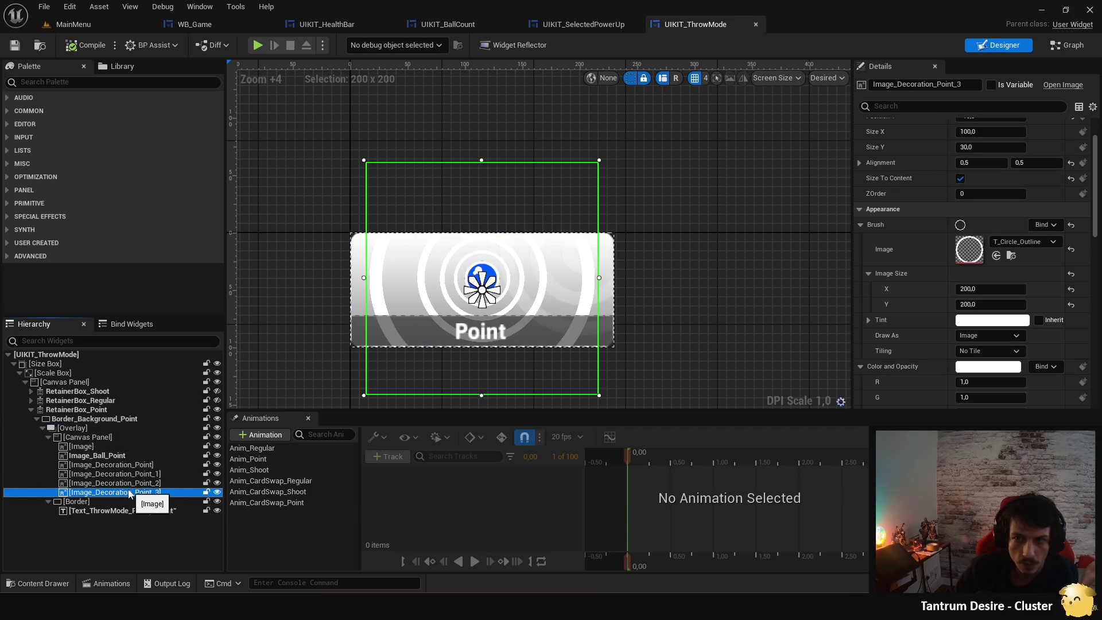
scroll(942, 281, up, 2)
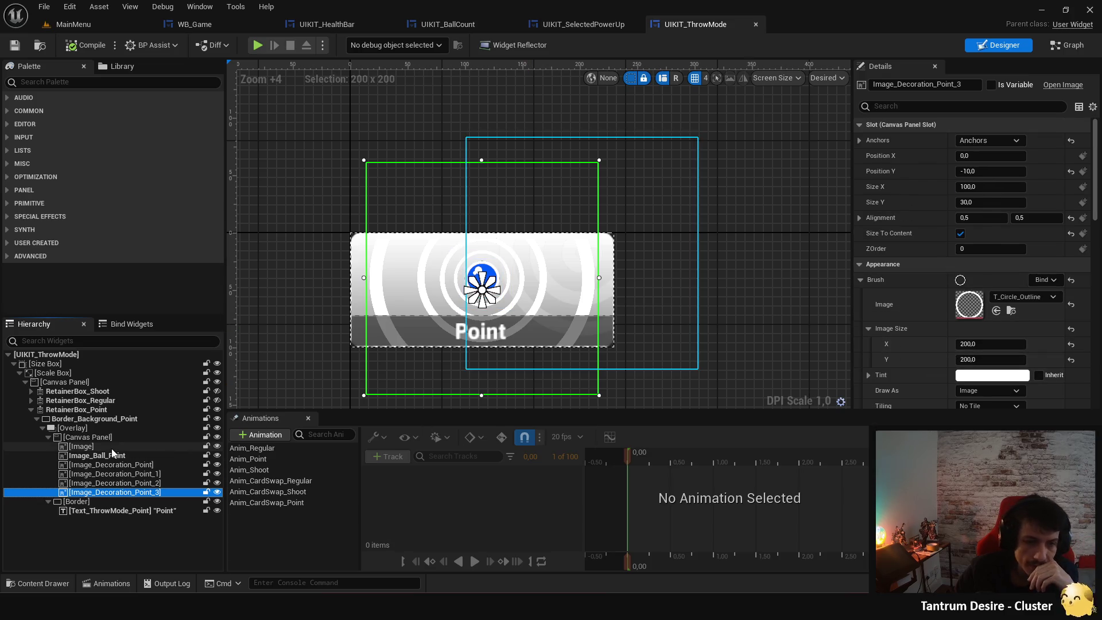
click(48, 437)
click(74, 447)
scroll(953, 301, down, 2)
scroll(953, 301, up, 2)
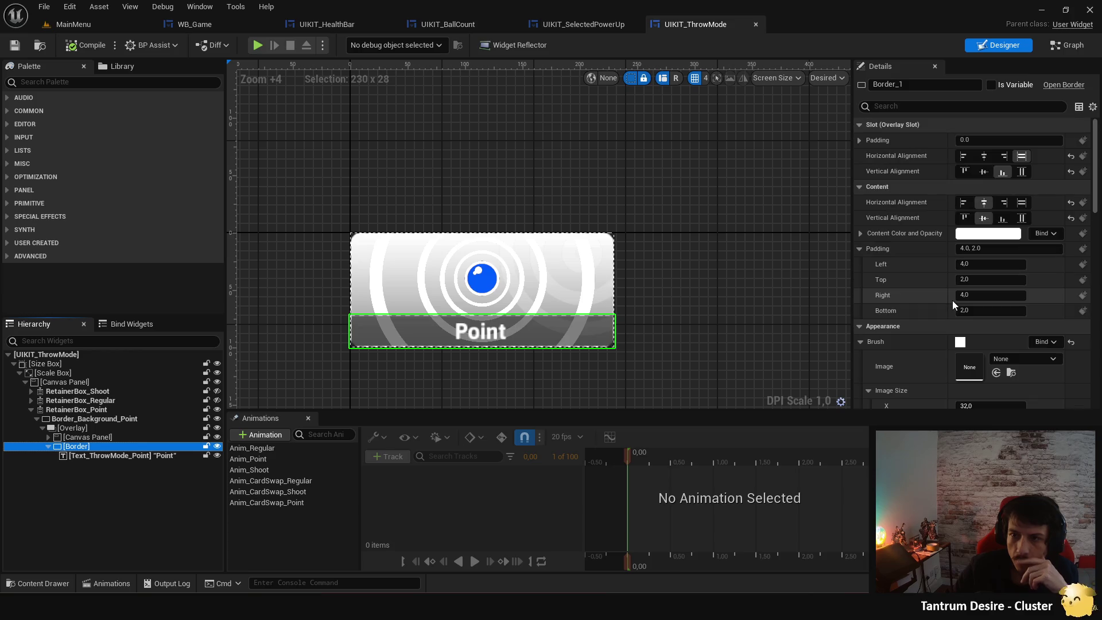
click(97, 457)
click(98, 447)
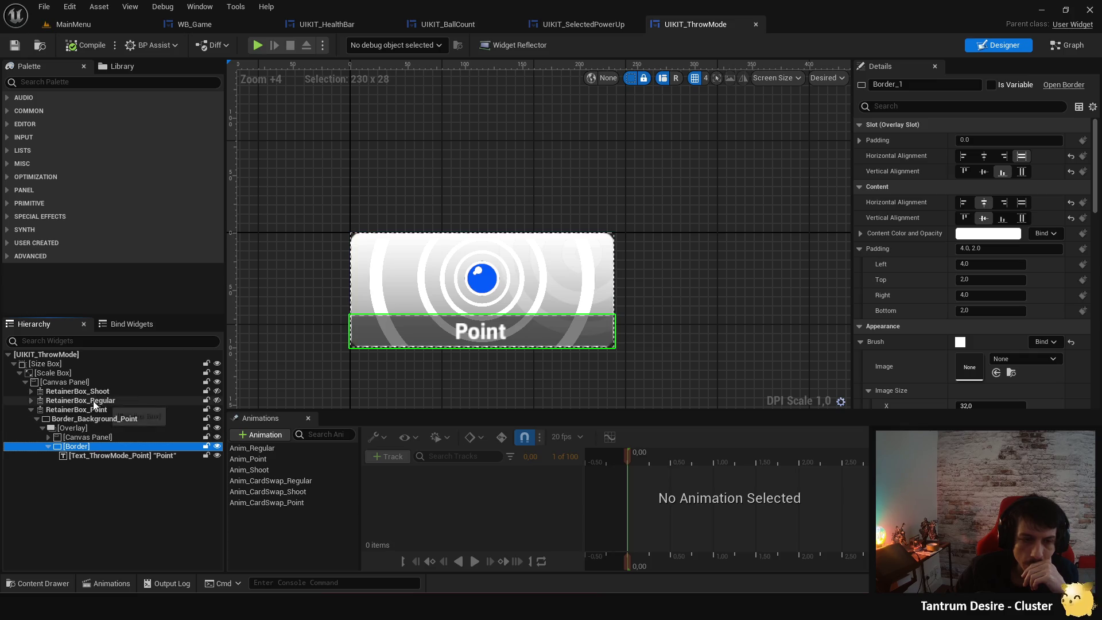
click(80, 418)
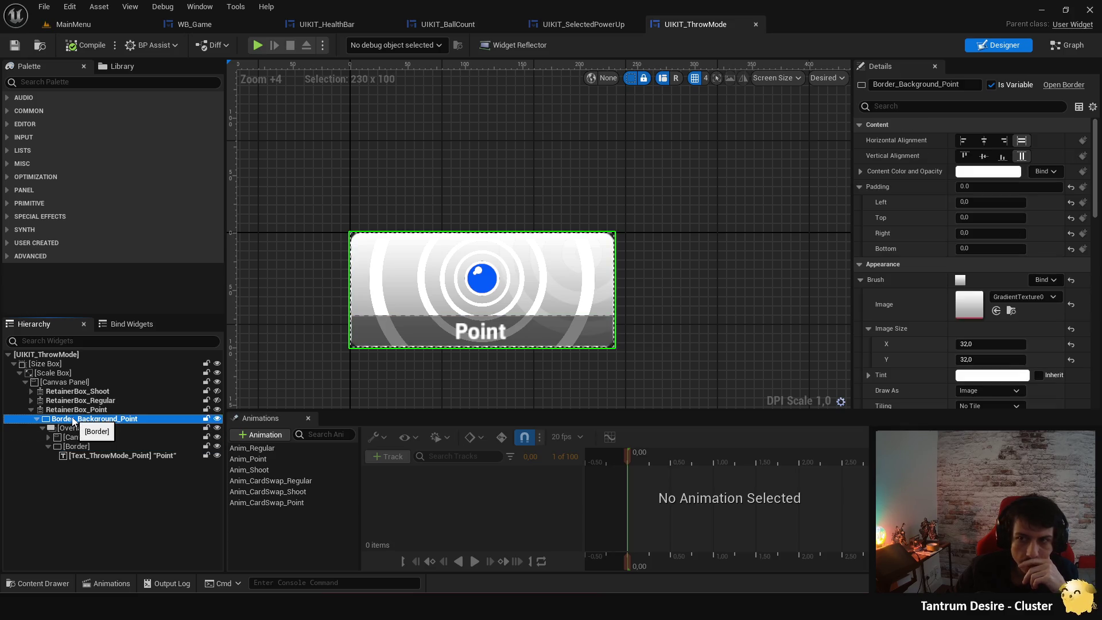
click(109, 411)
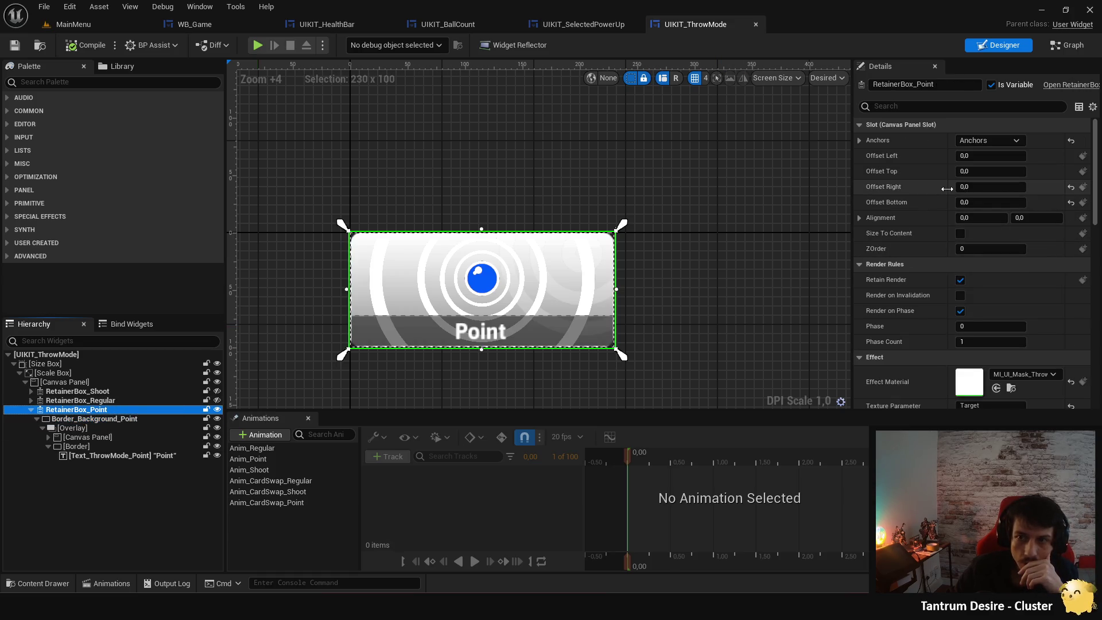
click(960, 233)
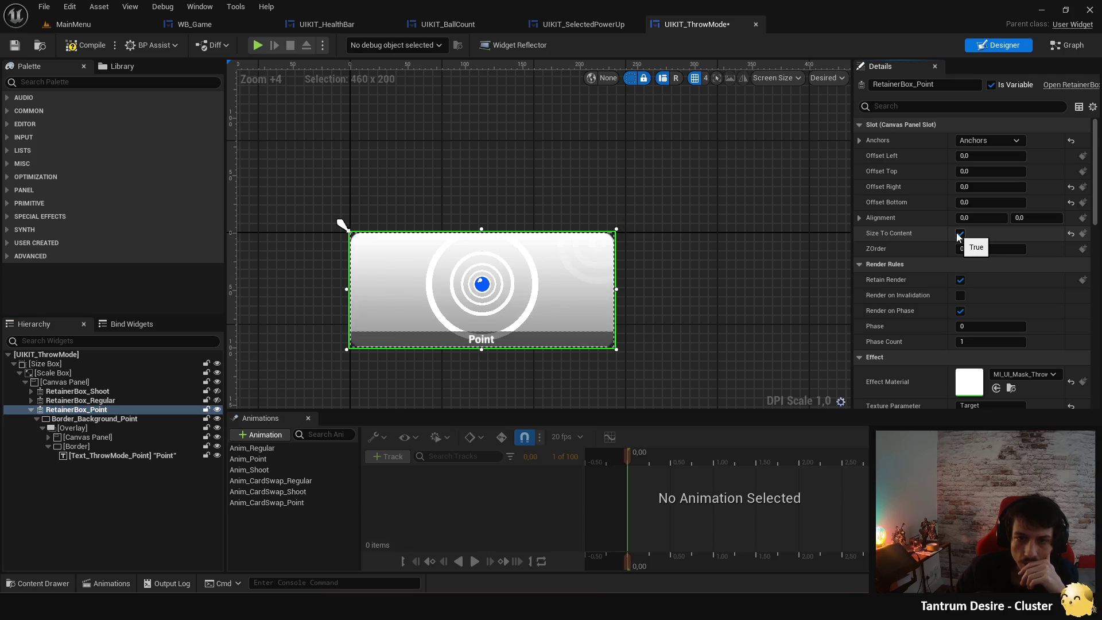
click(960, 234)
click(960, 234)
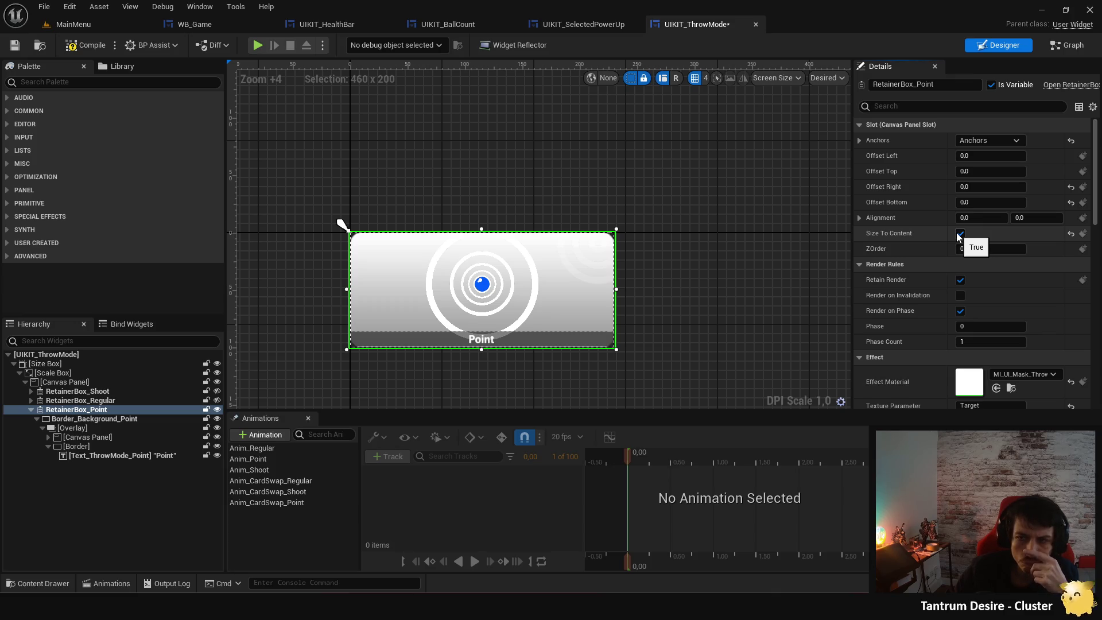
click(960, 234)
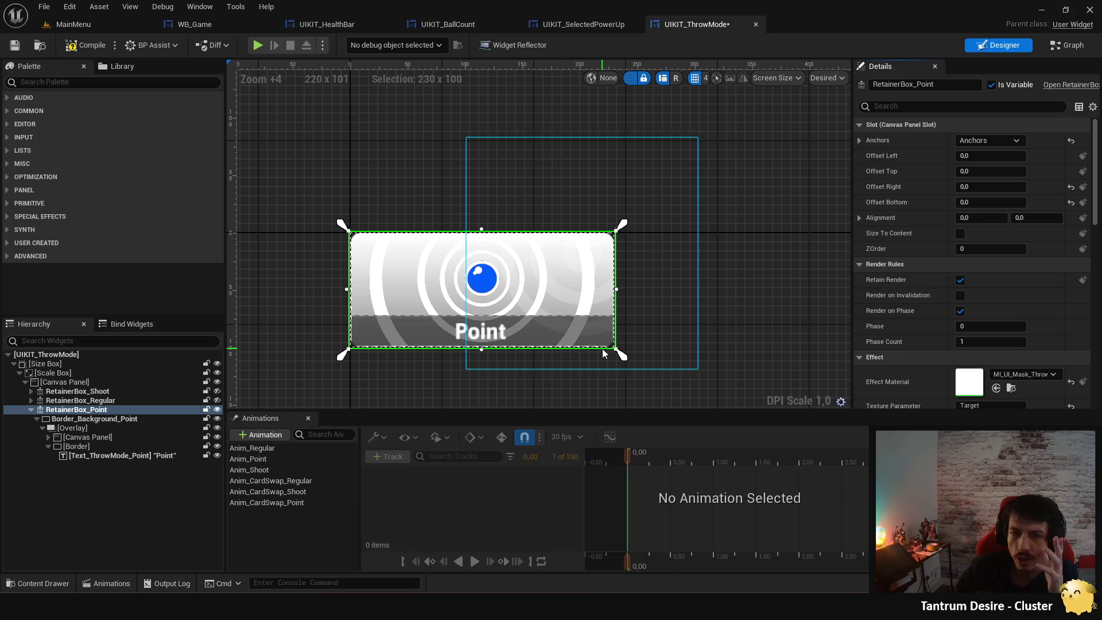
click(72, 419)
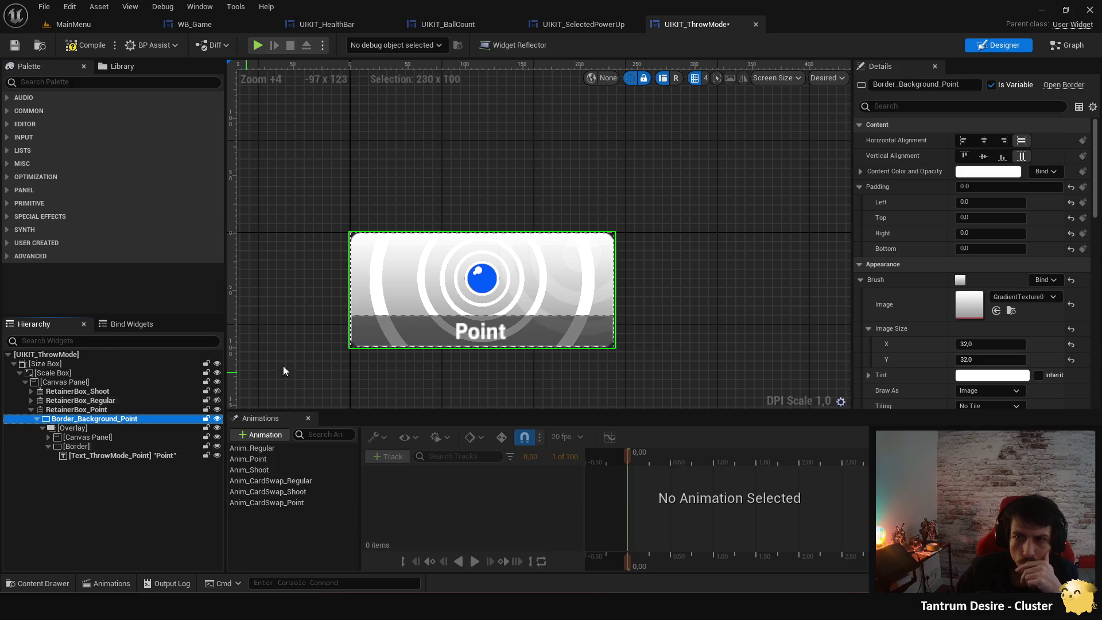
Try centring Border_Background_Point, then return it to Fill horizontally and vertically.
click(984, 140)
click(984, 156)
click(1022, 140)
click(1025, 158)
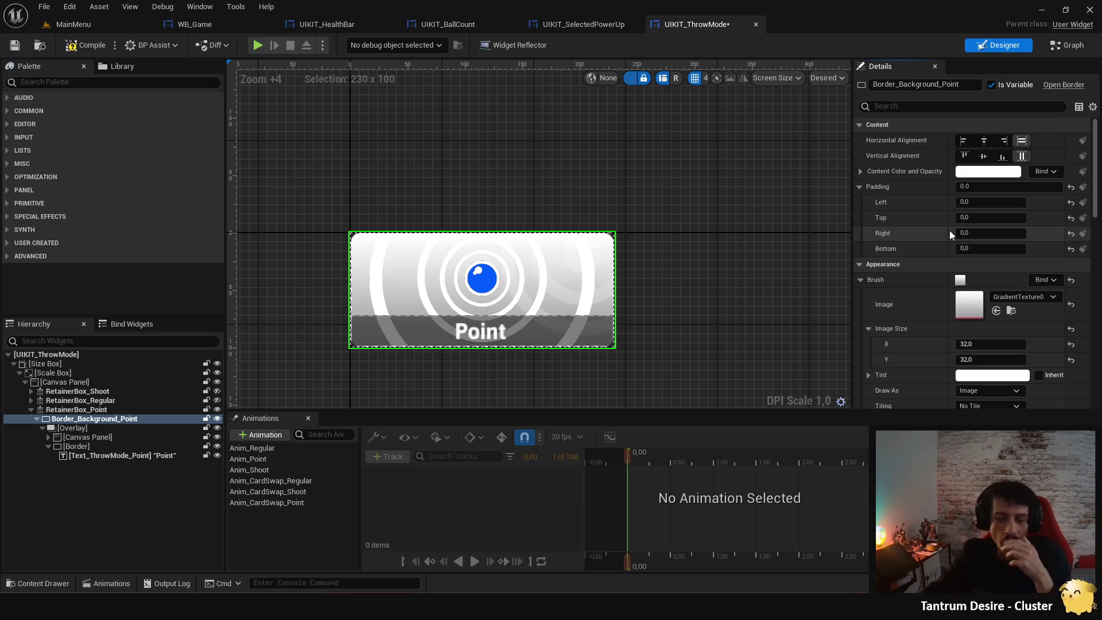
Inspect the background Overlay, compile UIKIT_ThrowMode, and close the Unreal Editor.
scroll(919, 247, down, 3)
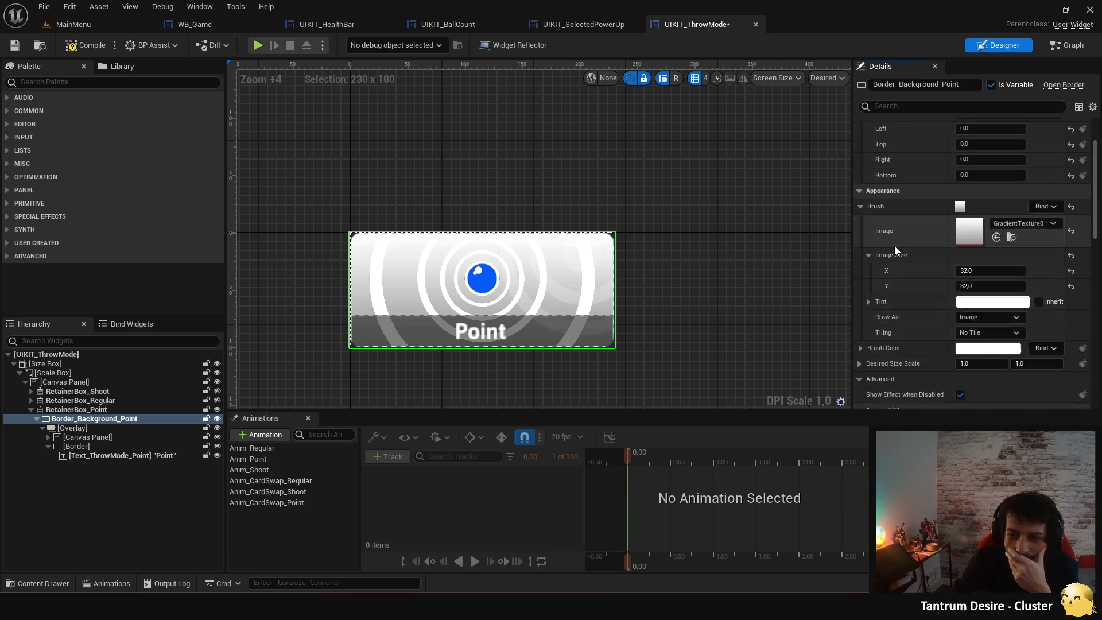
click(75, 428)
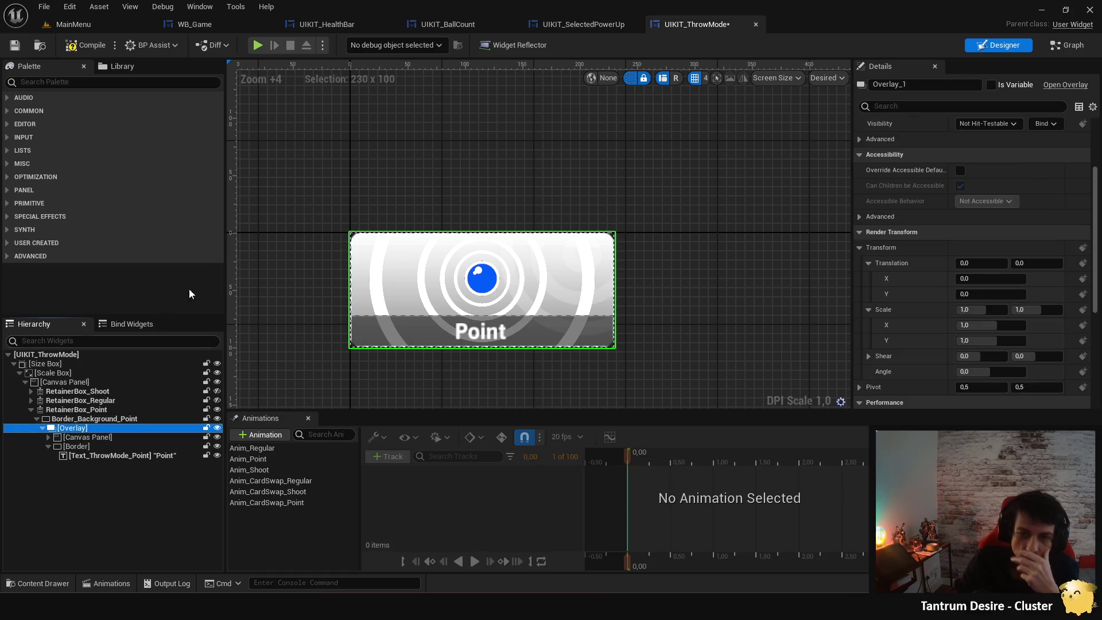
scroll(819, 245, up, 3)
scroll(921, 226, up, 3)
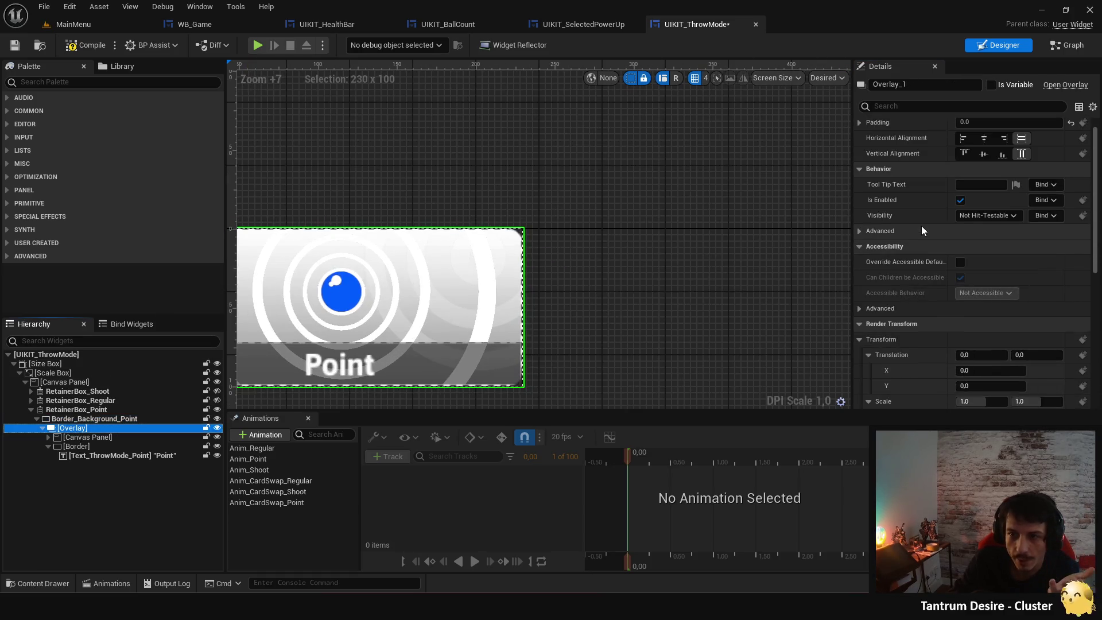
click(86, 45)
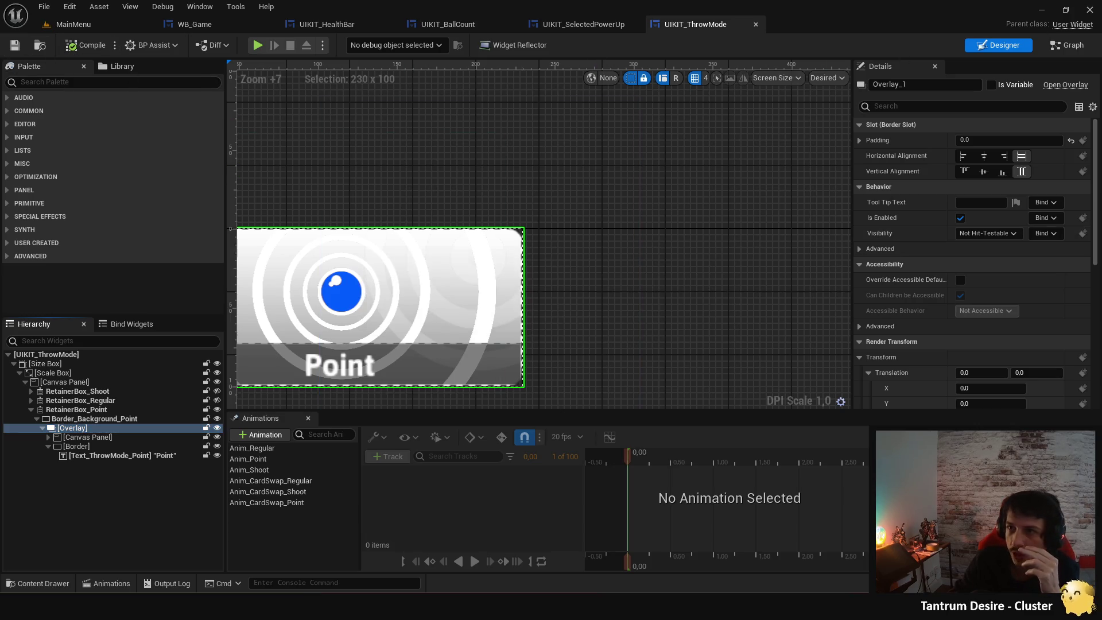
click(1090, 9)
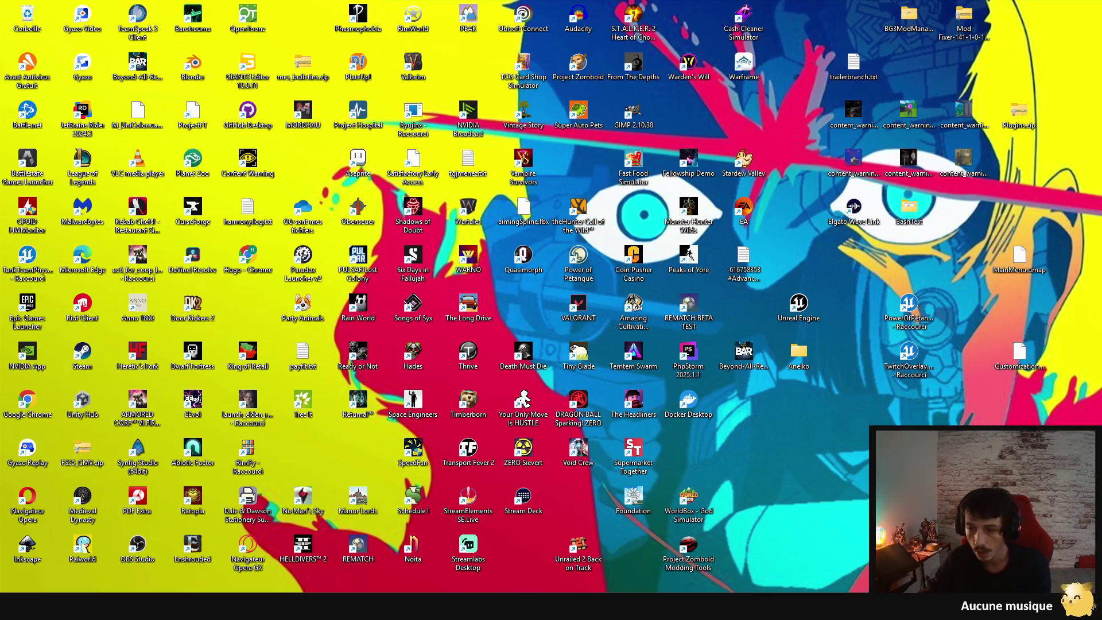
Start Cairn from Steam's tray game list and enter Paramètres from its main menu.
right_click(1005, 607)
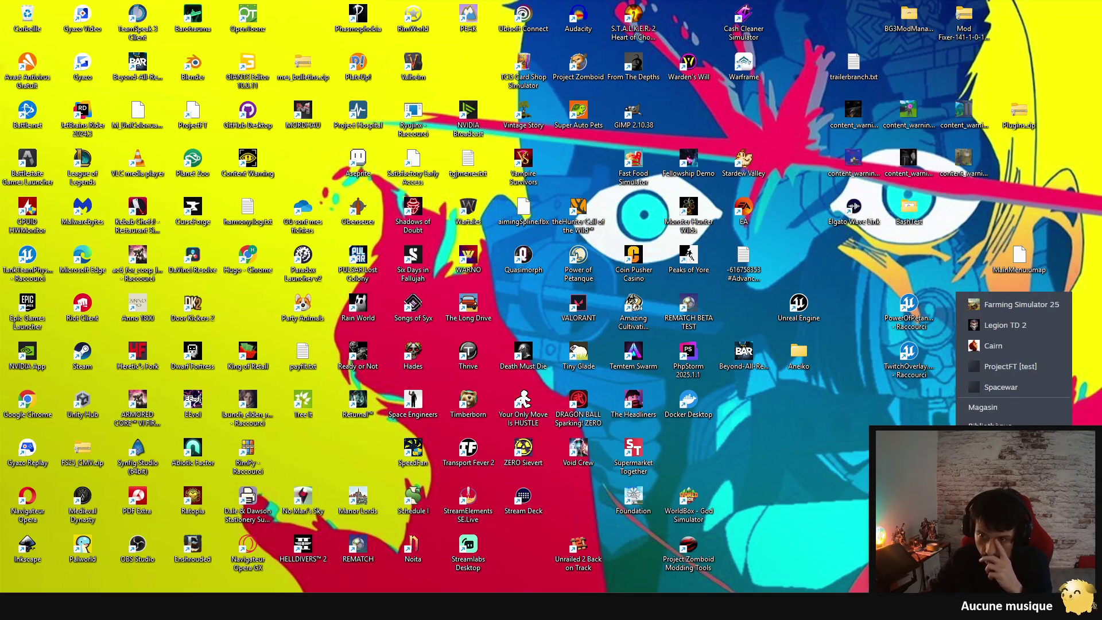
click(1012, 346)
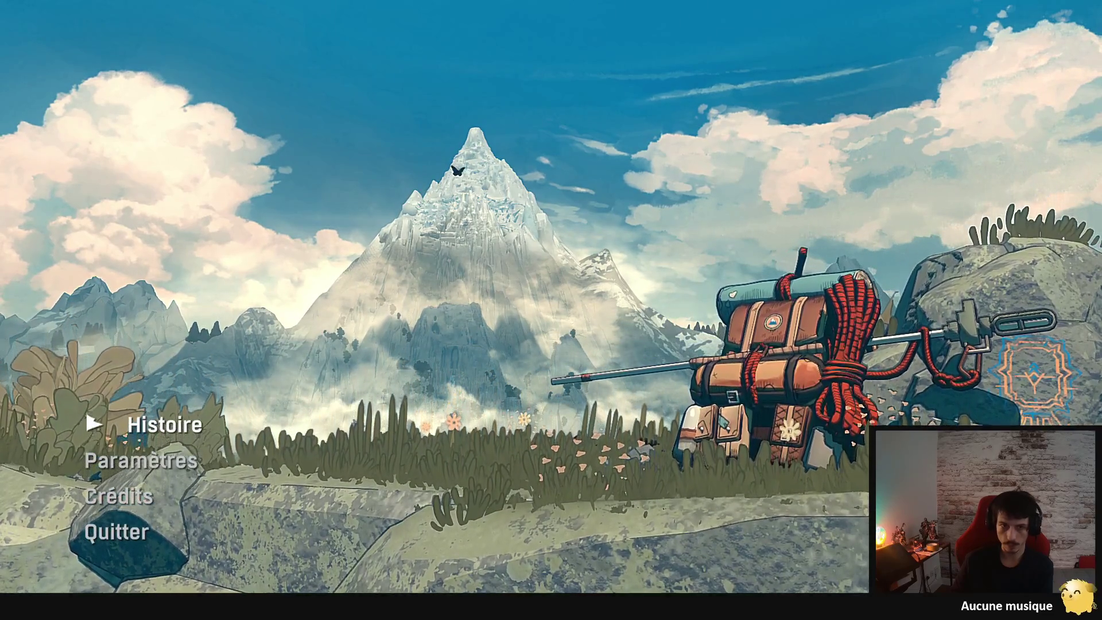
key(Down)
key(Return)
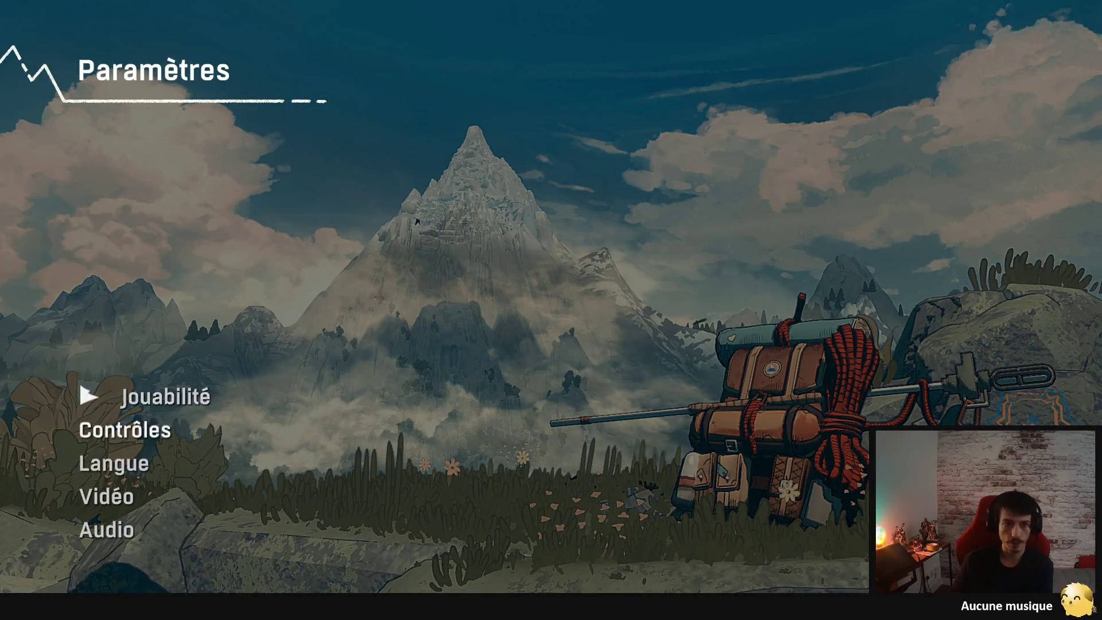
Look at the Vidéo quality setting, then go back to Cairn's main menu.
key(Down)
key(Down)
key(Down)
key(Return)
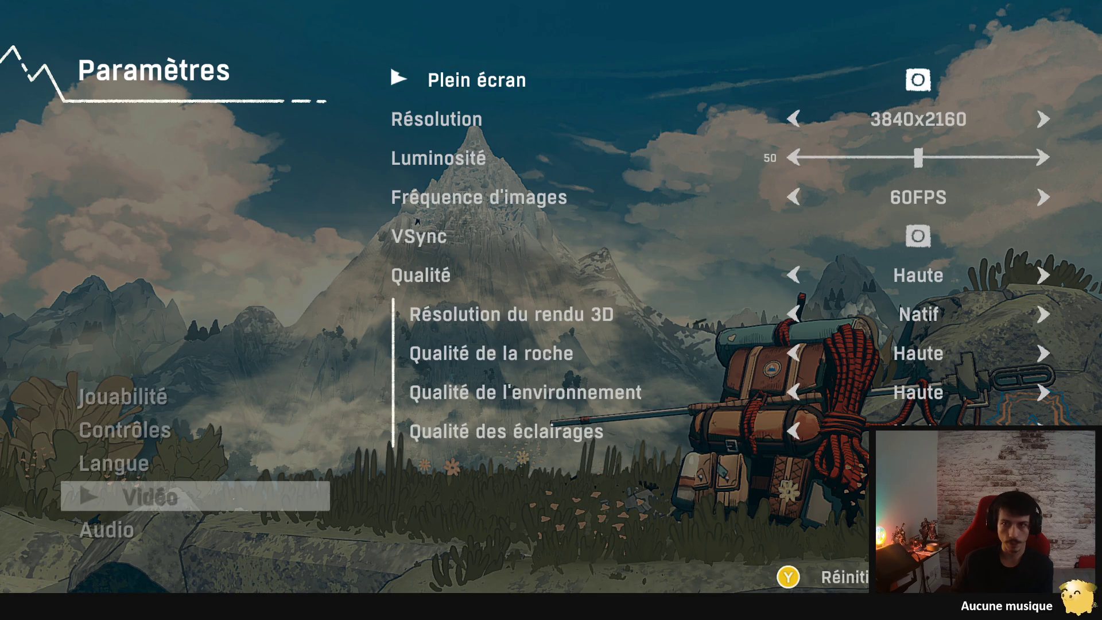
key(Down)
key(Down)
key(Down)
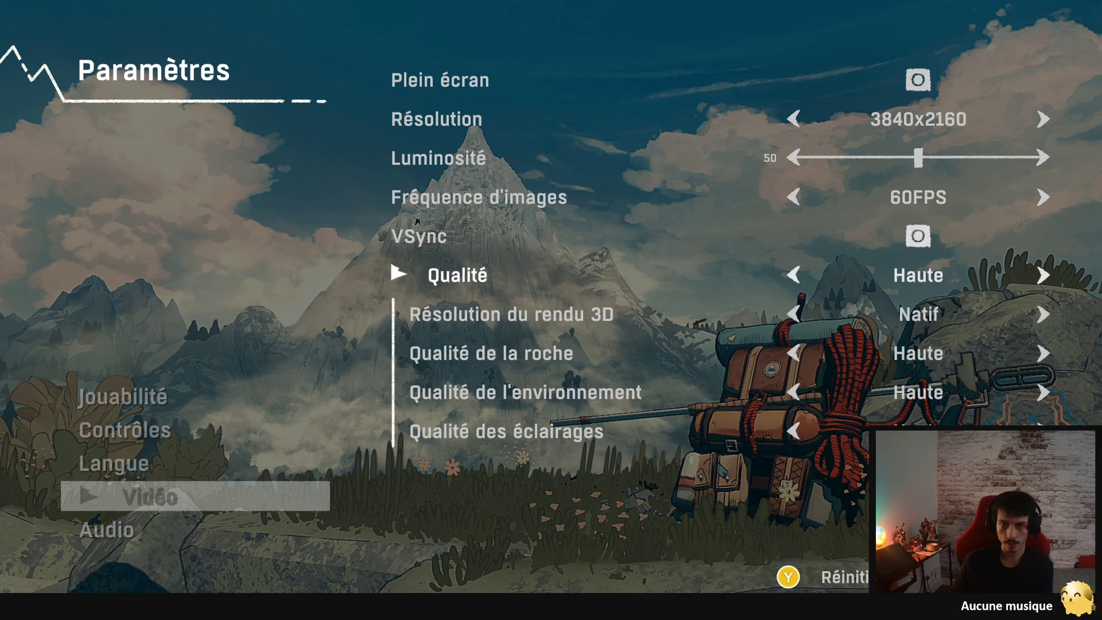
key(Escape)
key(Up)
key(Up)
key(Escape)
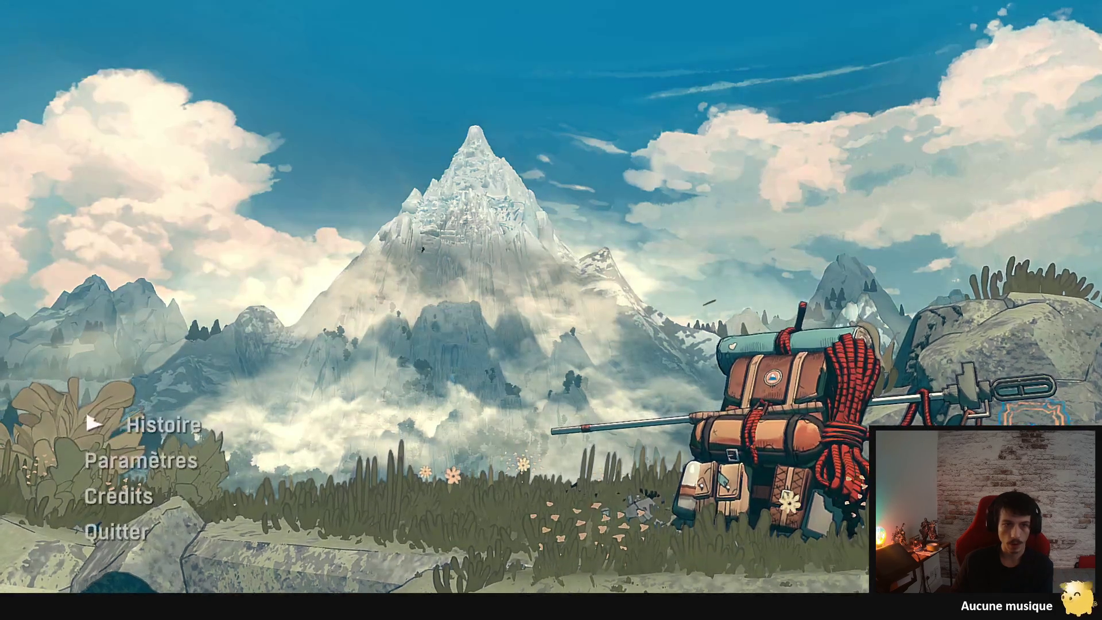
In the Histoire save slots, pick the Jour 1 Tenzen save and load it.
key(Return)
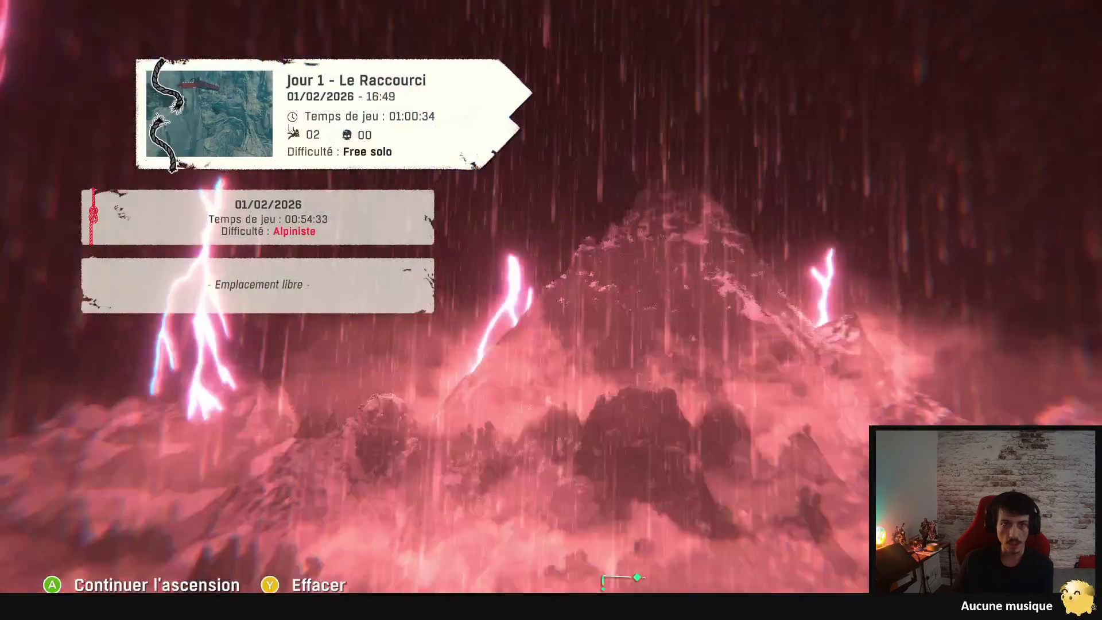
key(Down)
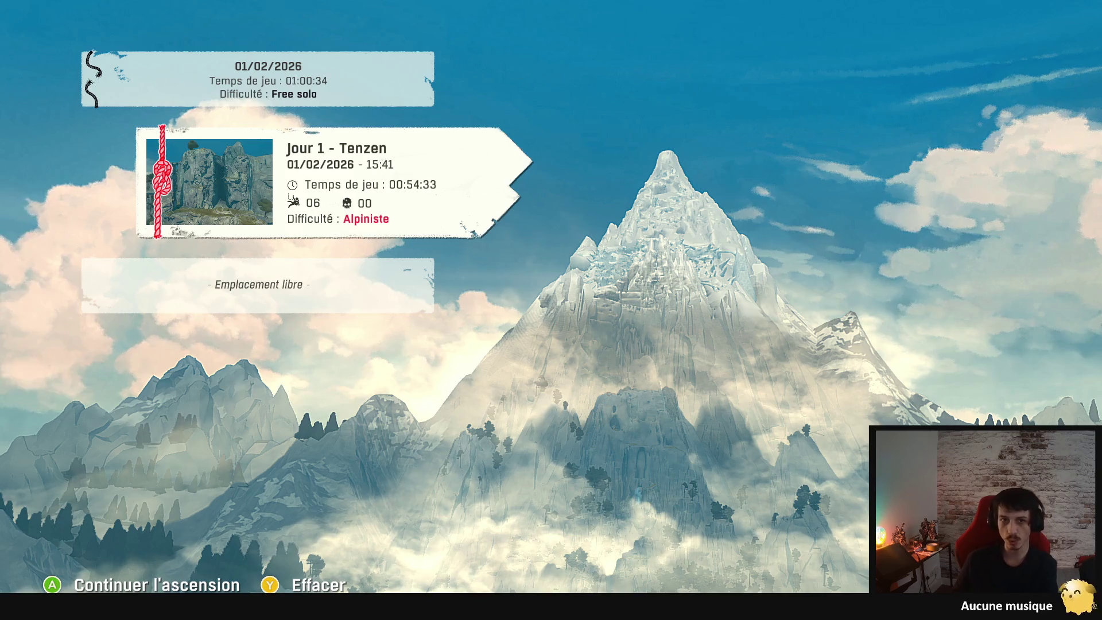
key(Up)
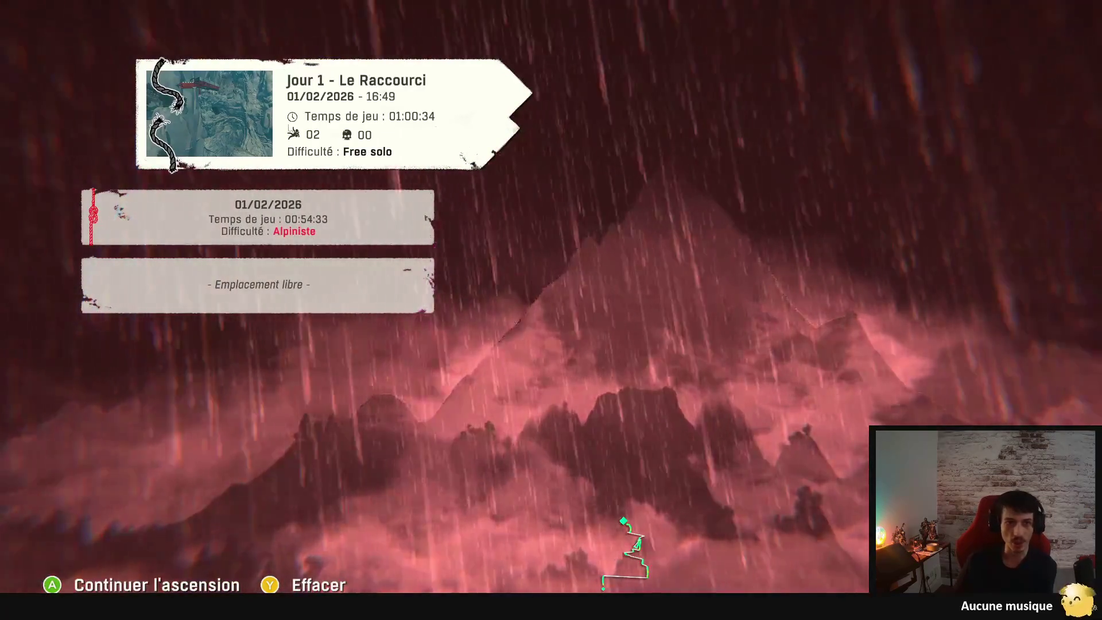
key(Down)
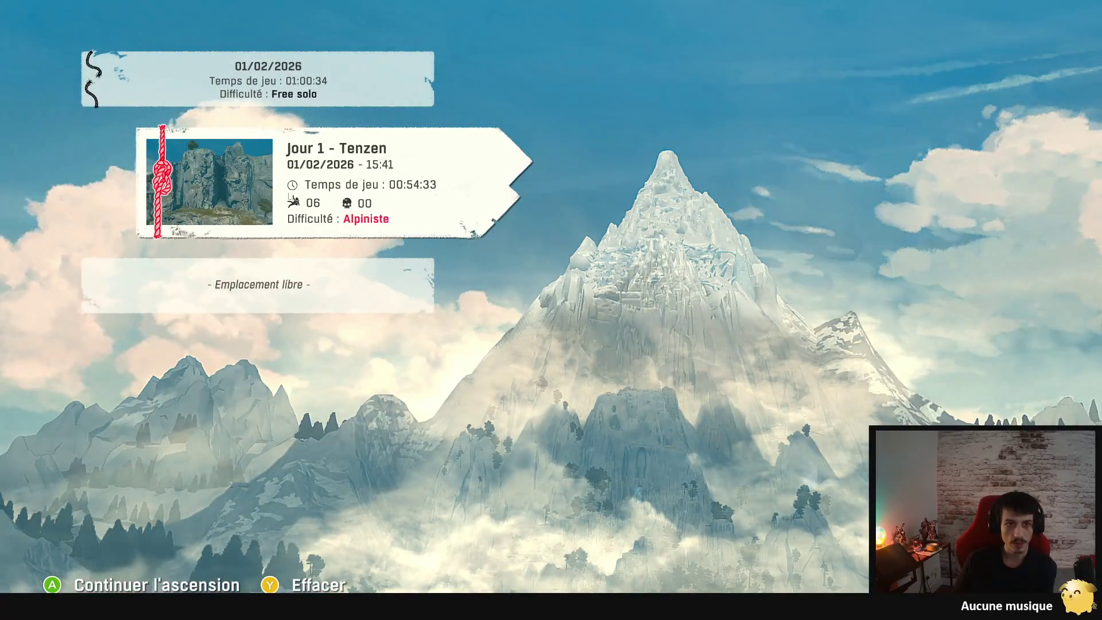
key(Up)
key(Down)
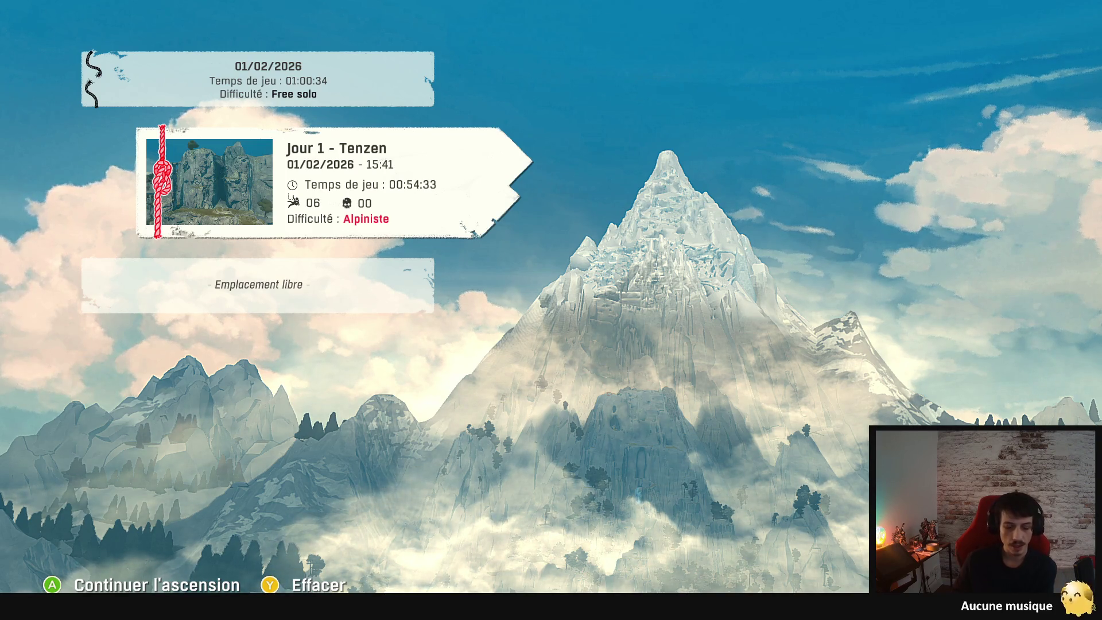
key(super)
key(super)
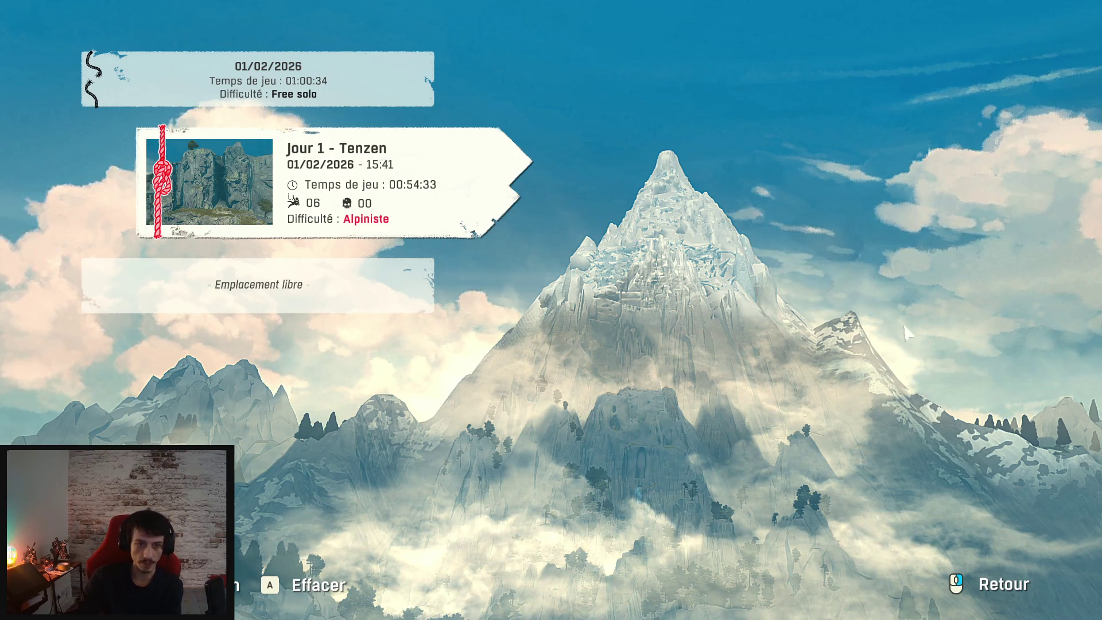
key(Up)
key(Down)
key(Return)
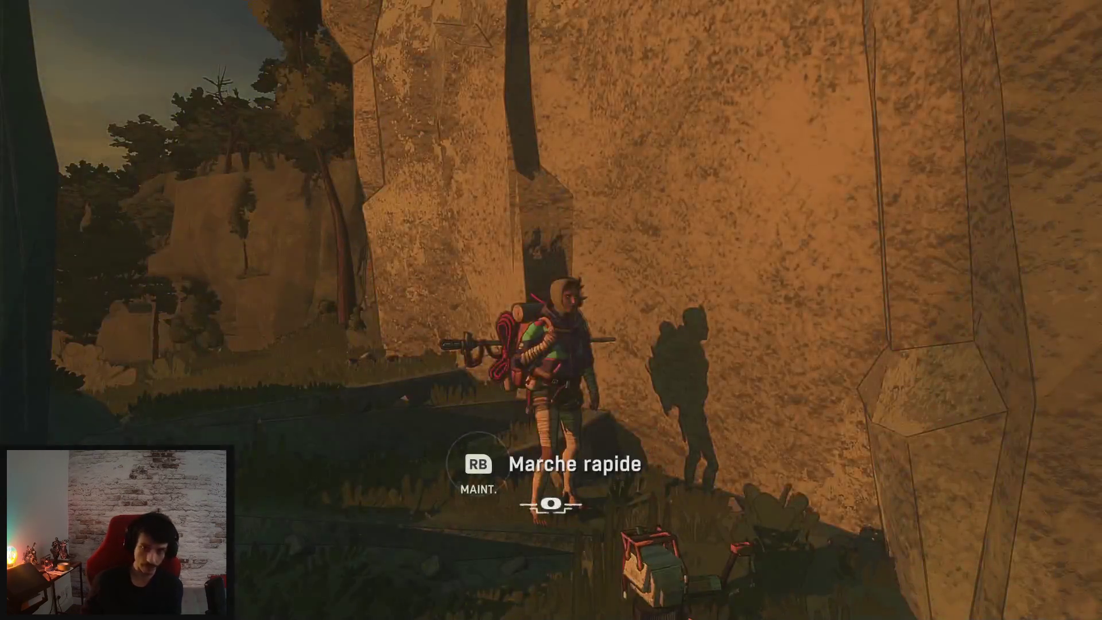
Walk the climber along the cliff to the Eau claire spring and dismiss the item choice.
key(d)
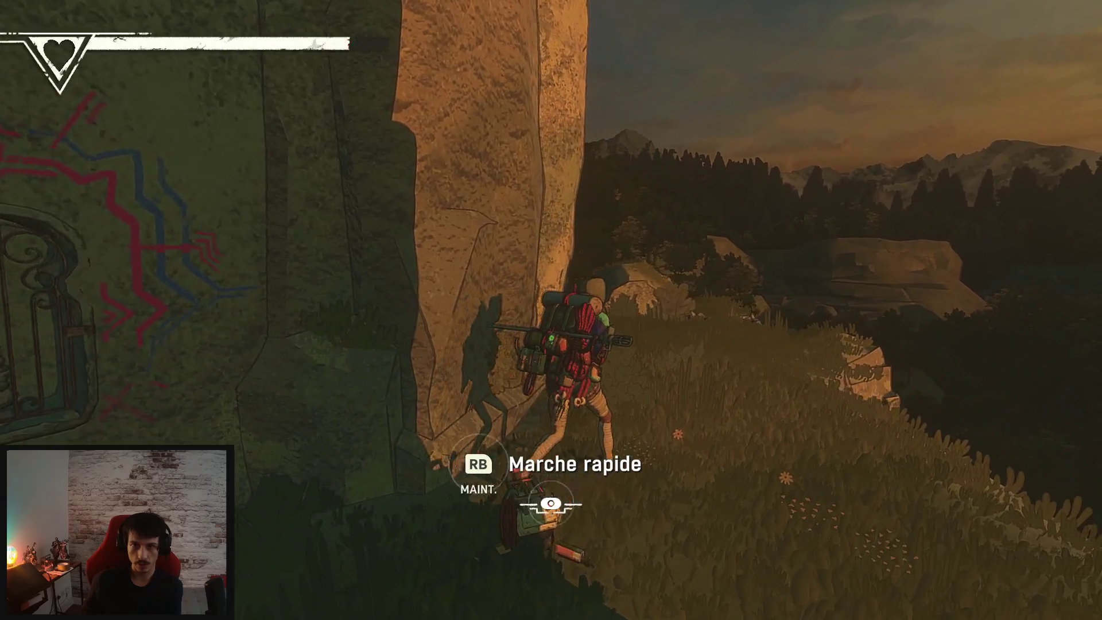
key(a)
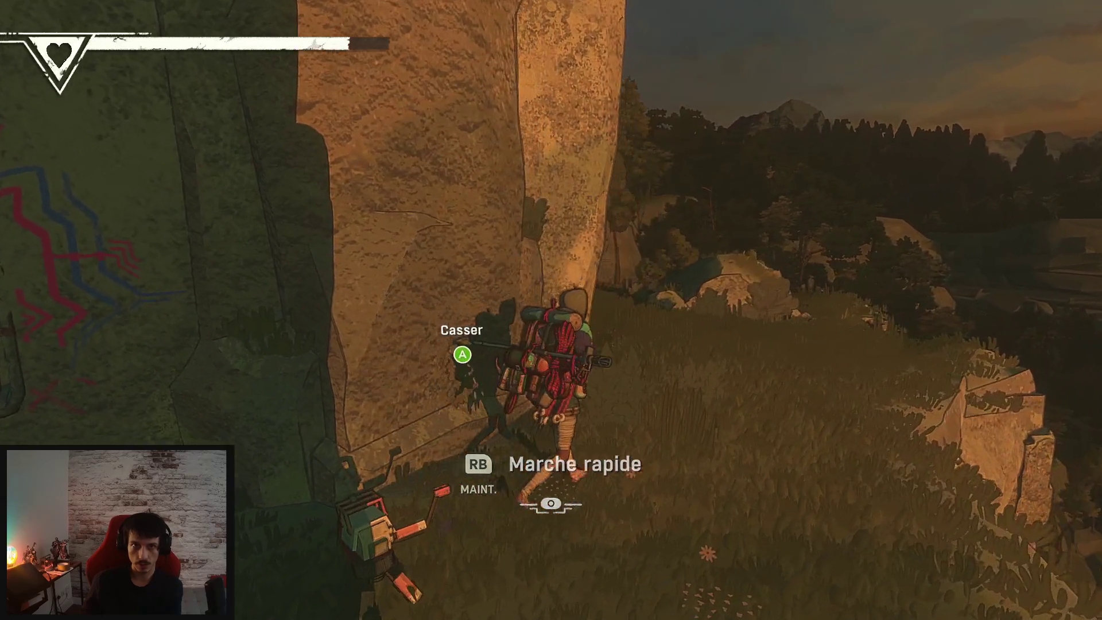
key(d)
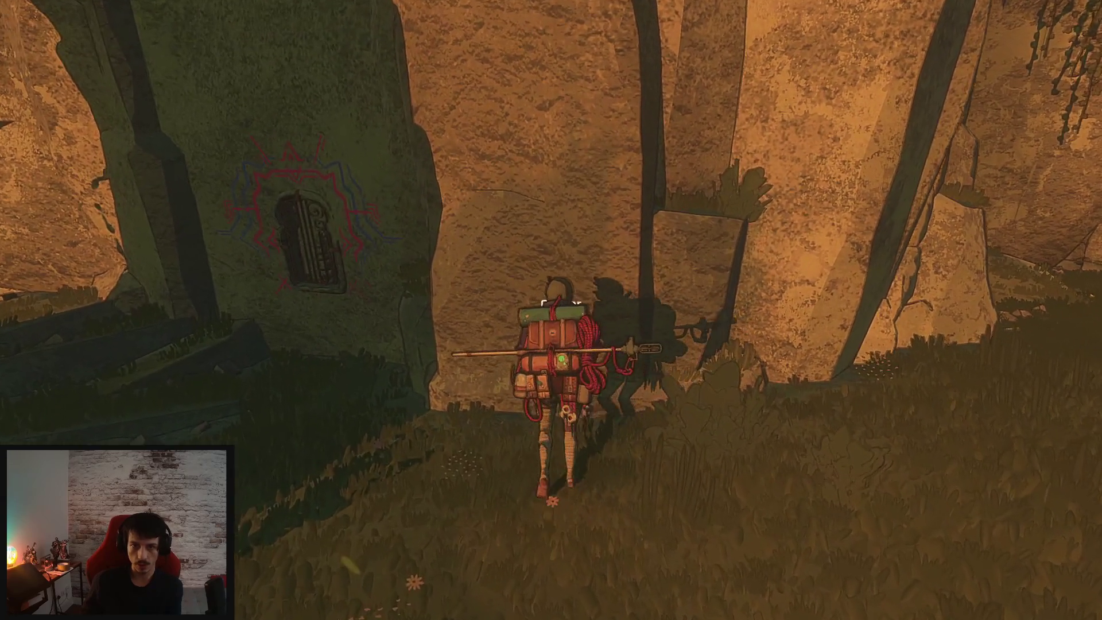
key(d)
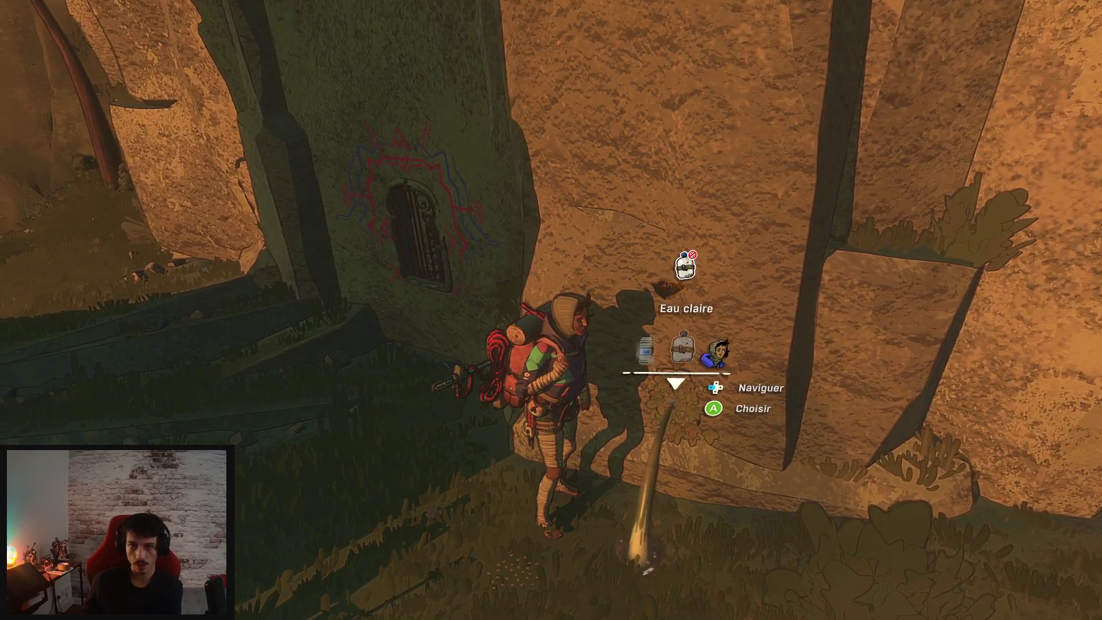
key(Escape)
Walk through the gap to the sunlit ledge and show the barometer clock reading 18:06.
key(w)
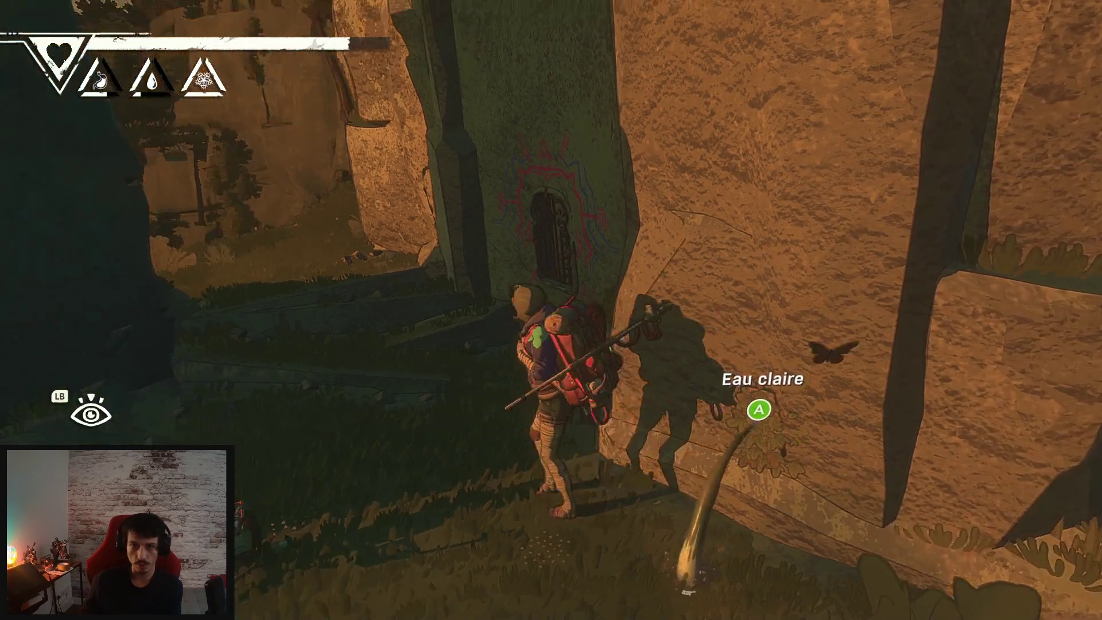
key(w)
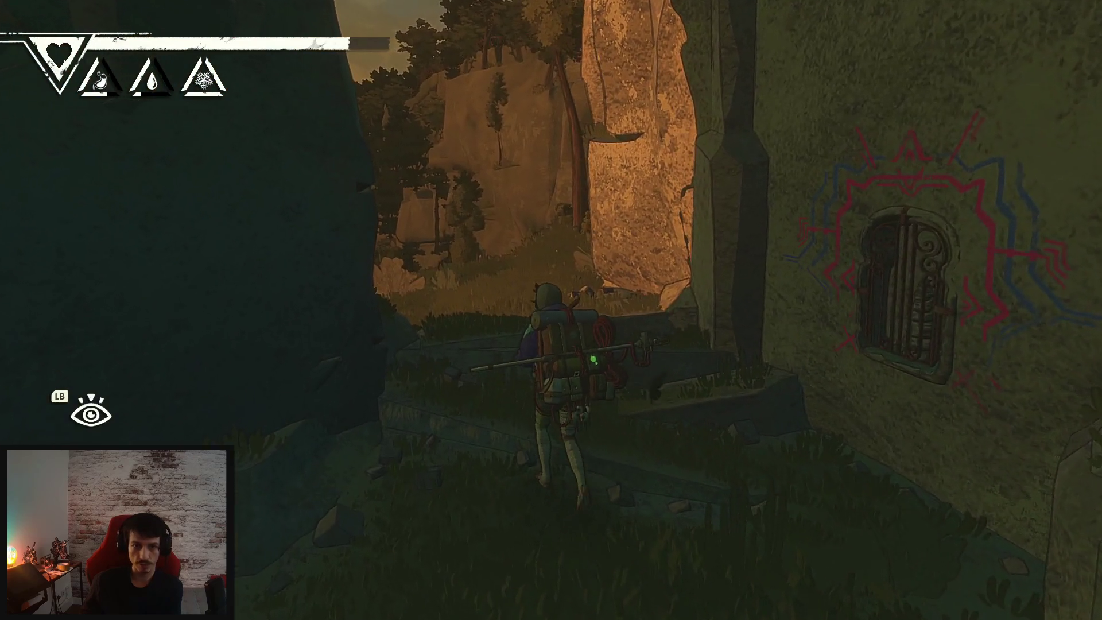
key(w)
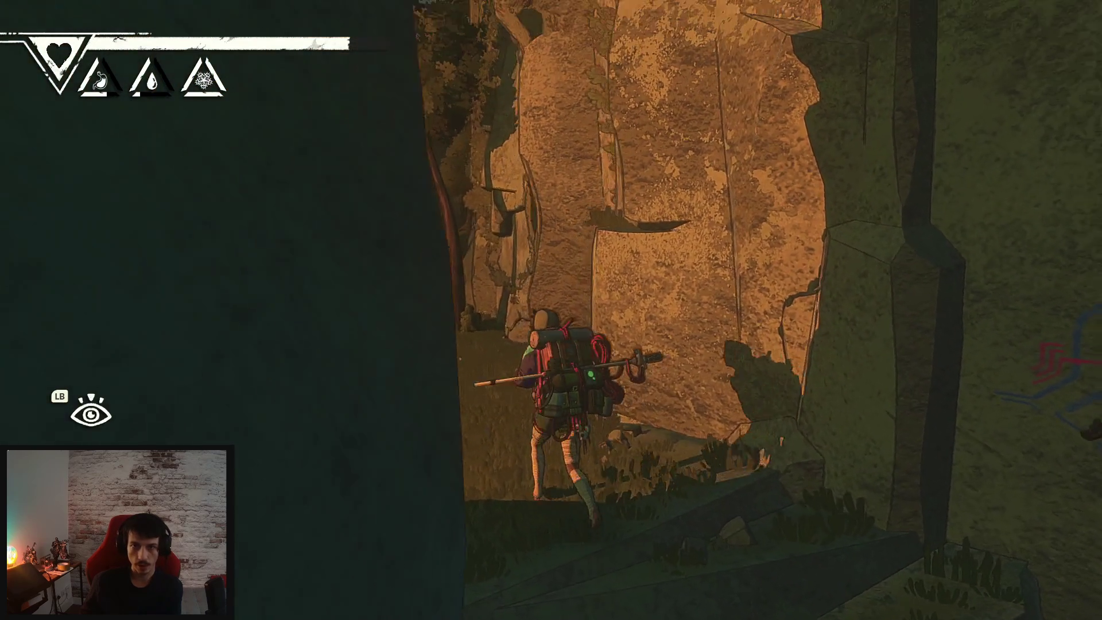
key(a)
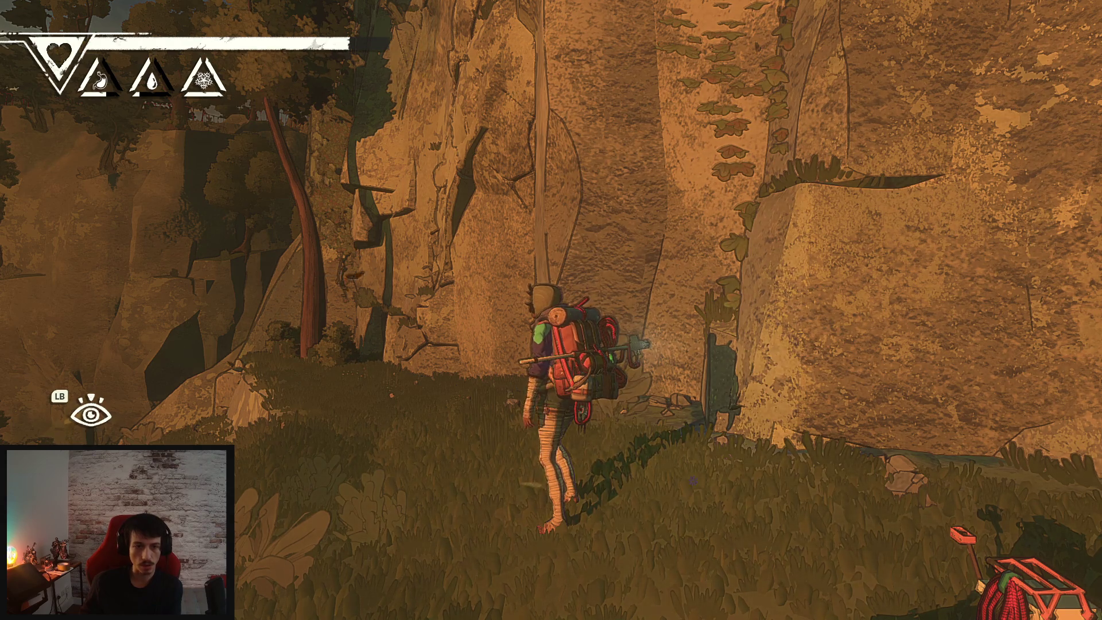
key(Tab)
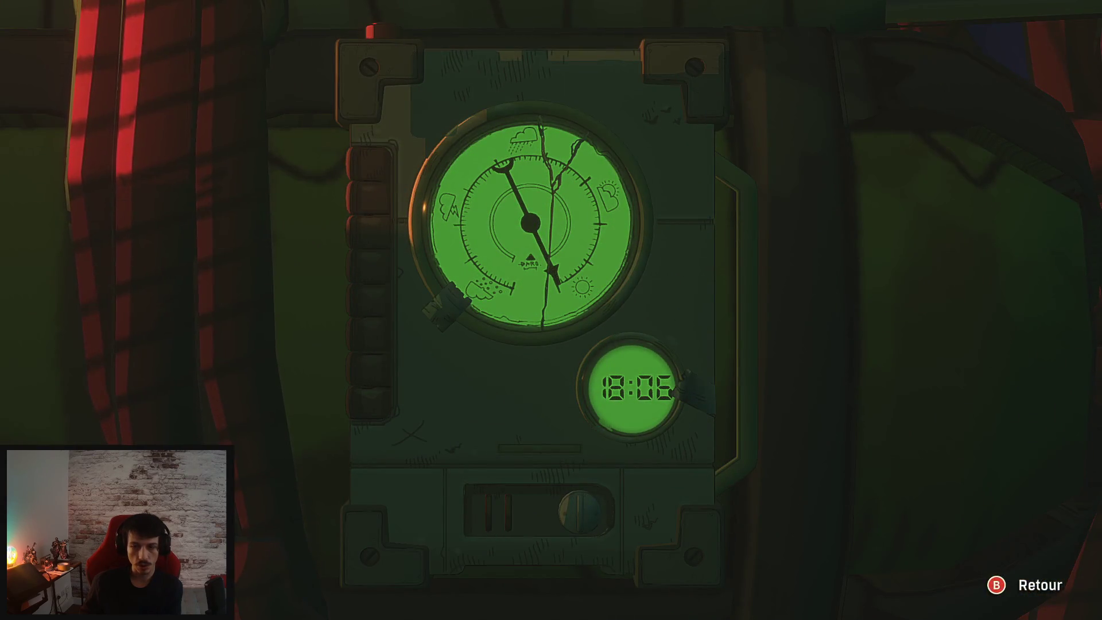
Close the barometer view and walk forward along the grassy ledge toward the rock passage.
key(Escape)
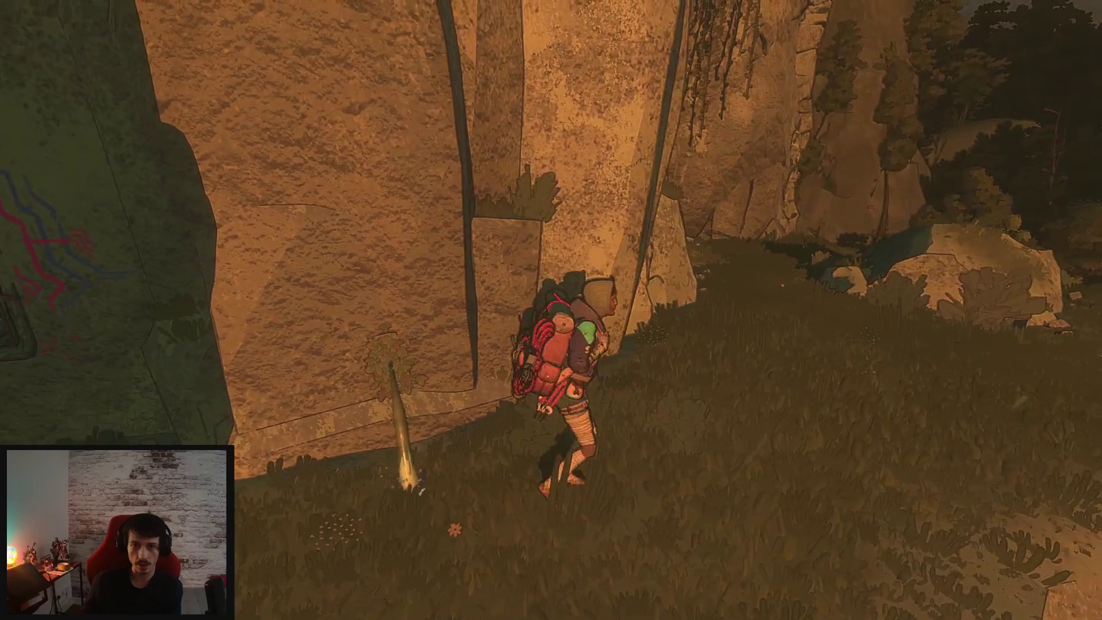
key(w)
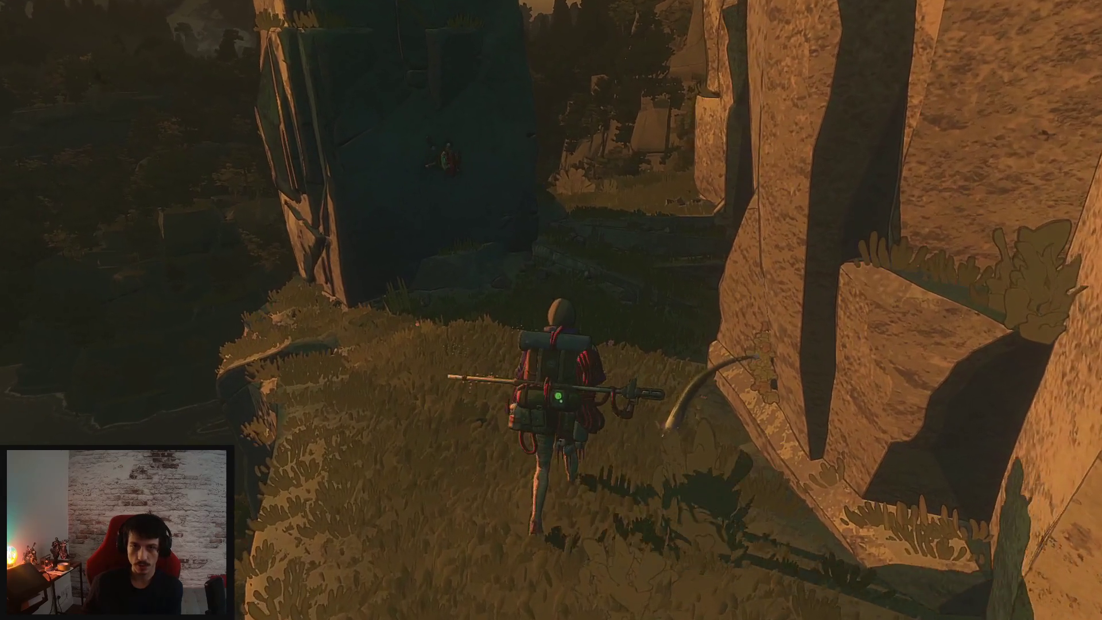
Walk through the rock passage to the ivy-covered pillar and step onto its ledge to climb.
key(w)
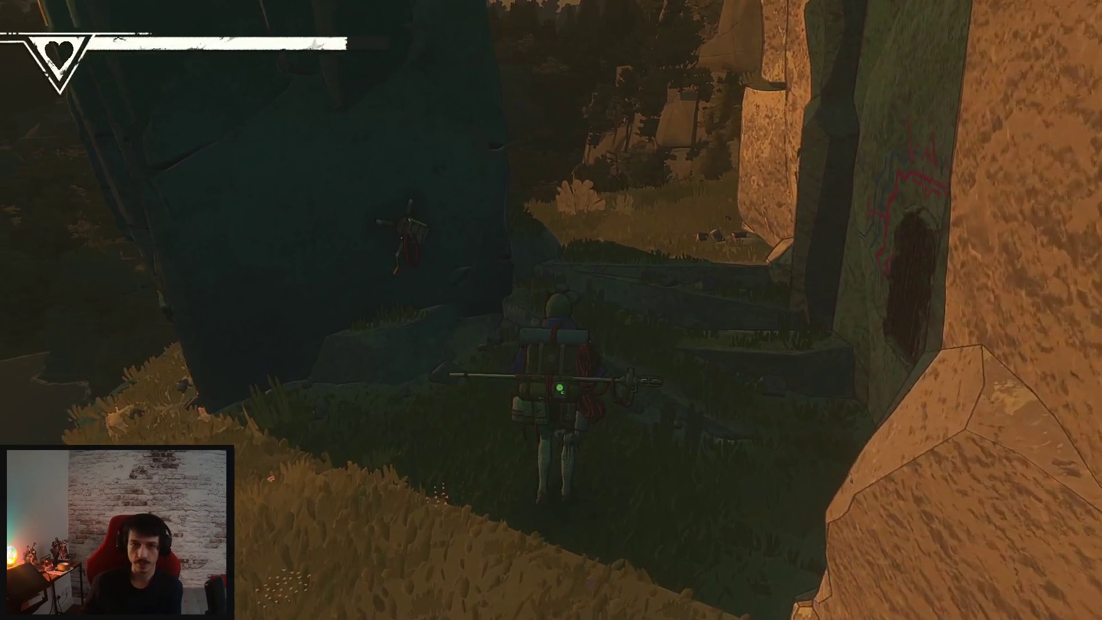
key(w)
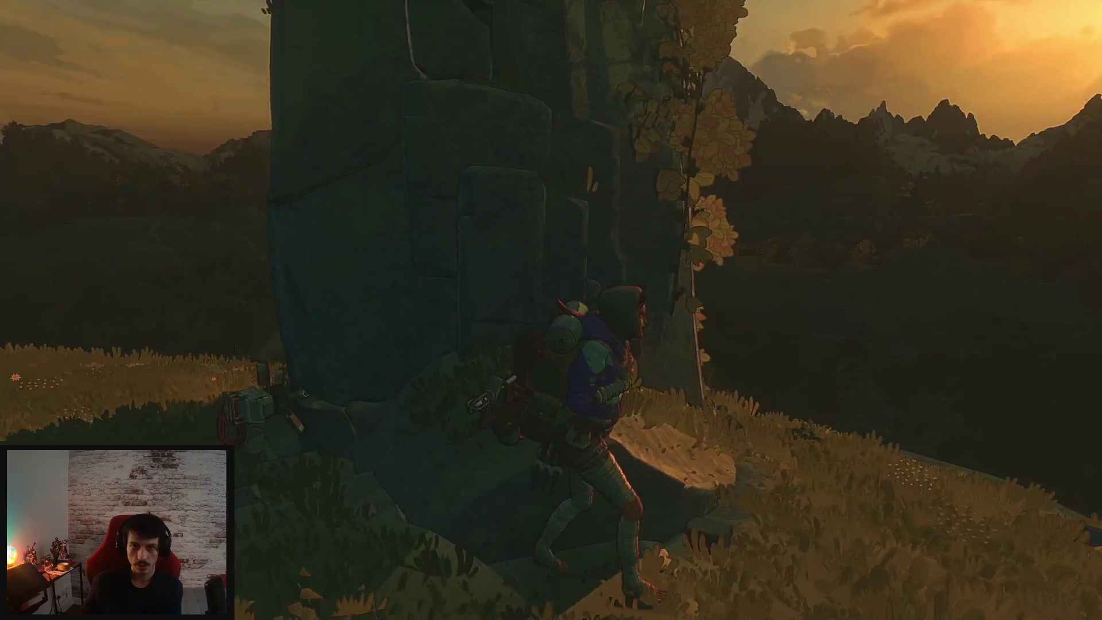
key(w)
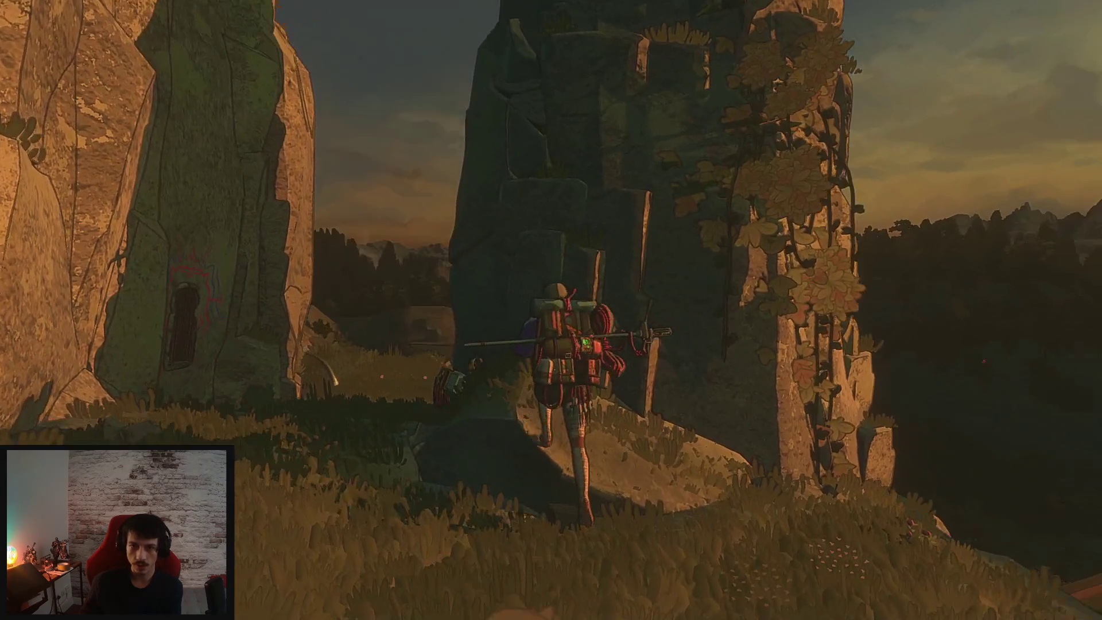
key(w)
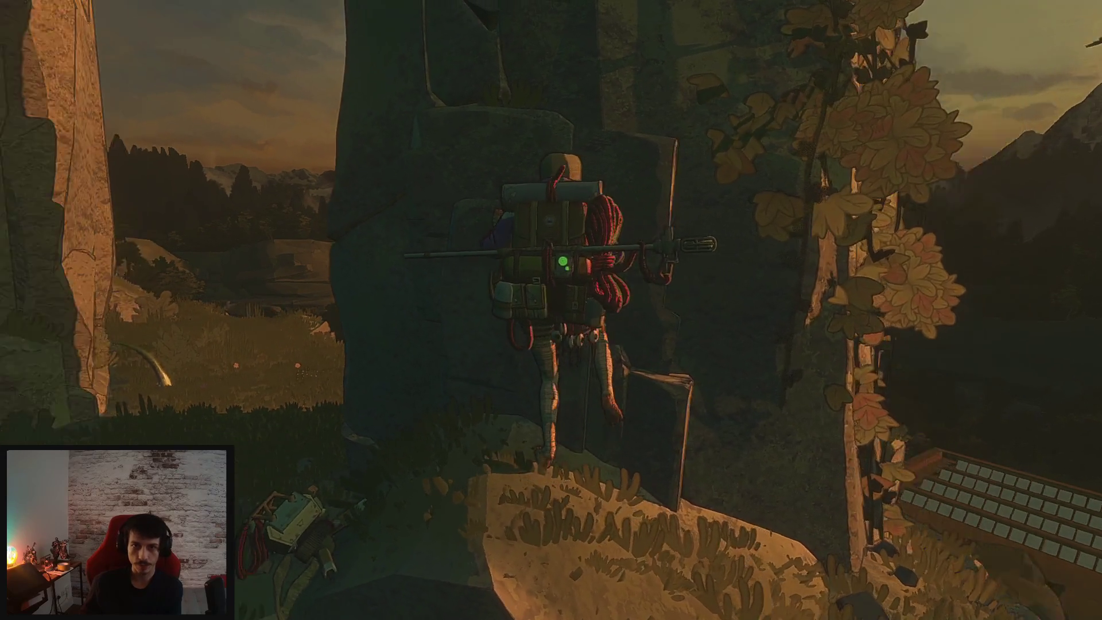
Reach for the first holds, drop back to the ledge, then start climbing the pillar again.
key(d)
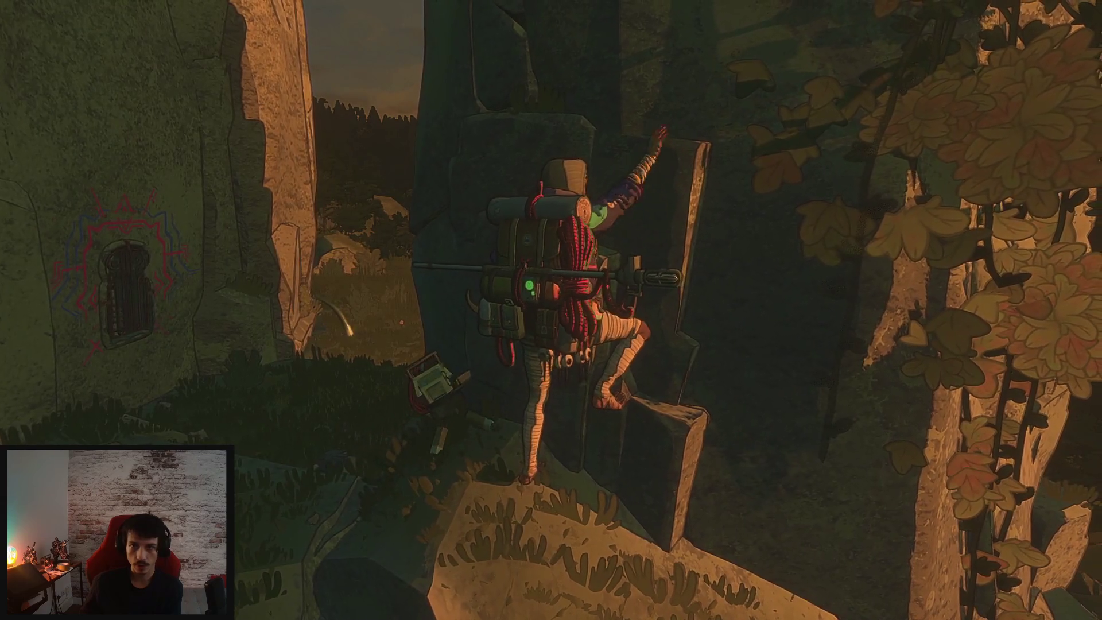
key(s)
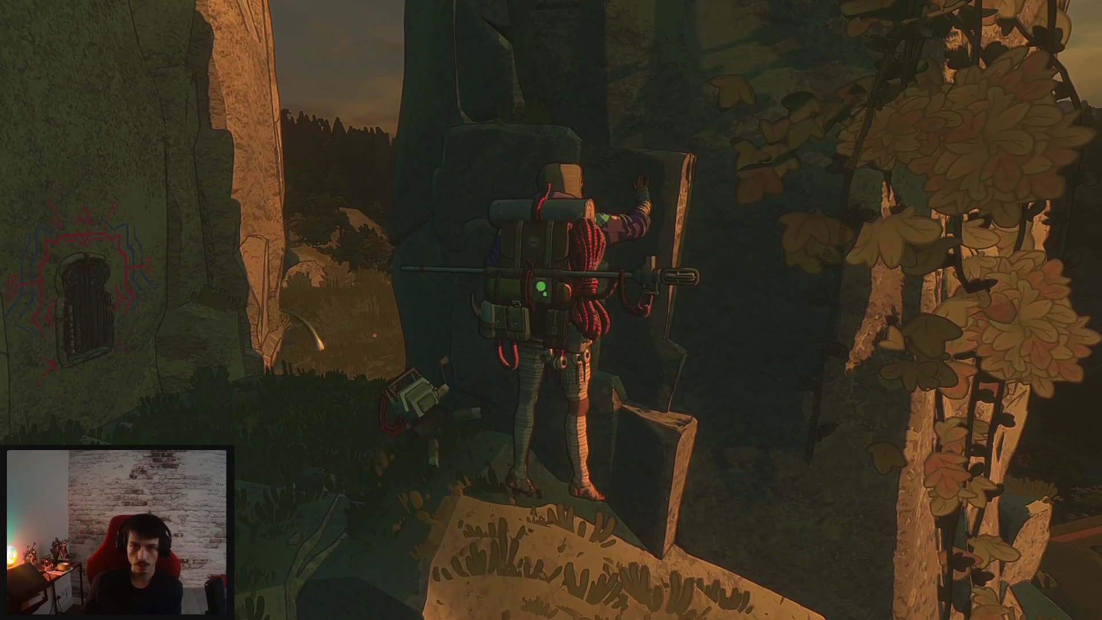
key(w)
key(w)
key(a)
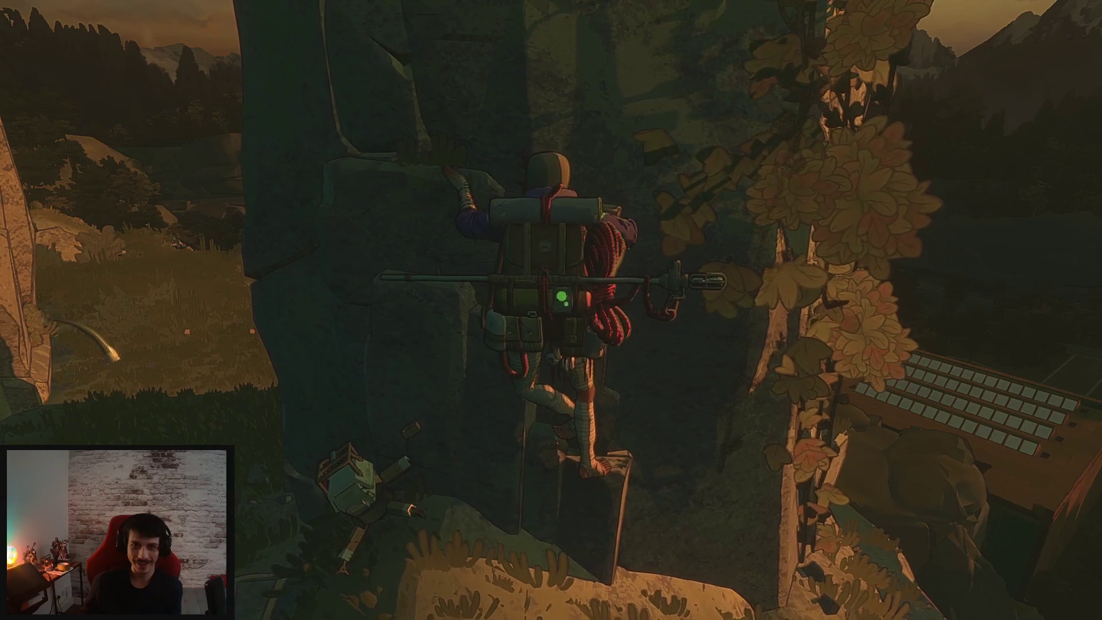
key(d)
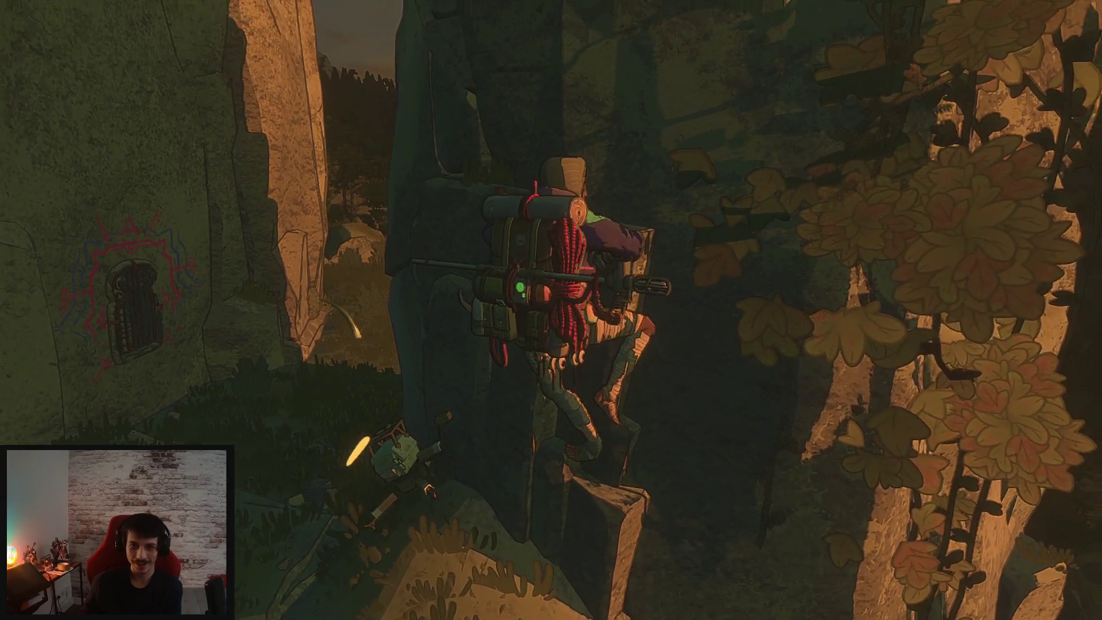
key(w)
key(w)
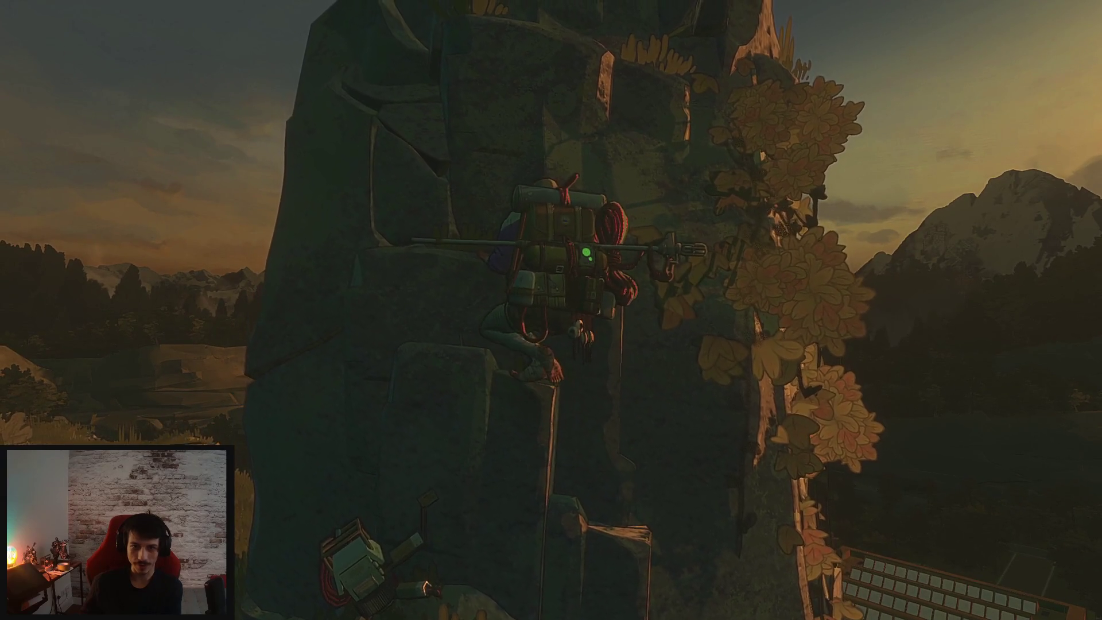
Traverse left around the pillar hold by hold, then reach up to higher hand and foot holds.
key(a)
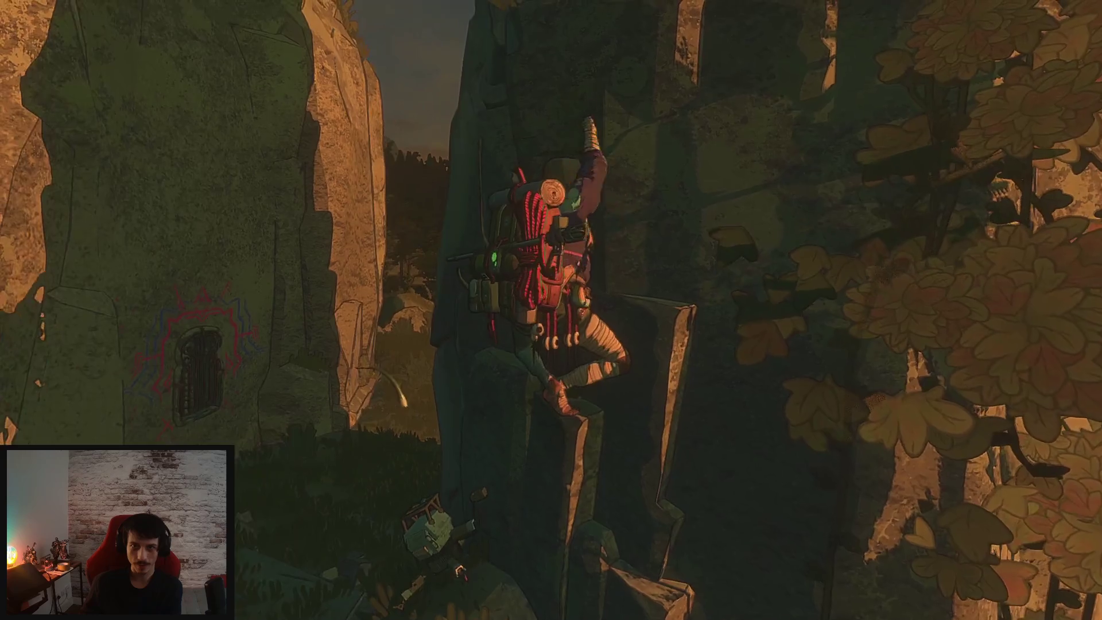
key(a)
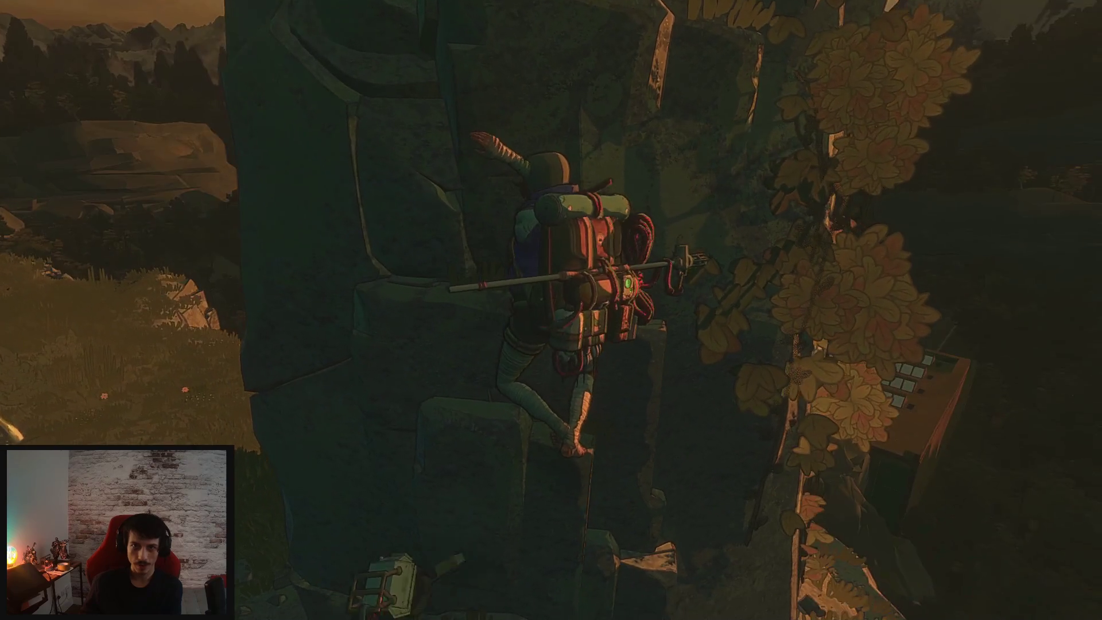
key(a)
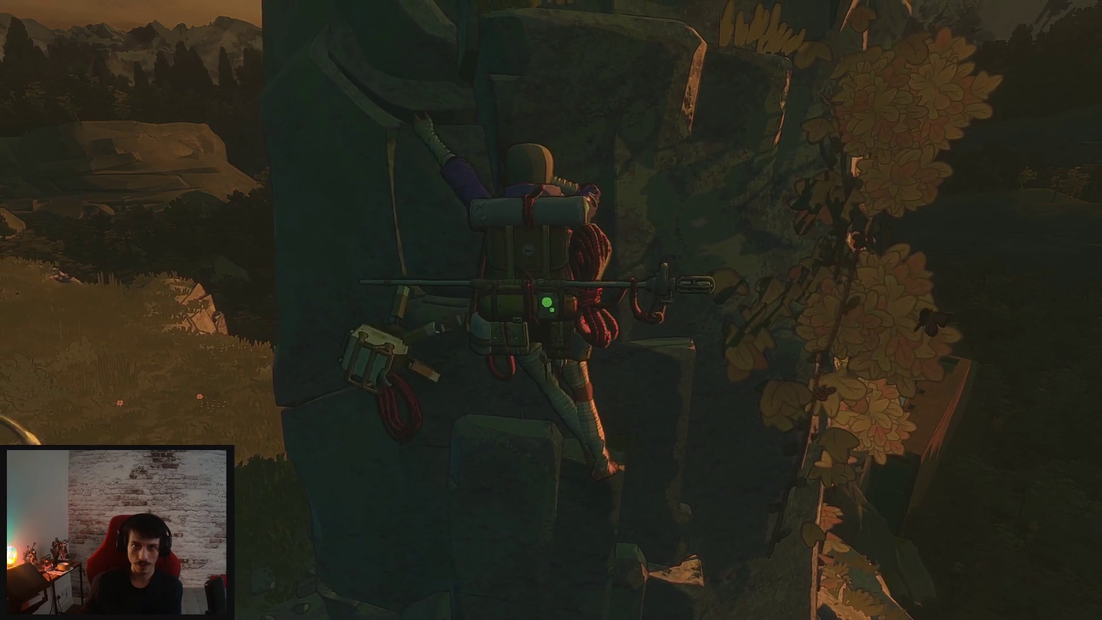
key(a)
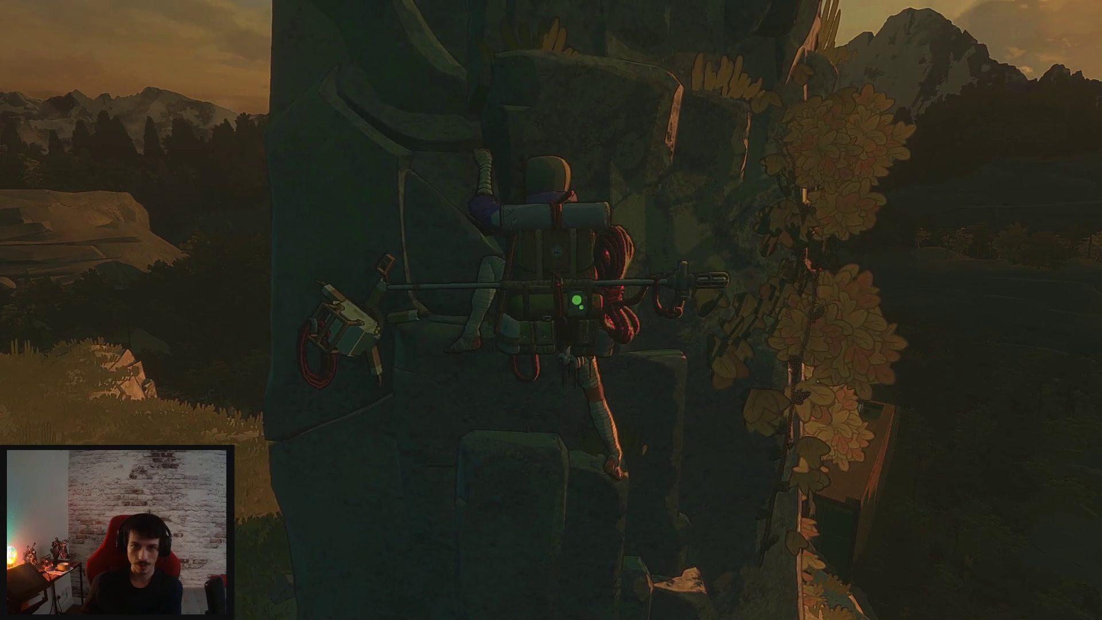
key(a)
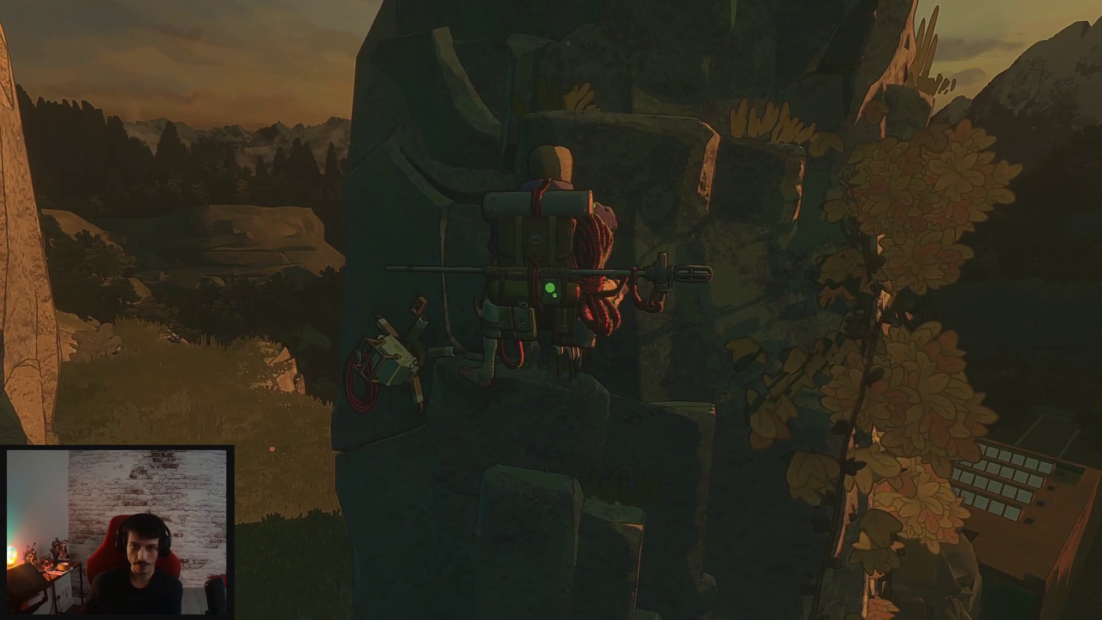
key(a)
key(w)
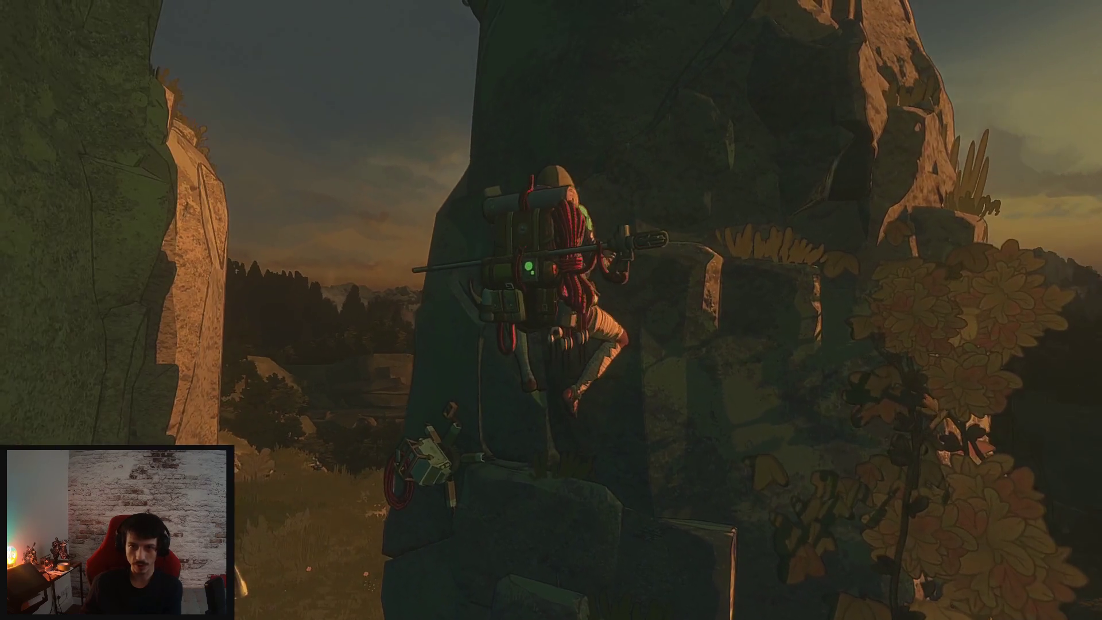
key(d)
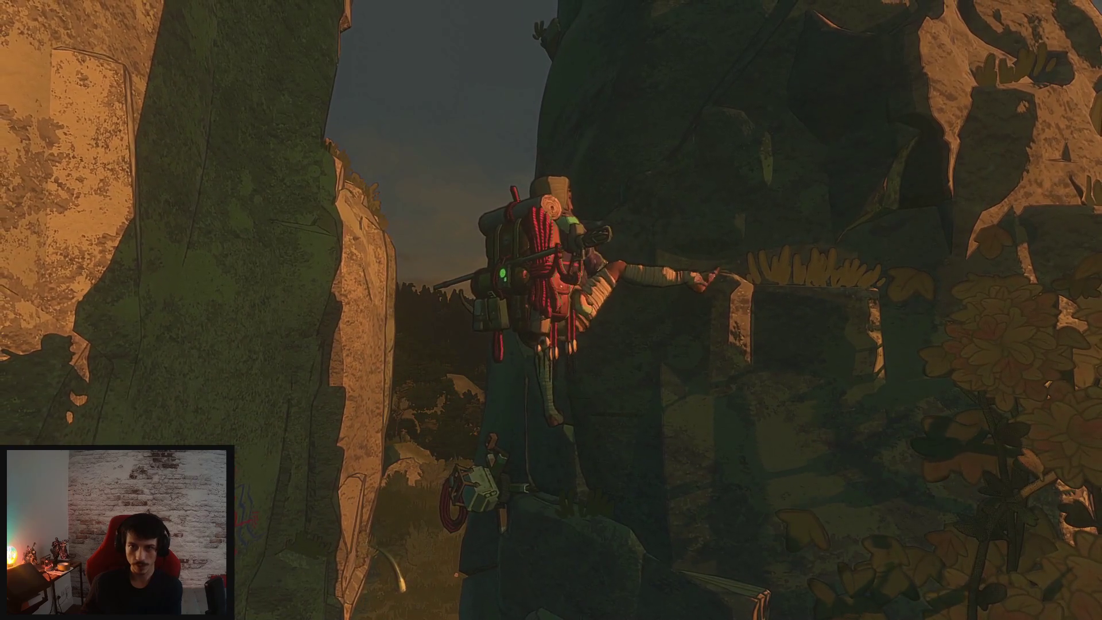
key(w)
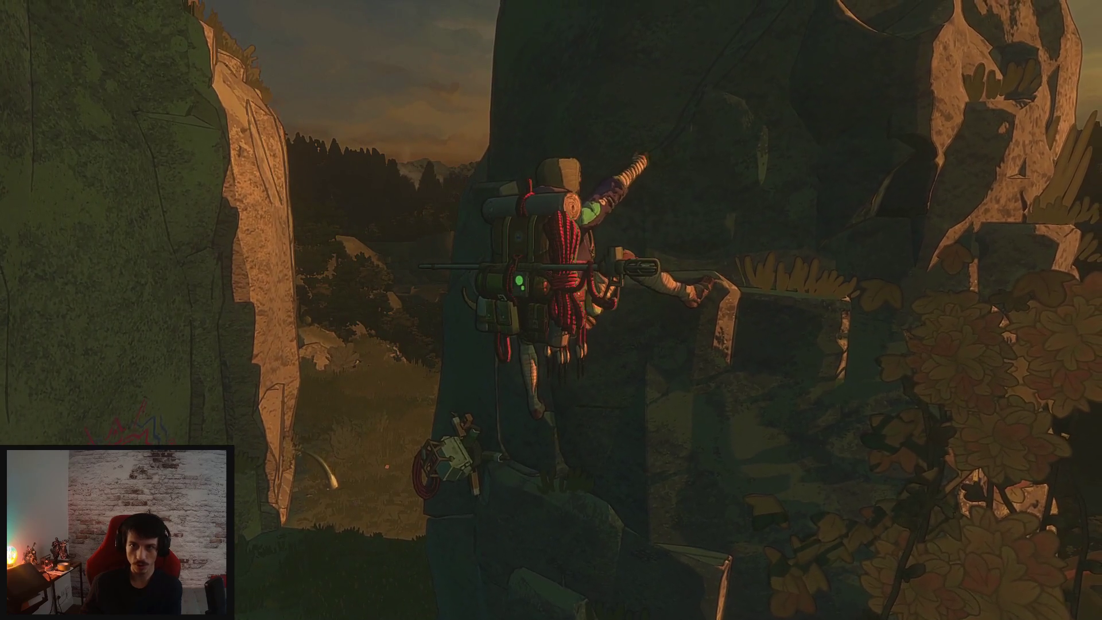